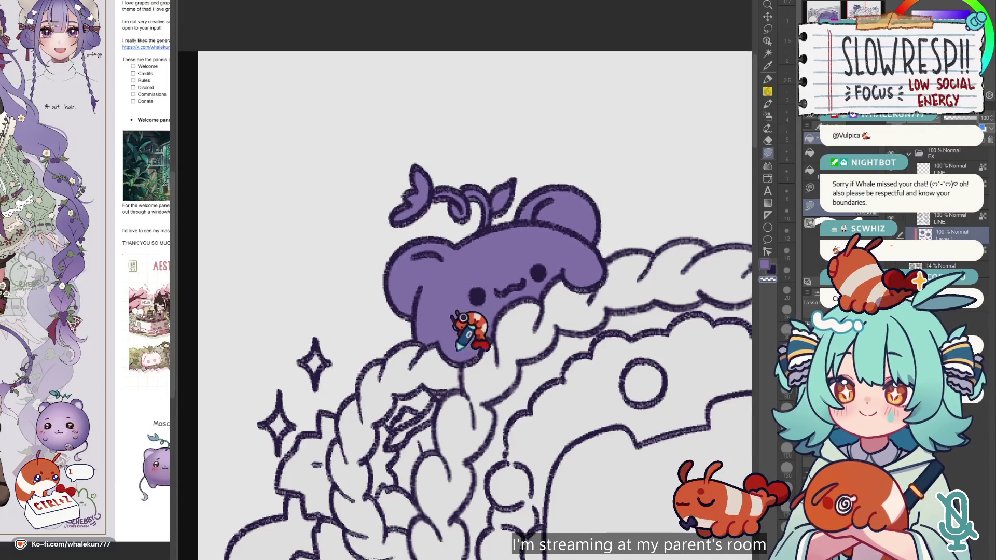
# Lasso-fill the right grape mascot's head and body with flat purple.
pyautogui.moveTo(583, 250)
pyautogui.mouseDown()
pyautogui.moveTo(550, 254)
pyautogui.moveTo(576, 221)
pyautogui.mouseUp()
pyautogui.moveTo(625, 250); pyautogui.dragTo(594, 259)
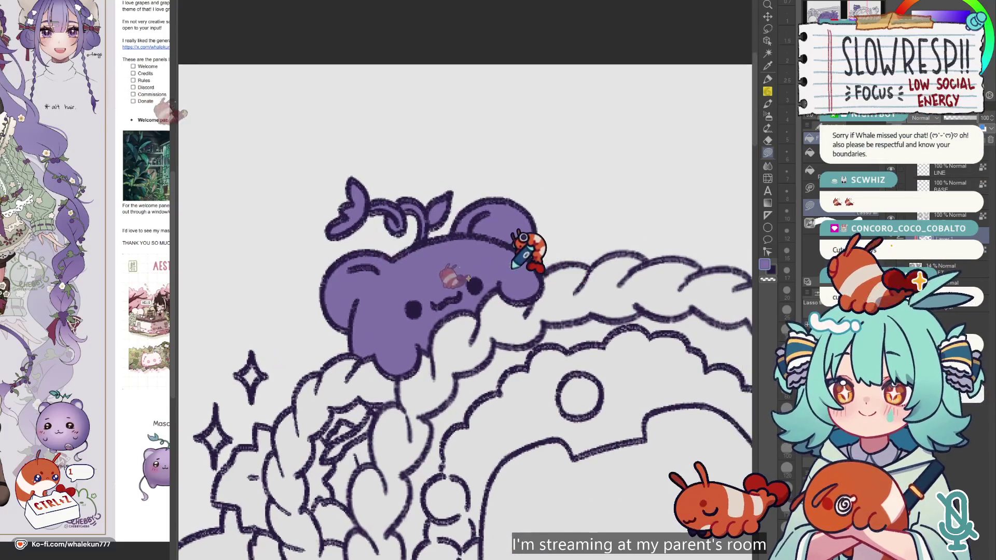
pyautogui.scroll(-3, 595, 259)
pyautogui.scroll(-2, 570, 269)
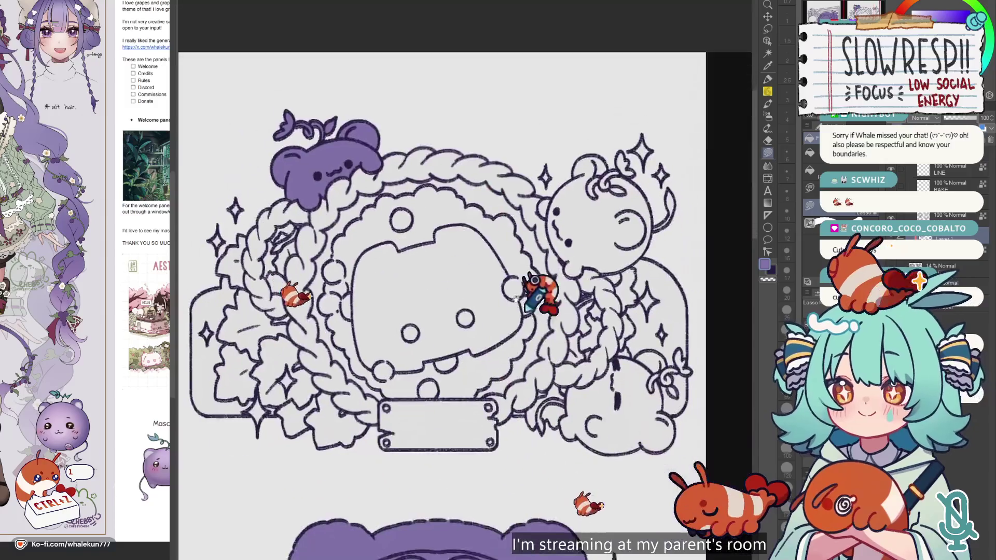
pyautogui.scroll(3, 473, 289)
pyautogui.scroll(2, 465, 295)
pyautogui.moveTo(490, 270)
pyautogui.mouseDown()
pyautogui.moveTo(490, 197)
pyautogui.moveTo(461, 165)
pyautogui.mouseUp()
pyautogui.moveTo(414, 264)
pyautogui.mouseDown()
pyautogui.moveTo(443, 357)
pyautogui.moveTo(485, 262)
pyautogui.mouseUp()
pyautogui.moveTo(516, 369)
pyautogui.mouseDown()
pyautogui.moveTo(630, 95)
pyautogui.moveTo(494, 162)
pyautogui.mouseUp()
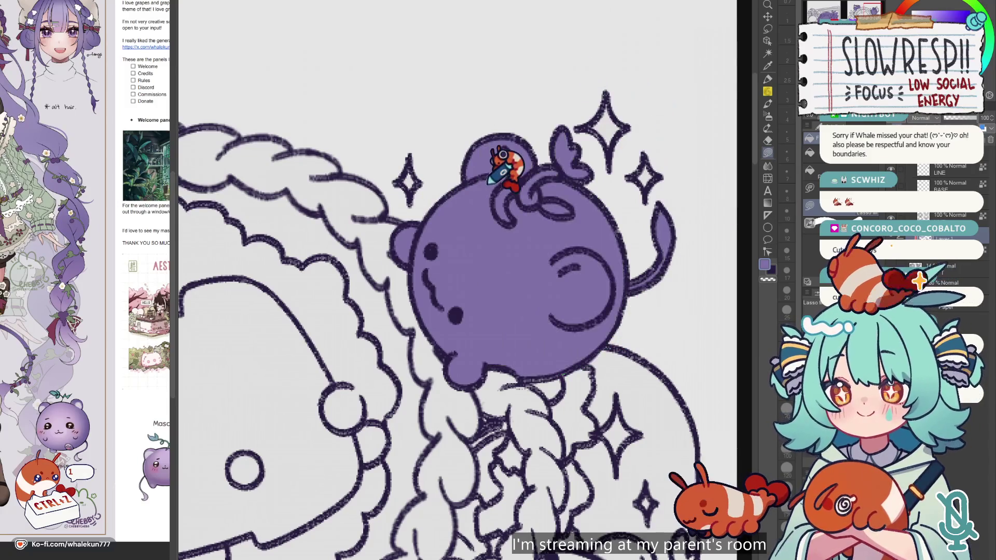
pyautogui.moveTo(559, 343); pyautogui.dragTo(636, 299)
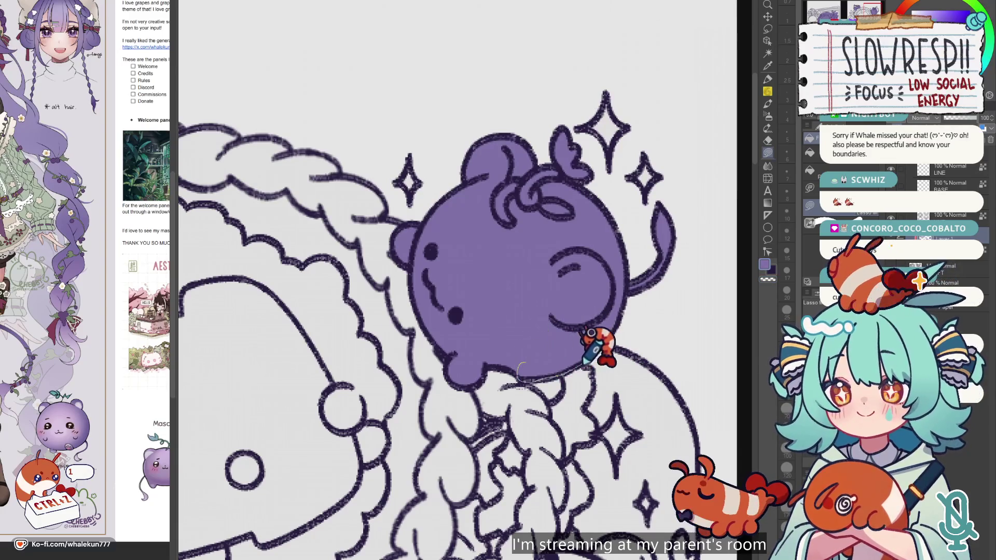
# Fill the lower-right grape's body, right side and bottom with flat purple.
pyautogui.moveTo(629, 267); pyautogui.dragTo(606, 284)
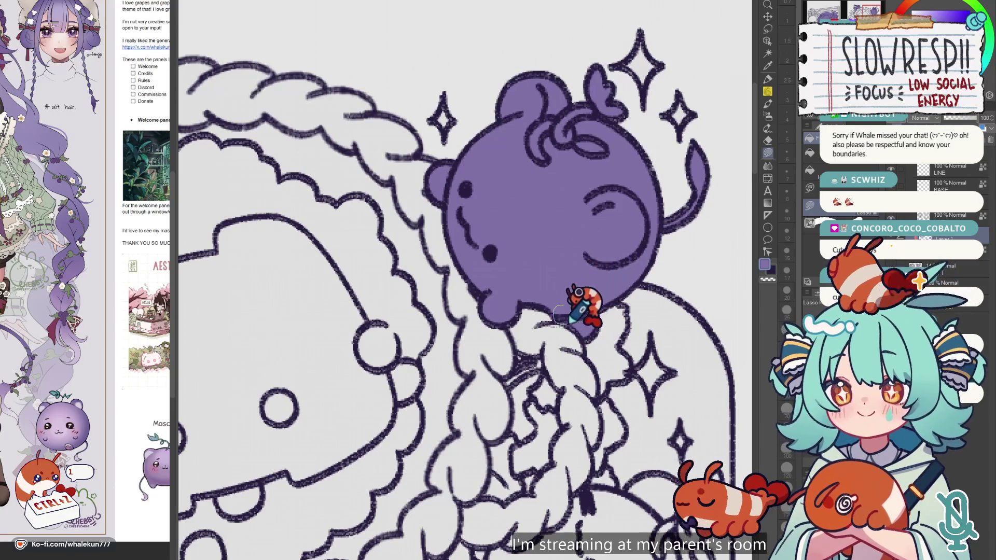
pyautogui.scroll(-5, 645, 290)
pyautogui.scroll(2, 570, 283)
pyautogui.scroll(3, 596, 317)
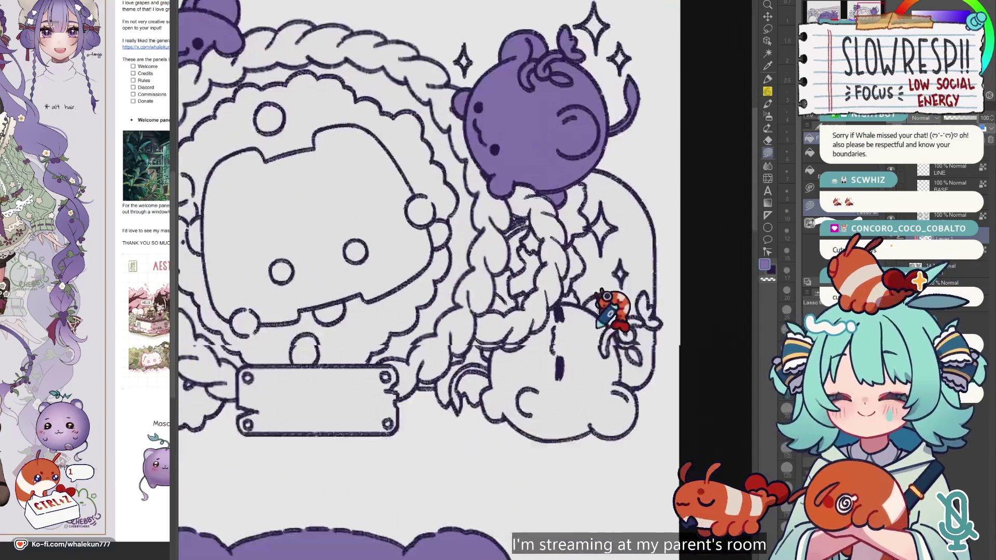
pyautogui.scroll(1, 602, 319)
pyautogui.scroll(1, 596, 238)
pyautogui.scroll(1, 518, 269)
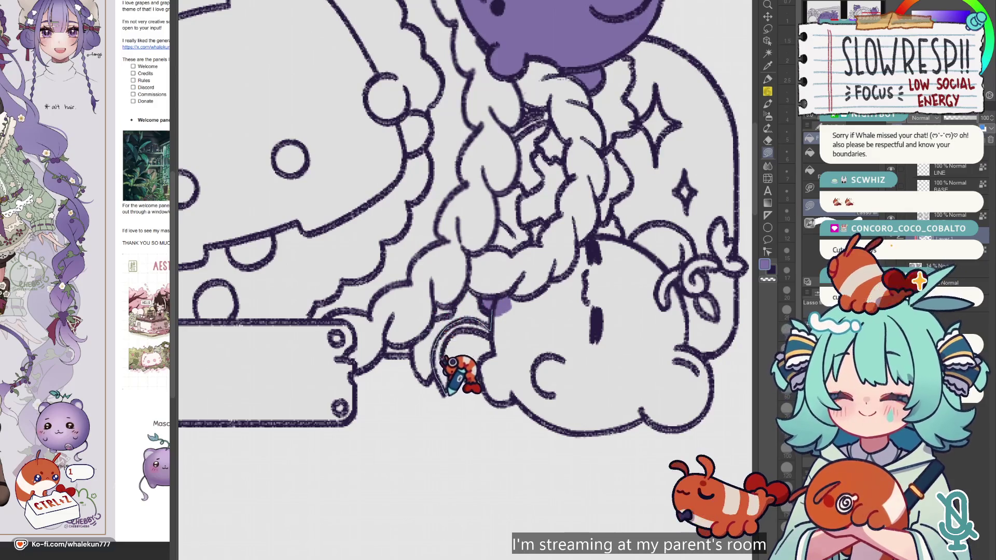
pyautogui.moveTo(444, 322)
pyautogui.mouseDown()
pyautogui.moveTo(490, 302)
pyautogui.moveTo(601, 285)
pyautogui.mouseUp()
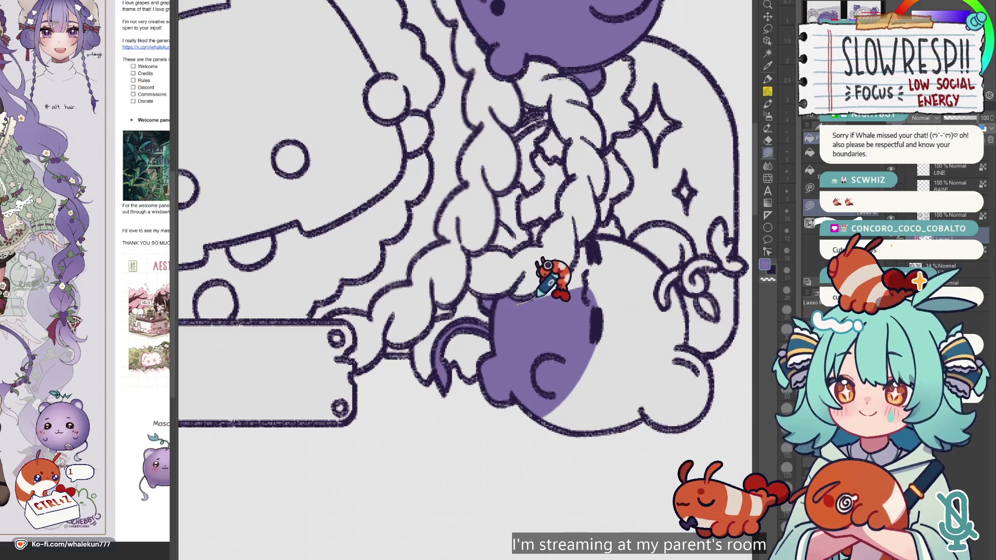
pyautogui.moveTo(623, 228)
pyautogui.mouseDown()
pyautogui.moveTo(487, 347)
pyautogui.moveTo(727, 395)
pyautogui.mouseUp()
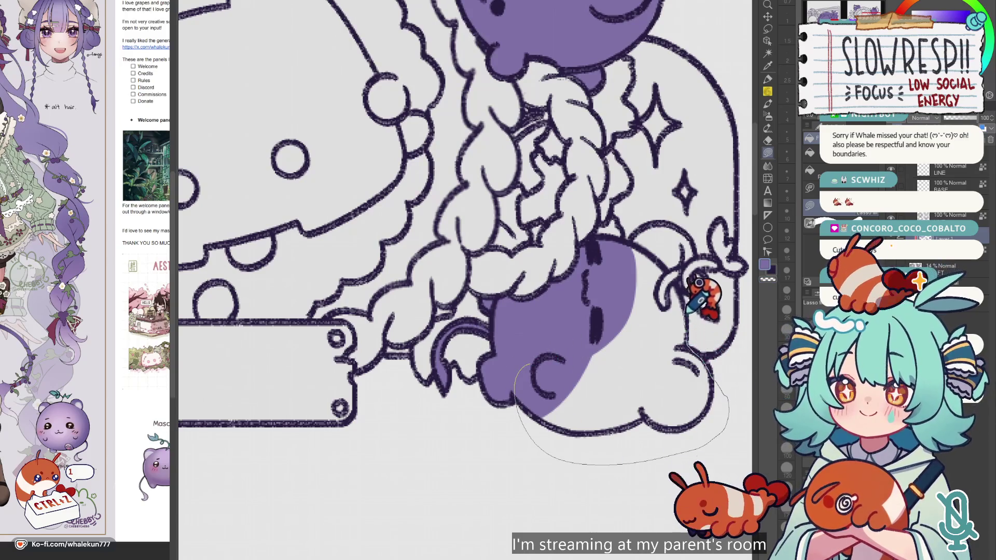
pyautogui.moveTo(687, 339); pyautogui.dragTo(638, 233)
# Outline and fill the curl beside the lower grape in purple.
pyautogui.scroll(3, 617, 317)
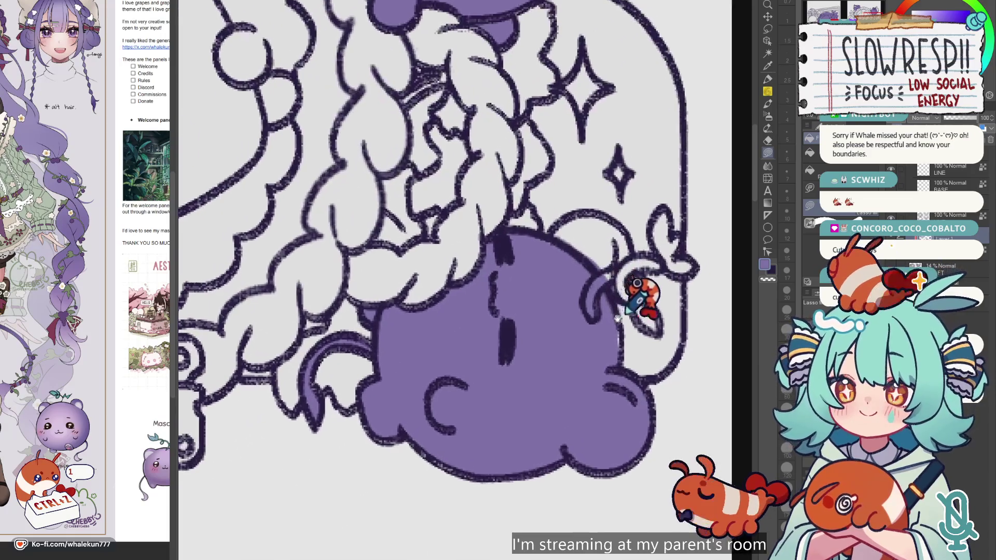
pyautogui.scroll(1, 617, 317)
pyautogui.scroll(3, 612, 311)
pyautogui.moveTo(487, 319)
pyautogui.mouseDown()
pyautogui.moveTo(586, 369)
pyautogui.moveTo(617, 344)
pyautogui.mouseUp()
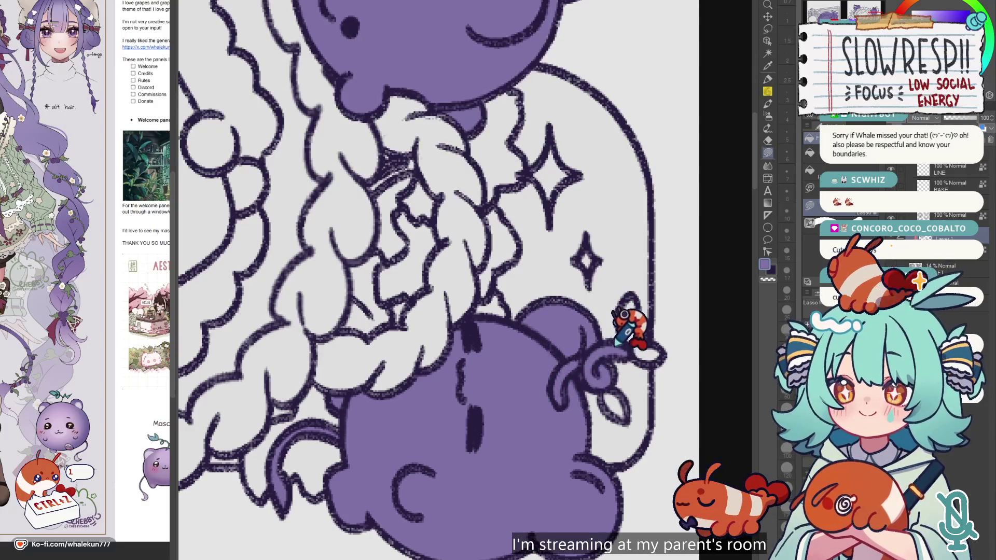
pyautogui.moveTo(634, 381); pyautogui.dragTo(643, 332)
pyautogui.scroll(-8, 643, 342)
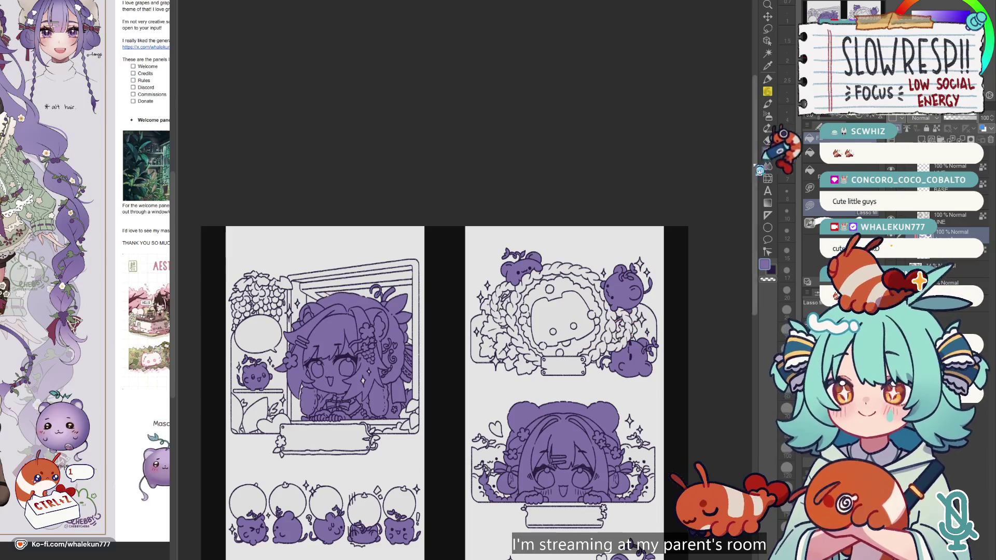
# Zoom out to both pages and toggle the purple fill layer off and on to compare.
pyautogui.scroll(-3, 446, 337)
pyautogui.scroll(-3, 446, 337)
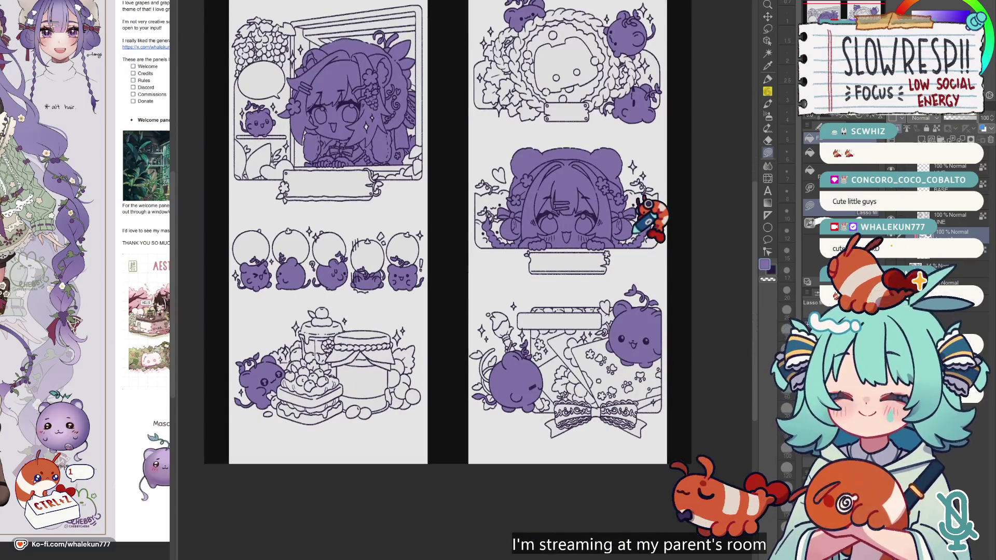
pyautogui.click(891, 216)
pyautogui.click(890, 216)
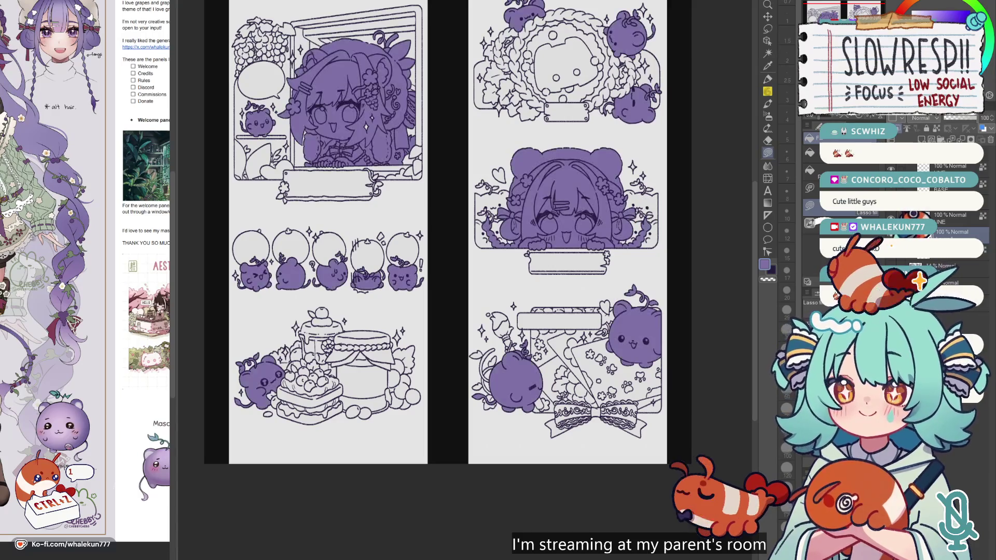
pyautogui.click(891, 216)
pyautogui.click(891, 216)
pyautogui.scroll(1, 674, 359)
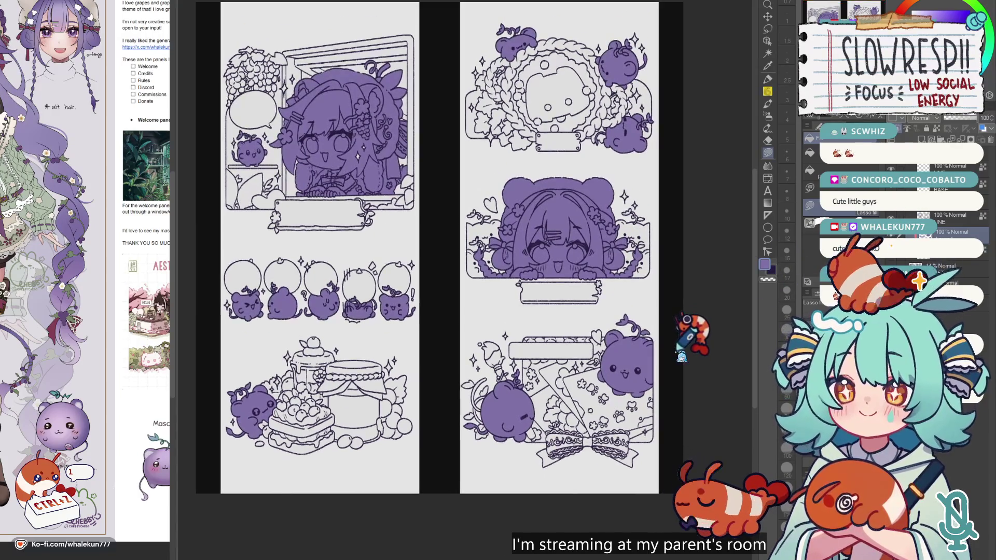
pyautogui.scroll(-1, 674, 359)
pyautogui.scroll(-2, 669, 337)
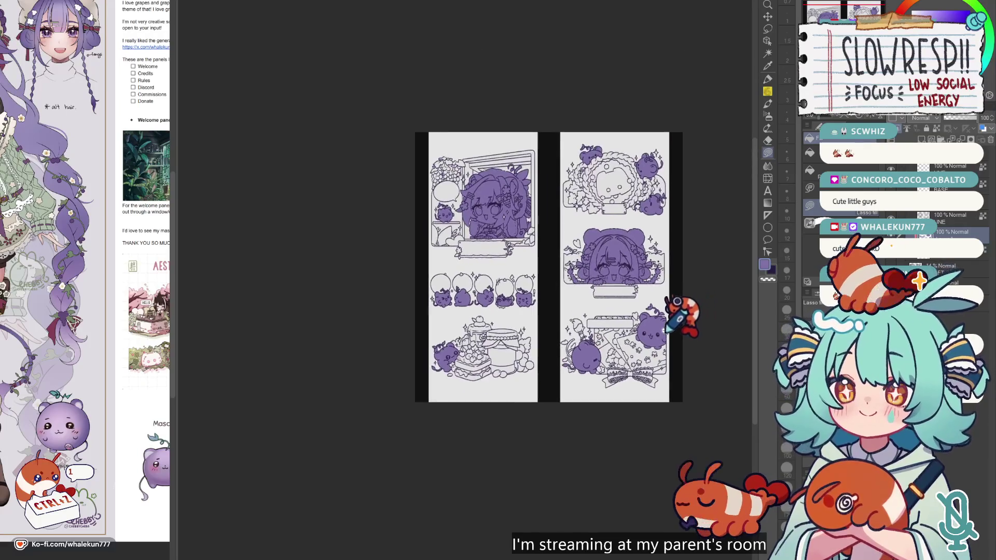
pyautogui.moveTo(671, 326); pyautogui.dragTo(647, 361)
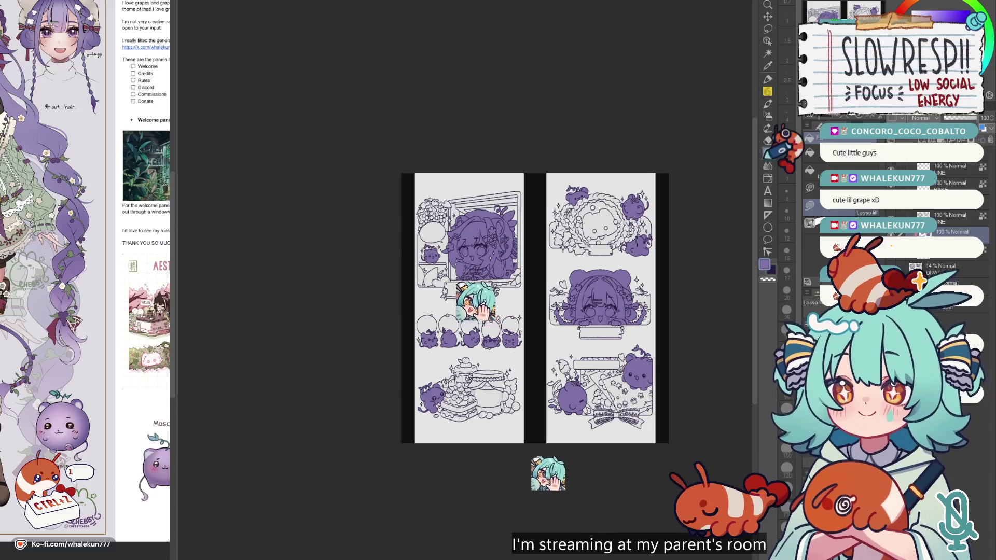
pyautogui.moveTo(673, 280); pyautogui.dragTo(616, 263)
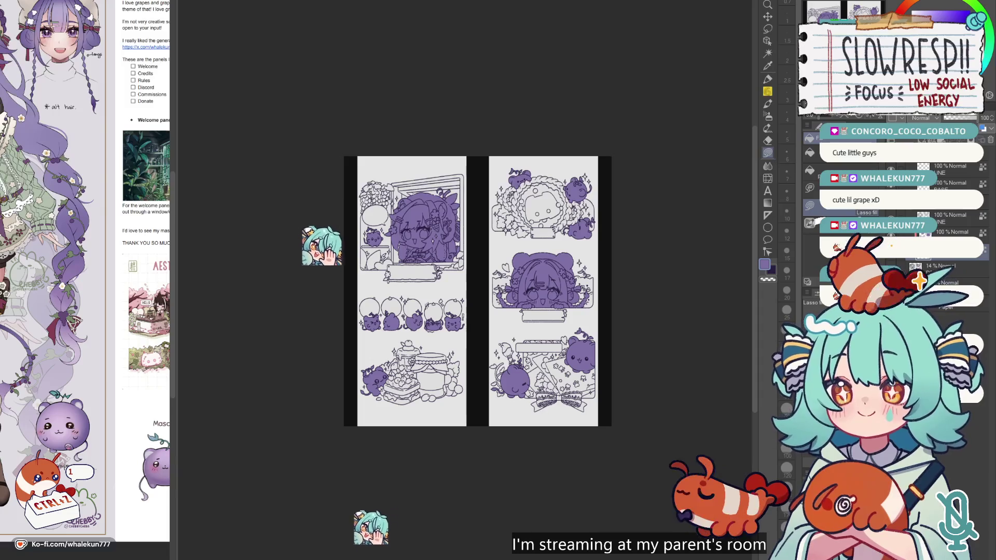
pyautogui.keyDown('ctrl'); pyautogui.click(971, 231); pyautogui.keyUp('ctrl')
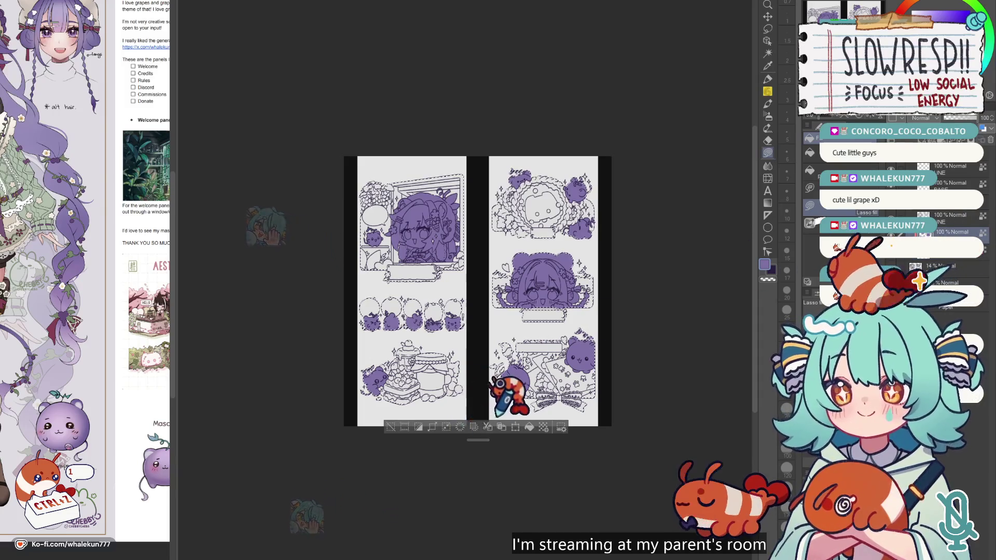
pyautogui.hotkey('ctrl', 'z')
pyautogui.hotkey('ctrl', 'y')
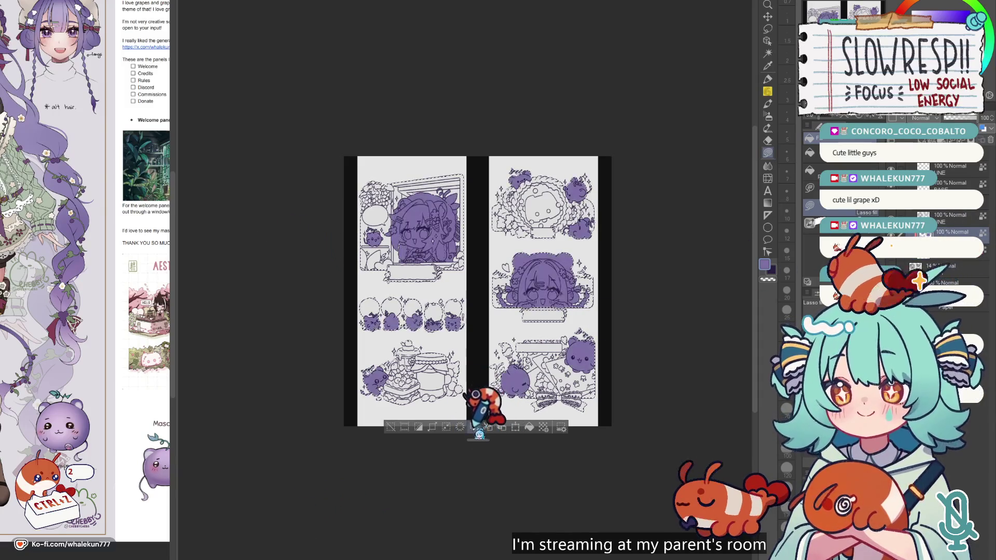
pyautogui.hotkey('ctrl', 'z')
pyautogui.hotkey('ctrl', 'y')
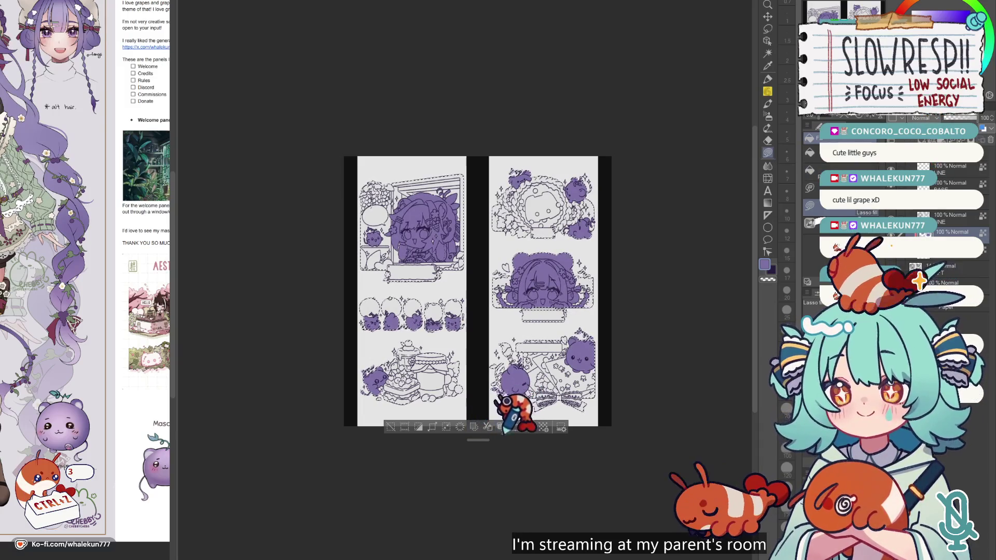
pyautogui.hotkey('ctrl', 'd')
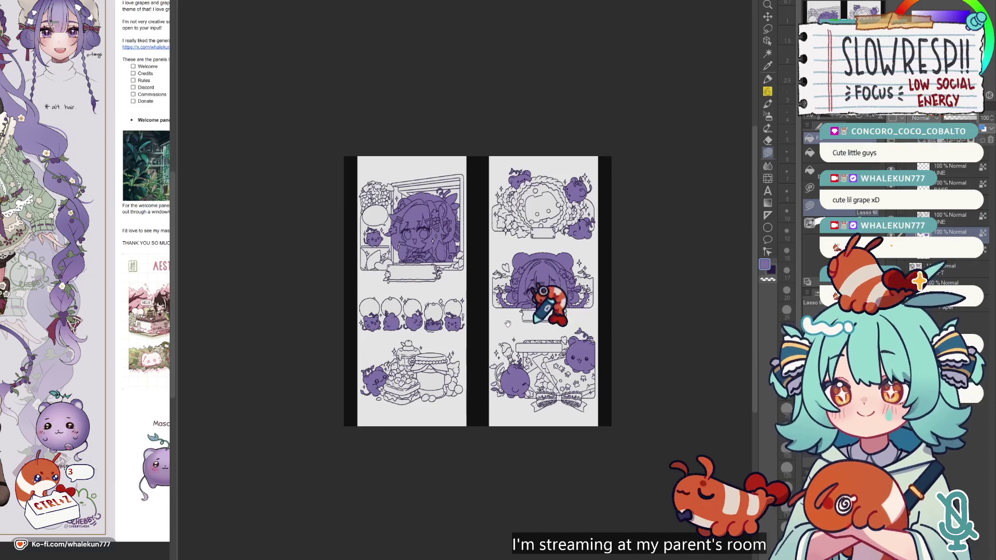
pyautogui.scroll(2, 444, 217)
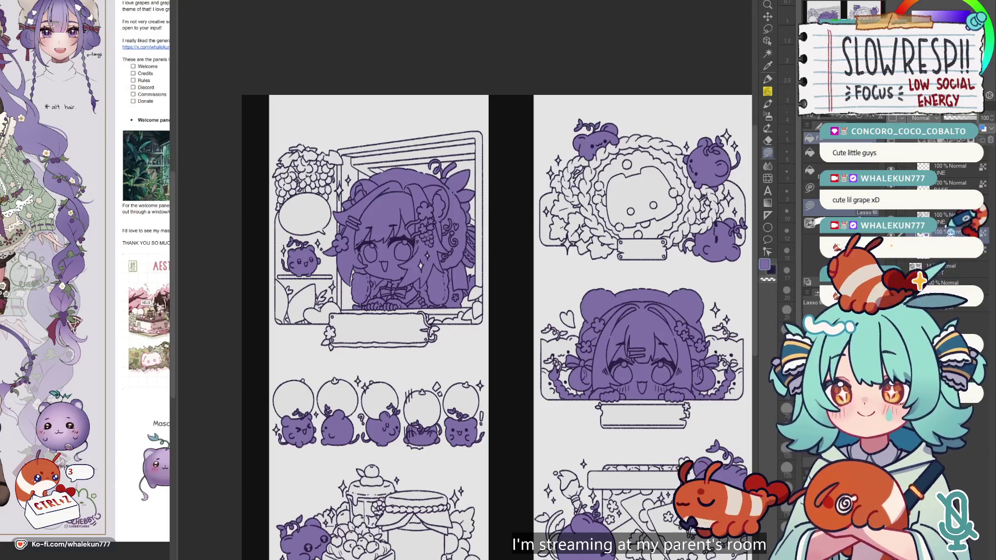
# Try filling the girl on the welcome panel pale pink, then undo it.
pyautogui.scroll(-1, 379, 399)
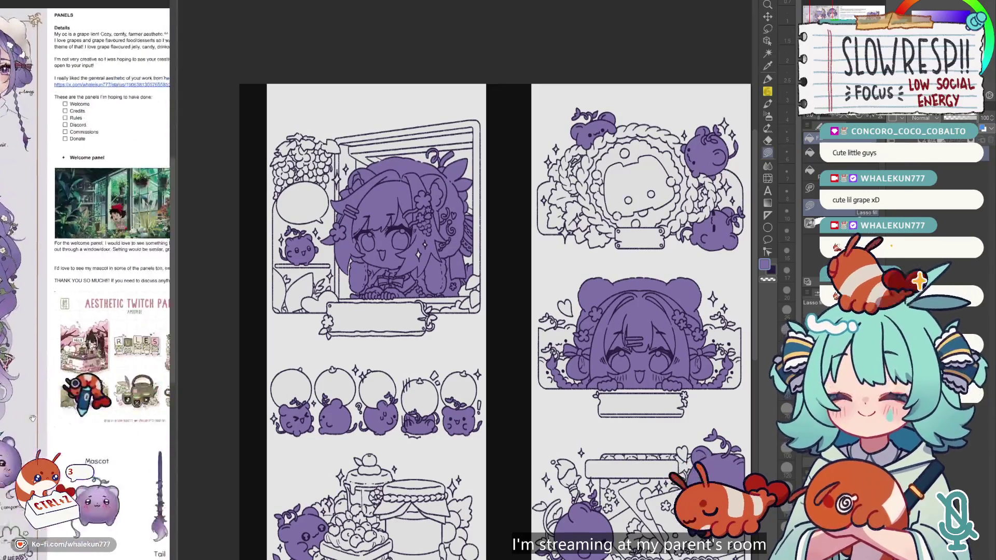
pyautogui.scroll(-3, 47, 179)
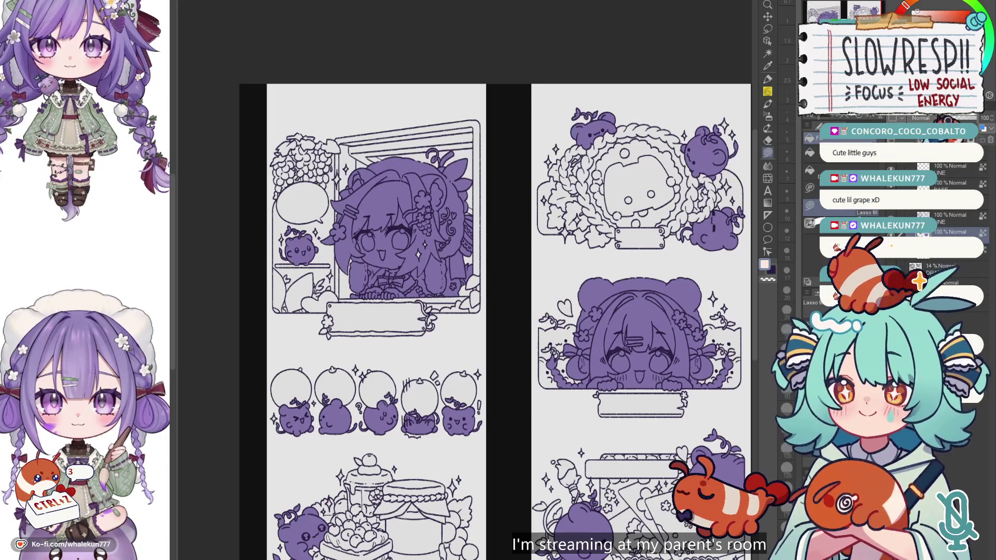
pyautogui.moveTo(677, 171); pyautogui.dragTo(726, 186)
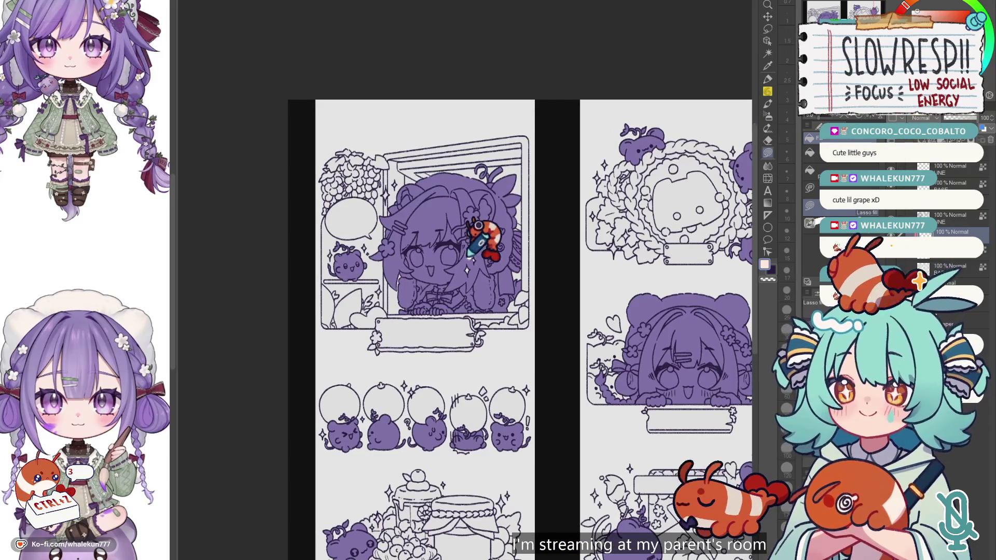
pyautogui.scroll(1, 469, 257)
pyautogui.moveTo(502, 373)
pyautogui.mouseDown()
pyautogui.moveTo(324, 254)
pyautogui.moveTo(300, 363)
pyautogui.mouseUp()
pyautogui.moveTo(600, 355); pyautogui.dragTo(544, 197)
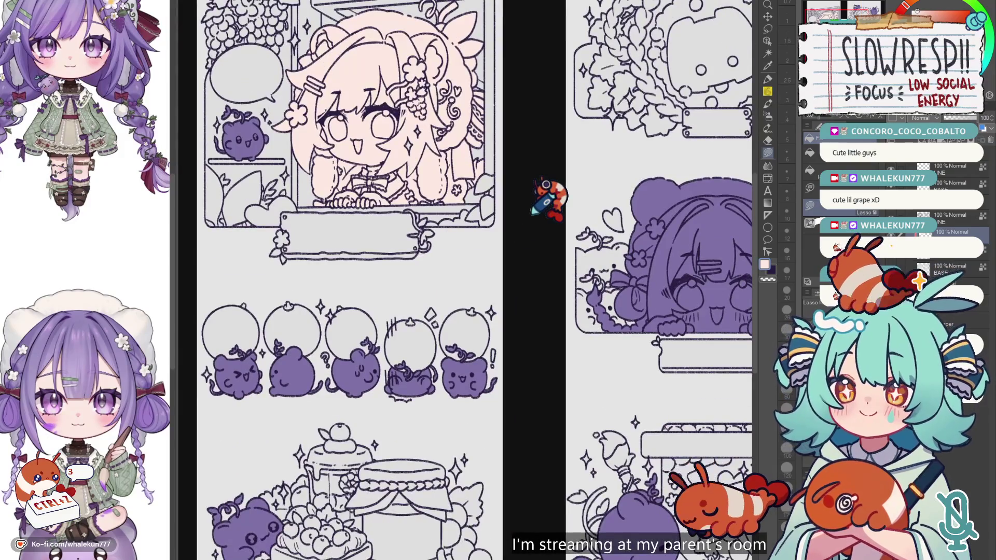
pyautogui.hotkey('ctrl', 'z')
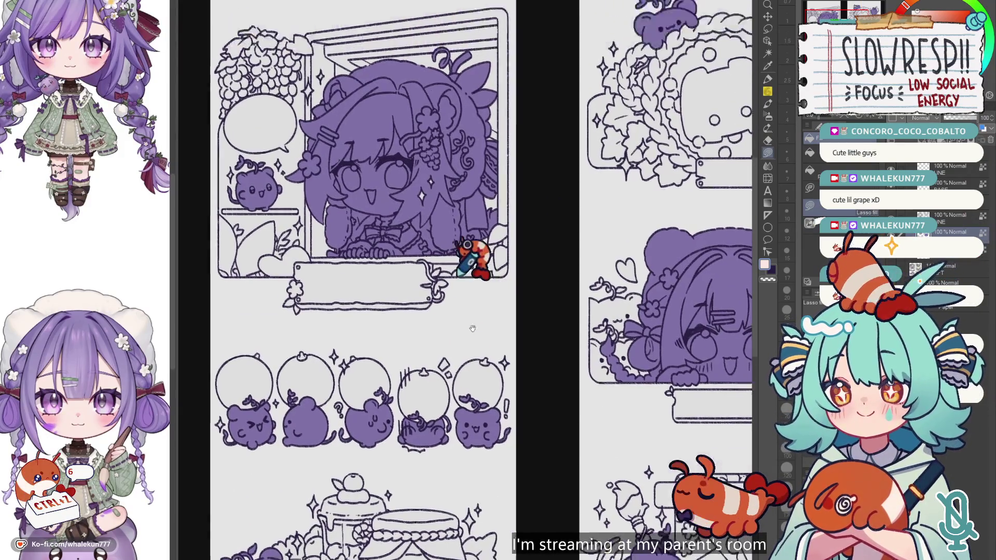
# Lasso-fill the grape girl in the window panel with pale pink.
pyautogui.moveTo(278, 78); pyautogui.dragTo(324, 228)
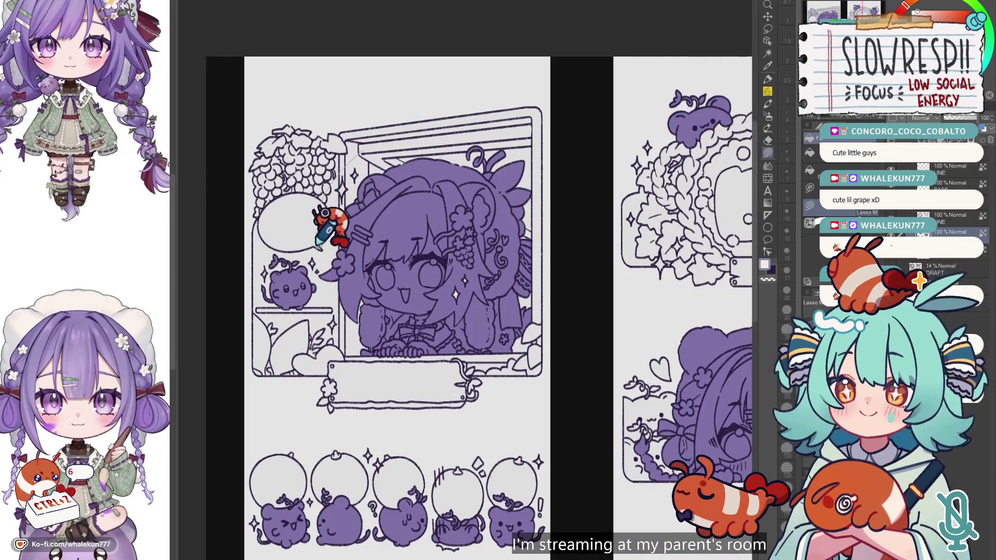
pyautogui.moveTo(484, 454); pyautogui.dragTo(516, 27)
pyautogui.scroll(-5, 576, 285)
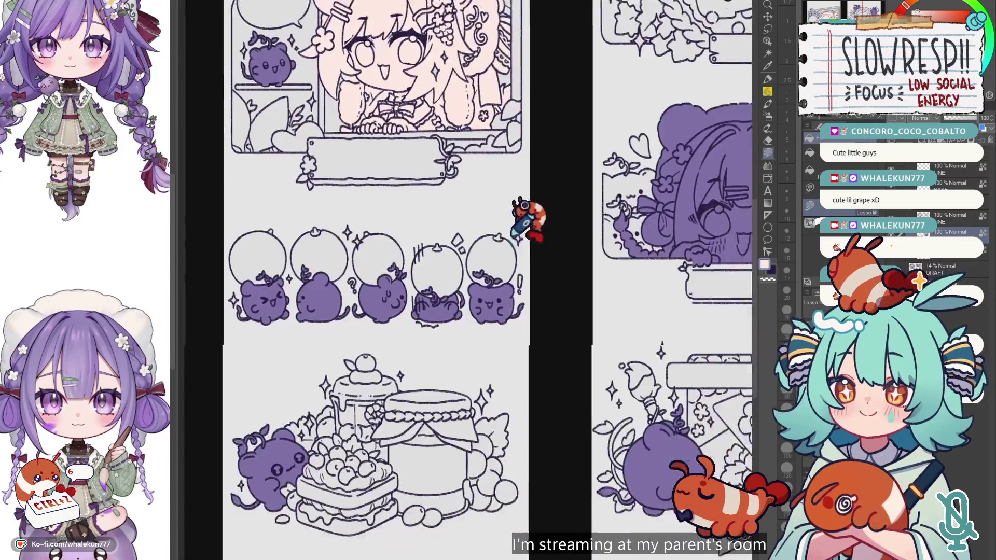
pyautogui.moveTo(576, 285); pyautogui.dragTo(356, 382)
pyautogui.moveTo(547, 390)
pyautogui.mouseDown()
pyautogui.moveTo(296, 309)
pyautogui.moveTo(298, 327)
pyautogui.mouseUp()
pyautogui.scroll(-3, 596, 322)
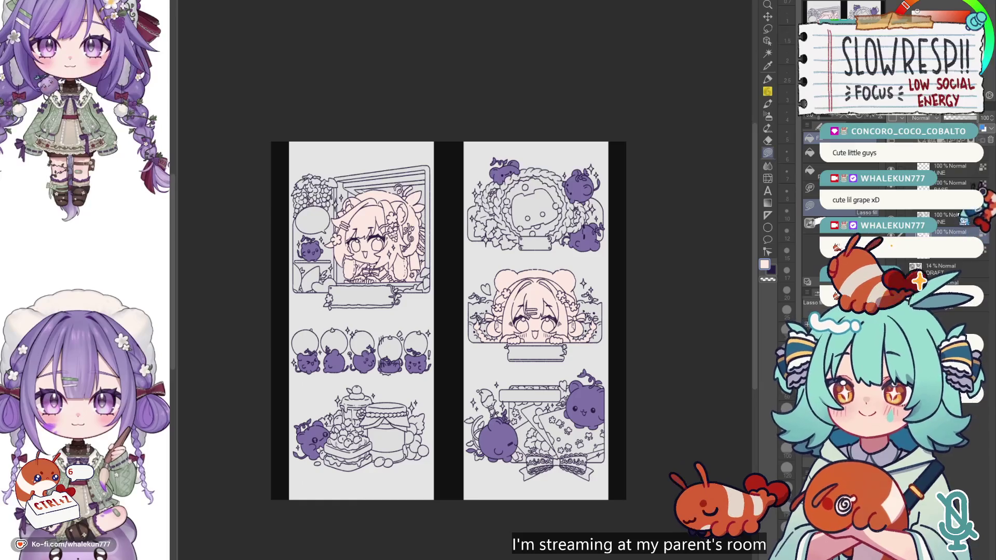
pyautogui.click(768, 28)
# Draw a closed freehand lasso selection around the grape girl in the window panel.
pyautogui.scroll(4, 411, 234)
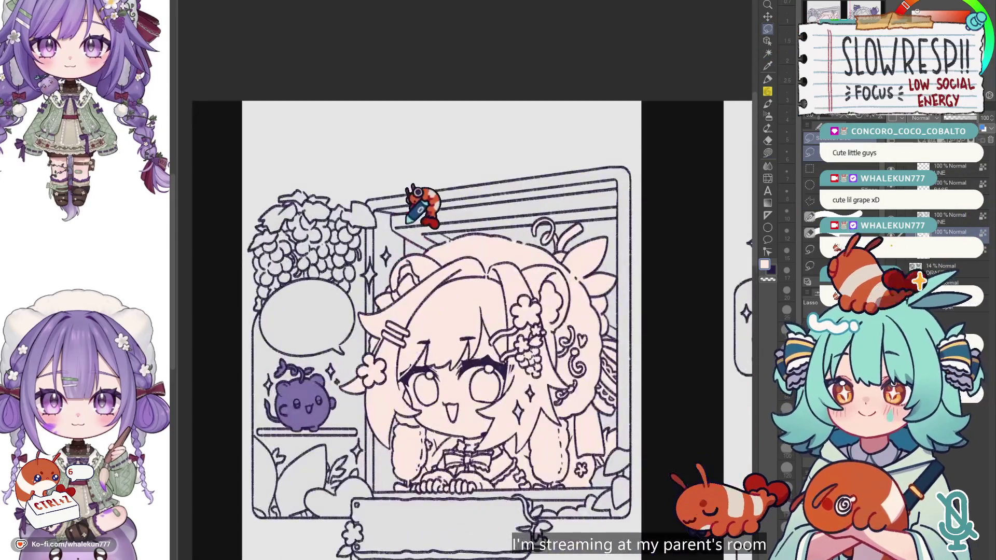
pyautogui.moveTo(343, 323); pyautogui.dragTo(578, 165)
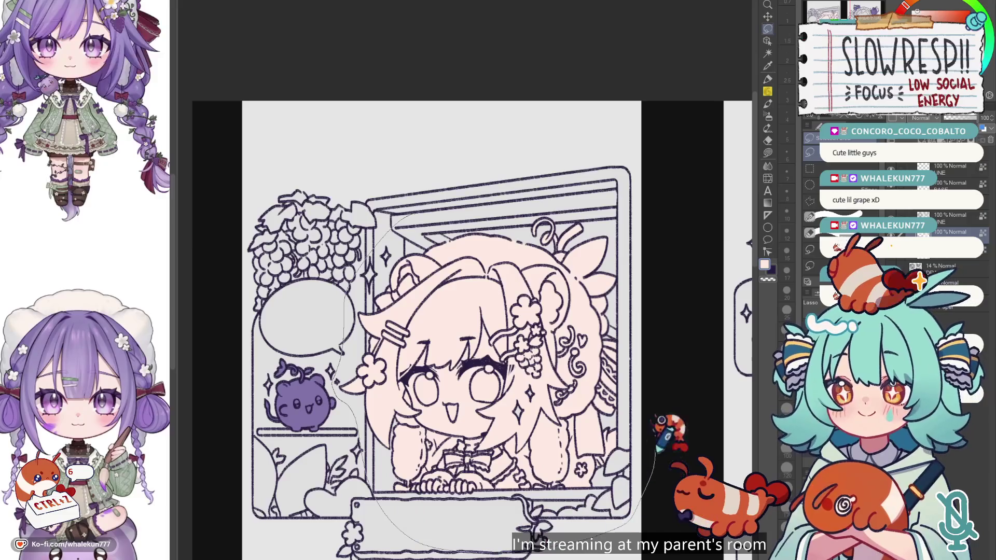
pyautogui.scroll(-5, 578, 165)
pyautogui.hscroll(8, 426, 267)
pyautogui.moveTo(479, 212)
pyautogui.mouseDown()
pyautogui.moveTo(687, 458)
pyautogui.moveTo(670, 179)
pyautogui.mouseUp()
pyautogui.hscroll(3, 689, 433)
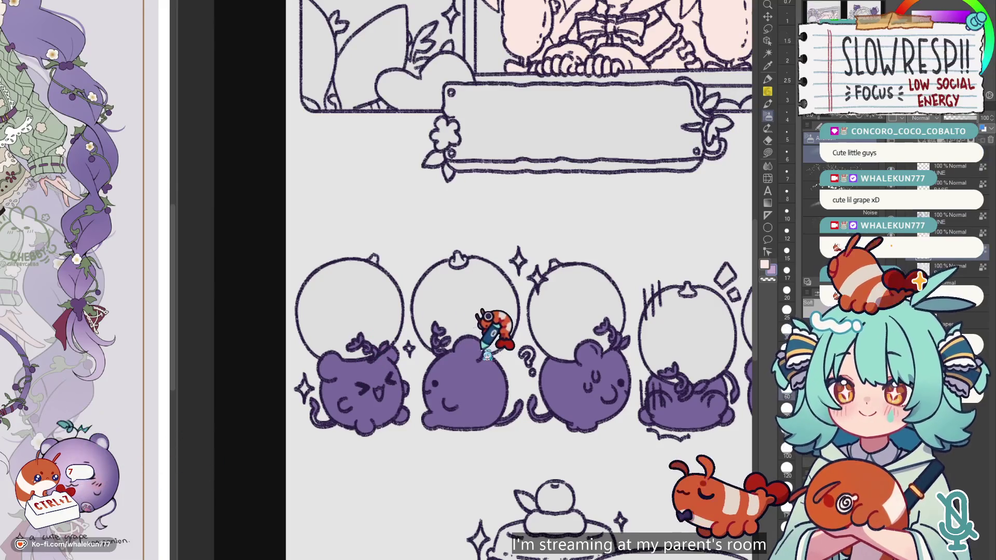
# Eyedrop the grape purple and airbrush soft darker shading onto the first grape, then zoom out.
pyautogui.hotkey('ctrl', 'z')
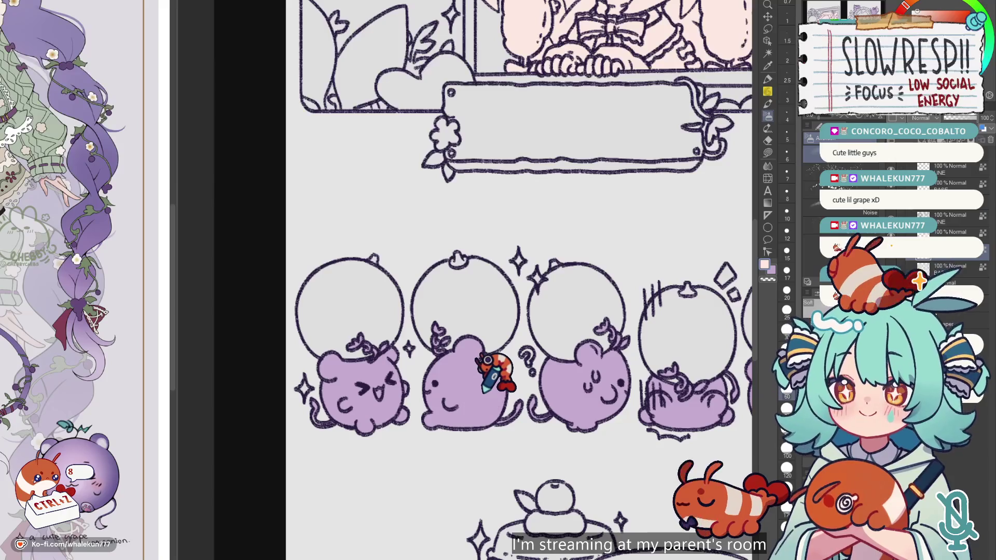
pyautogui.keyDown('alt'); pyautogui.click(486, 392); pyautogui.keyUp('alt')
pyautogui.hotkey('ctrl', 'y')
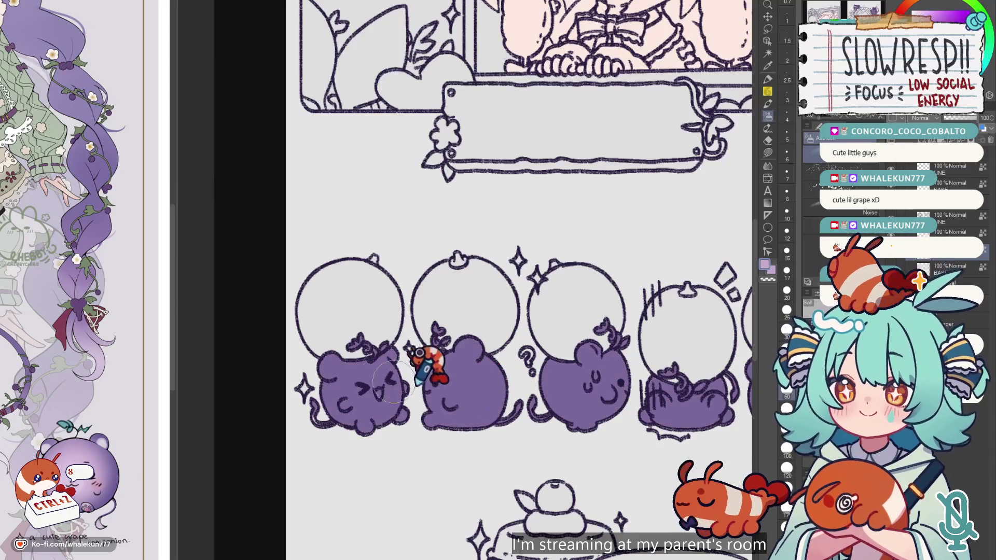
pyautogui.moveTo(363, 384); pyautogui.dragTo(384, 387)
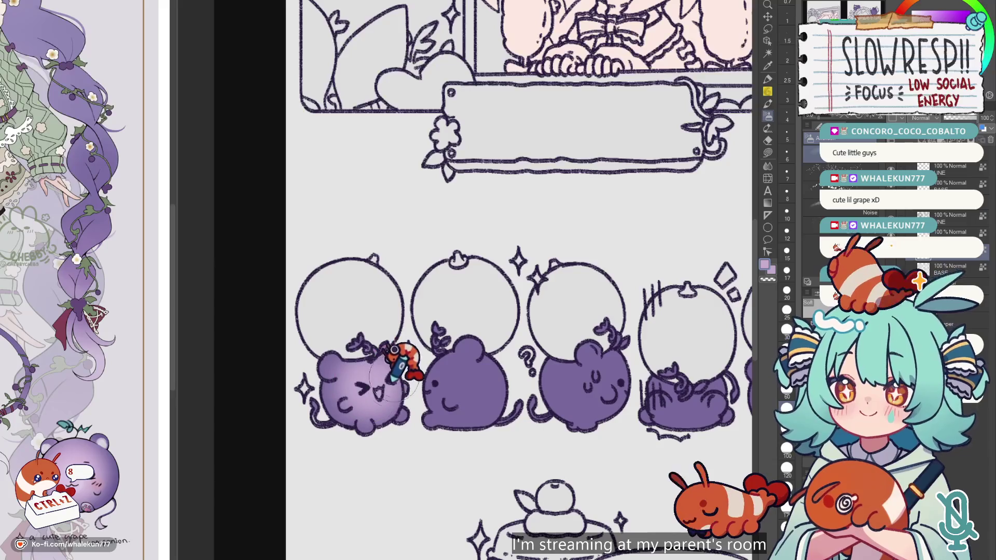
pyautogui.hotkey('ctrl', '-')
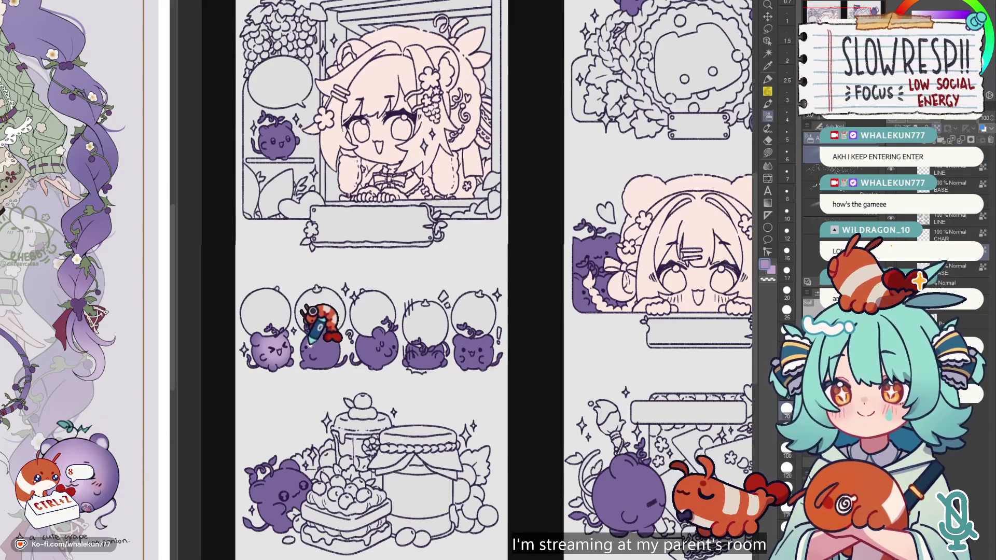
# Undo earlier shading strokes and re-brush light purple shading on the first grape.
pyautogui.moveTo(290, 363); pyautogui.dragTo(317, 381)
pyautogui.hotkey('ctrl', 'z')
pyautogui.hotkey('ctrl', 'z')
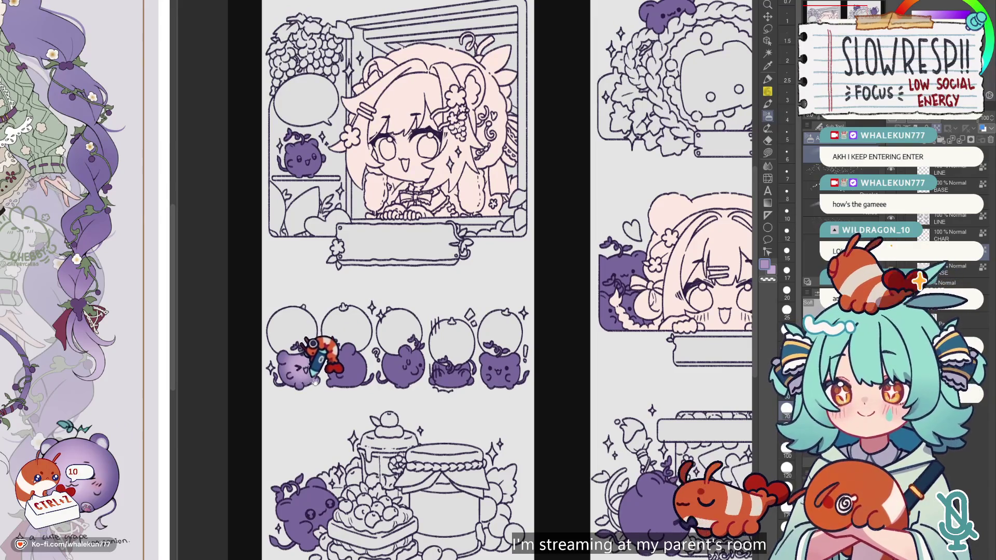
pyautogui.scroll(3, 314, 363)
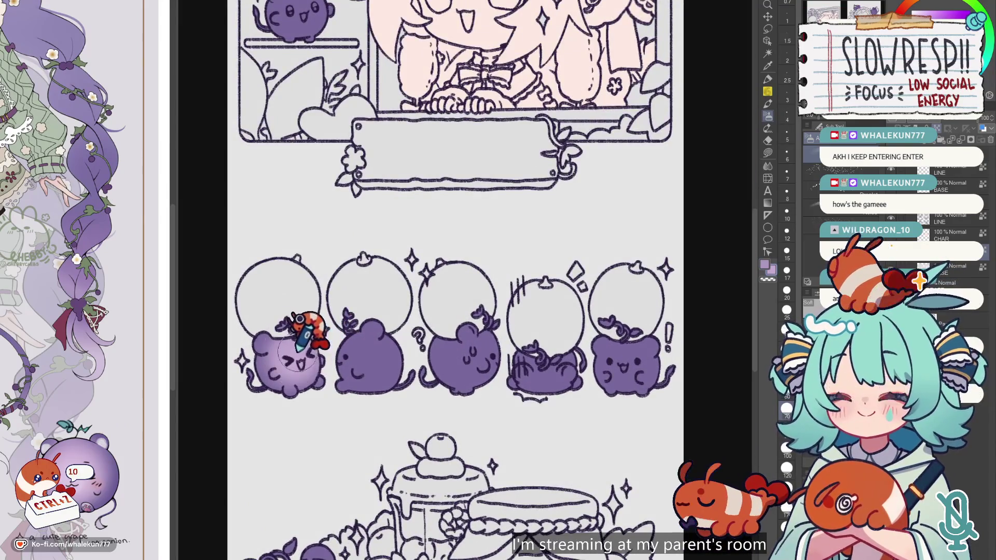
pyautogui.hotkey('ctrl', 'z')
pyautogui.hotkey('ctrl', 'z')
pyautogui.moveTo(294, 357); pyautogui.dragTo(304, 363)
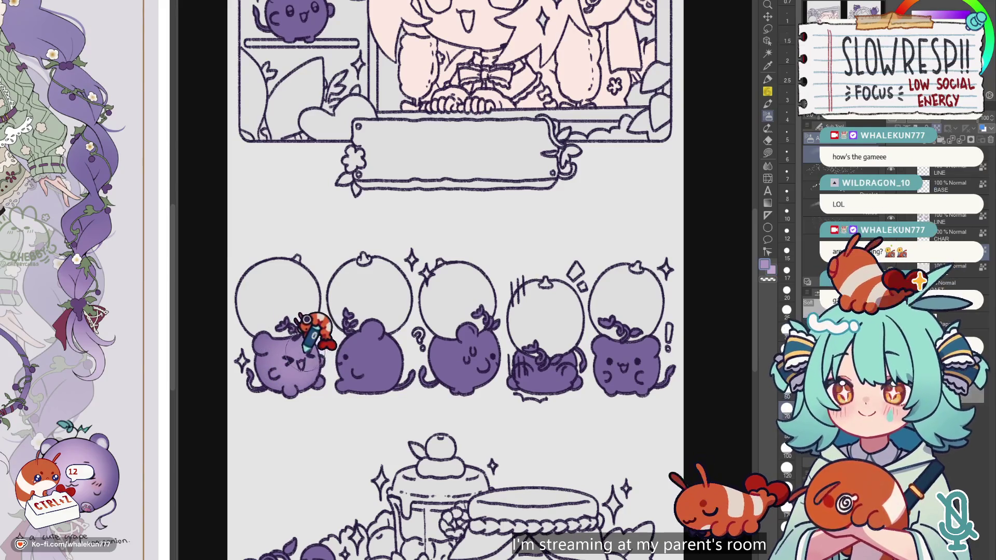
pyautogui.hotkey('ctrl', 'z')
pyautogui.hotkey('ctrl', 'z')
pyautogui.hotkey('ctrl', 'z')
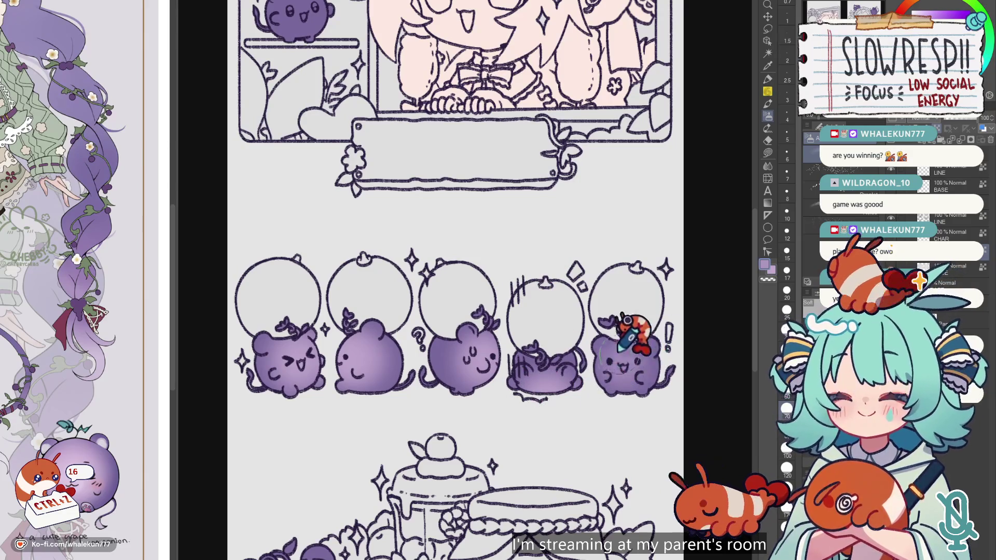
# Undo another unwanted shading stroke while checking the grape row up close and zoomed out.
pyautogui.scroll(-5, 646, 337)
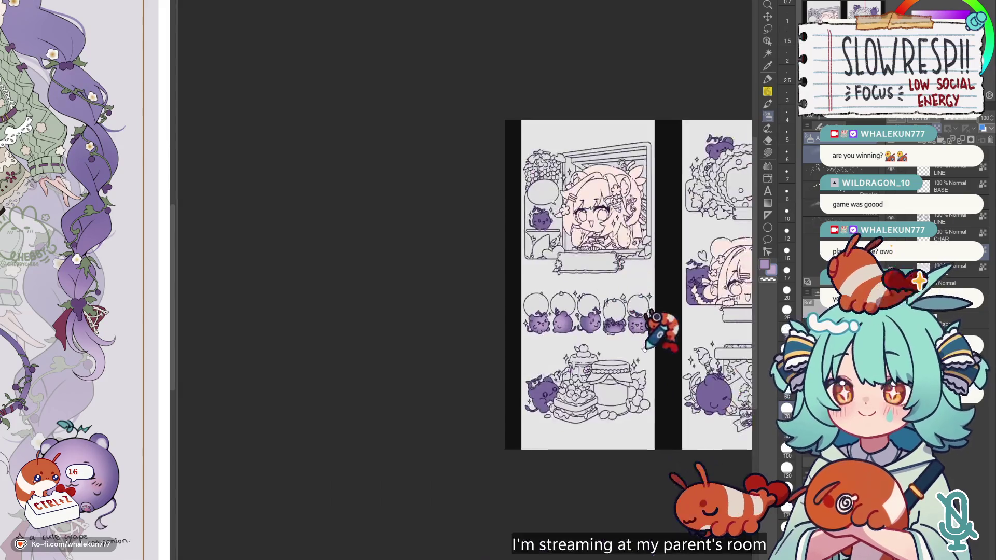
pyautogui.scroll(3, 540, 328)
pyautogui.scroll(2, 518, 352)
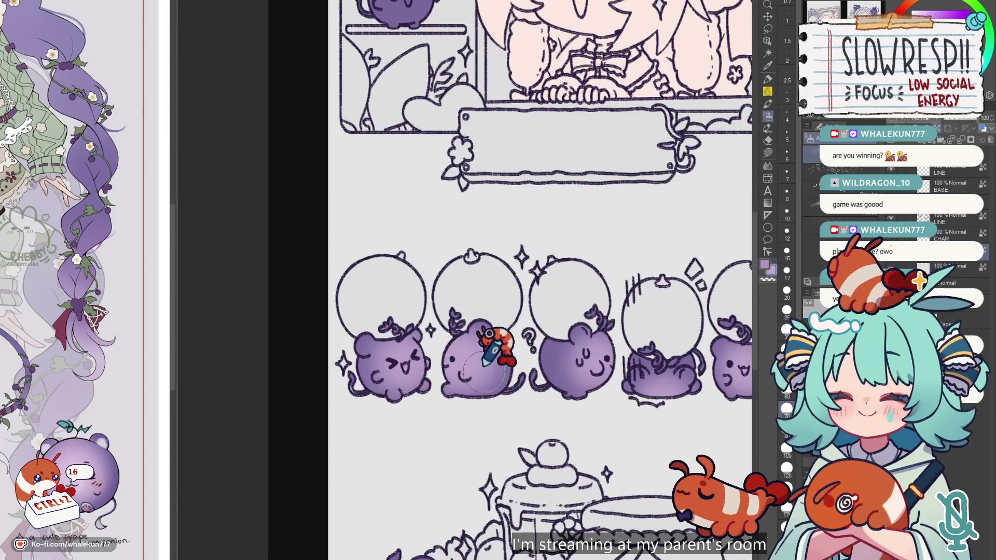
pyautogui.scroll(-3, 589, 300)
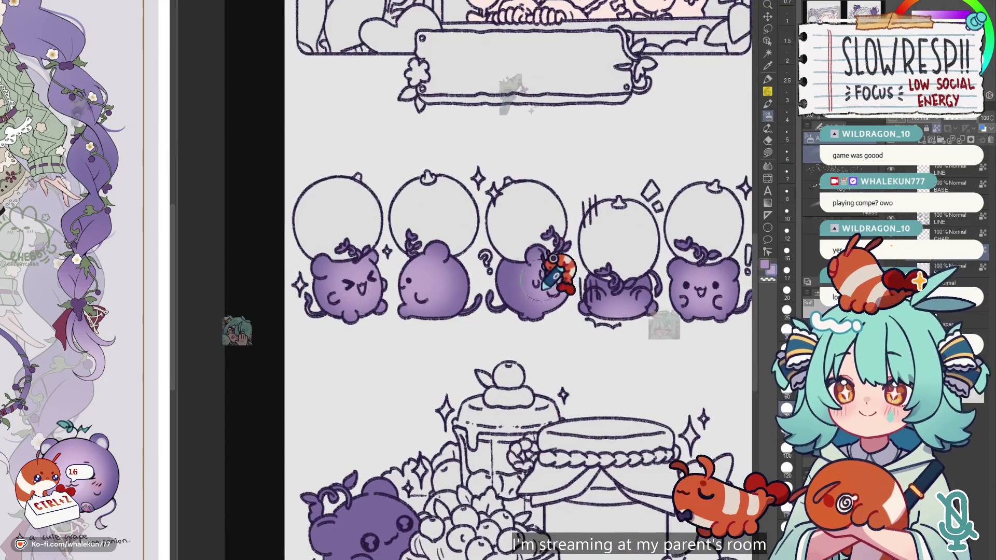
pyautogui.scroll(-5, 441, 466)
pyautogui.hotkey('ctrl', 'z')
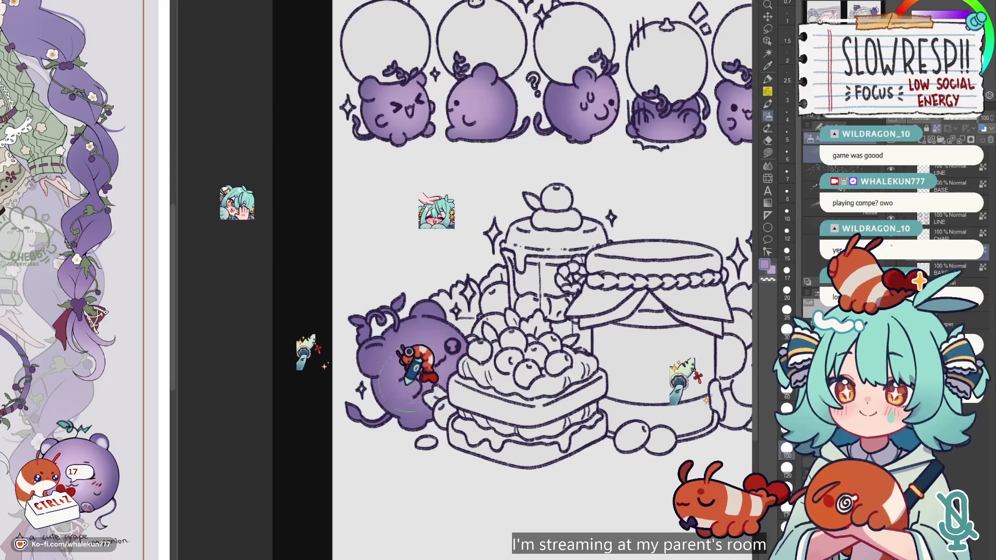
pyautogui.scroll(8, 451, 310)
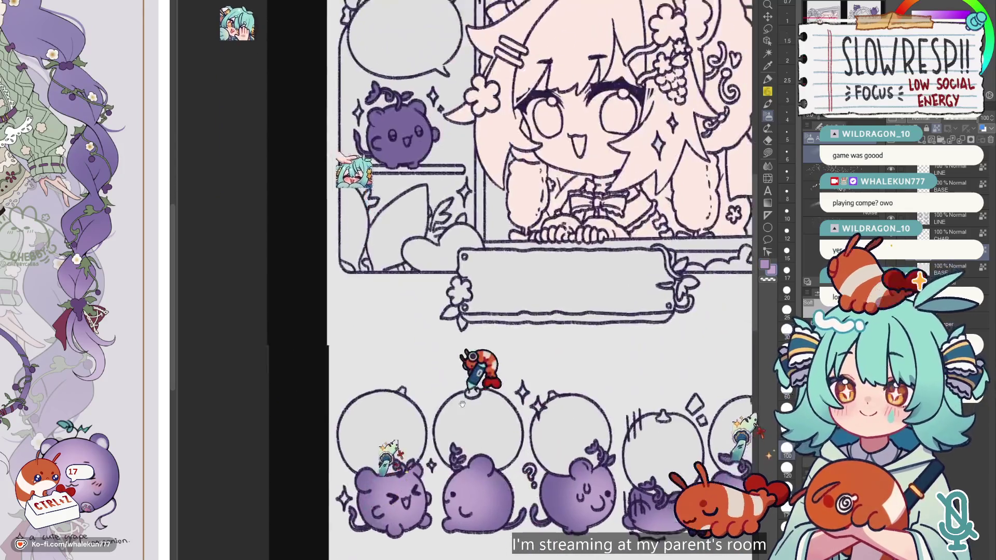
pyautogui.scroll(2, 415, 280)
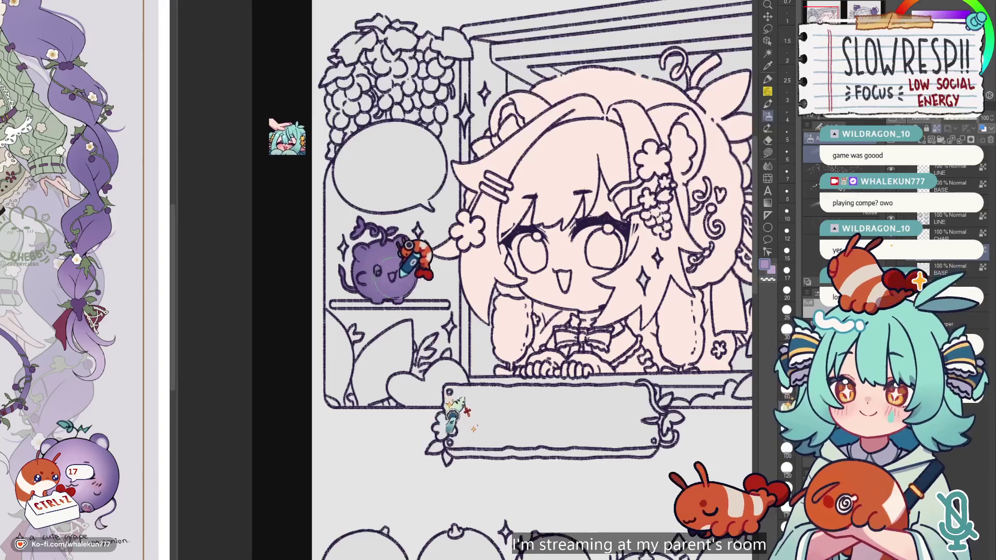
pyautogui.scroll(-5, 384, 275)
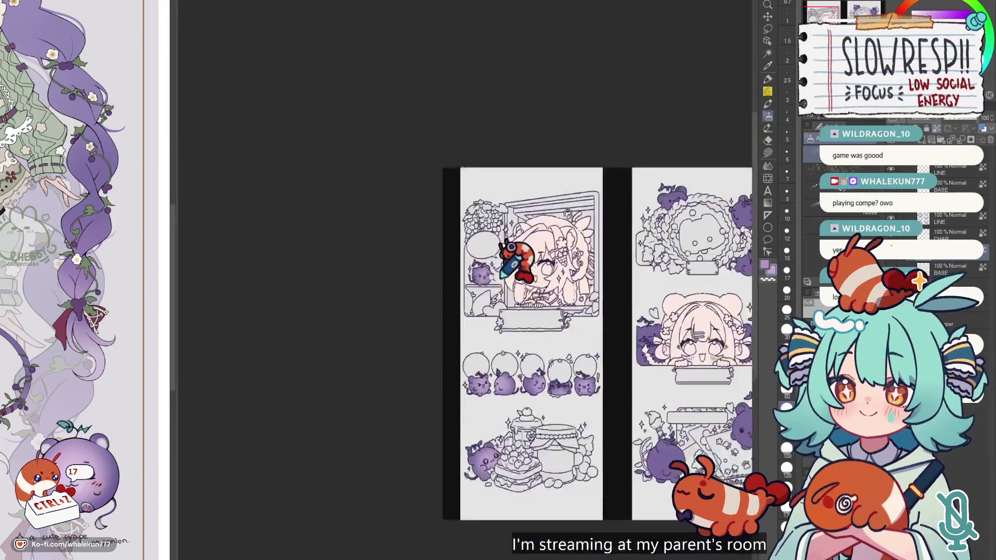
# Airbrush soft shading onto the right grape mascot in page two's lower panel.
pyautogui.moveTo(602, 322); pyautogui.dragTo(378, 323)
pyautogui.scroll(5, 521, 269)
pyautogui.scroll(-3, 521, 269)
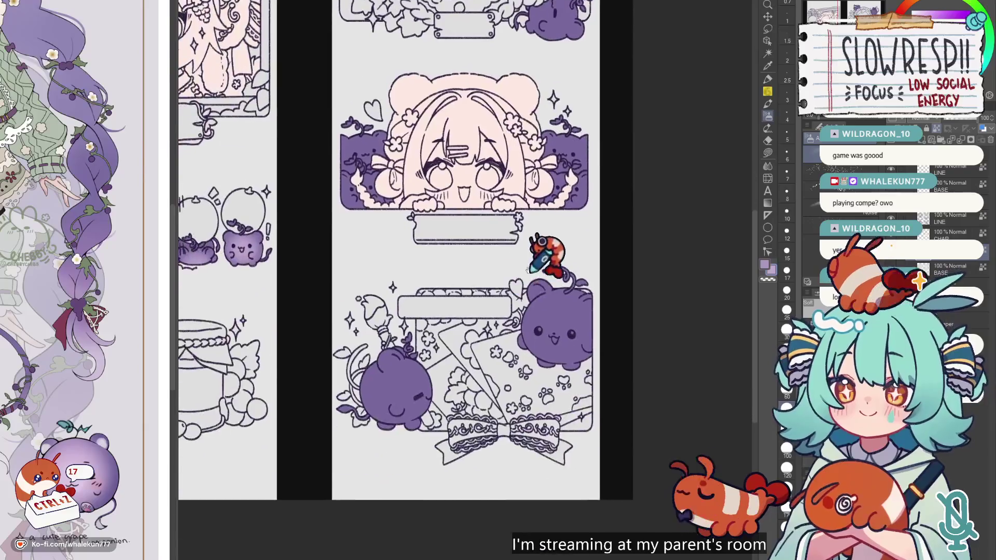
pyautogui.scroll(2, 430, 331)
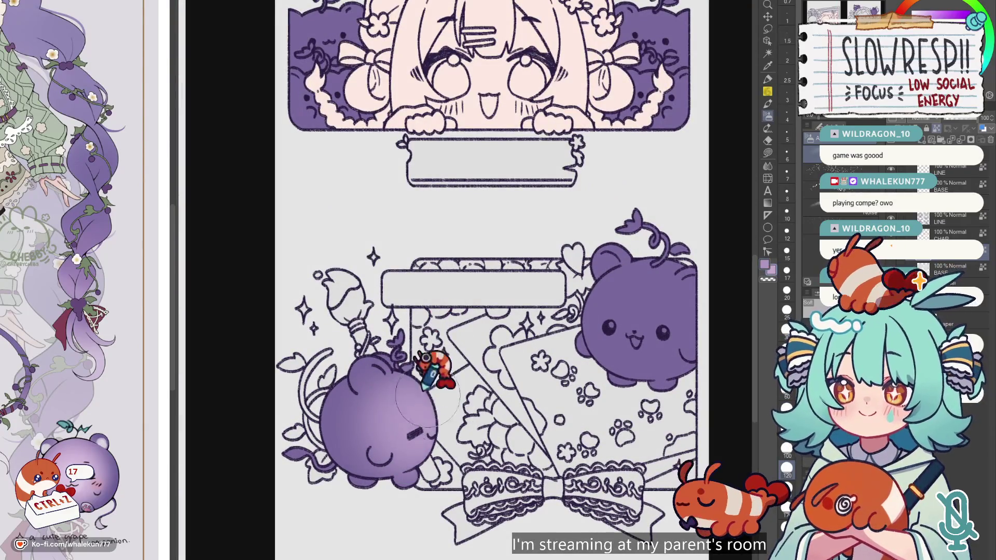
pyautogui.moveTo(617, 301)
pyautogui.mouseDown()
pyautogui.moveTo(653, 259)
pyautogui.moveTo(632, 274)
pyautogui.mouseUp()
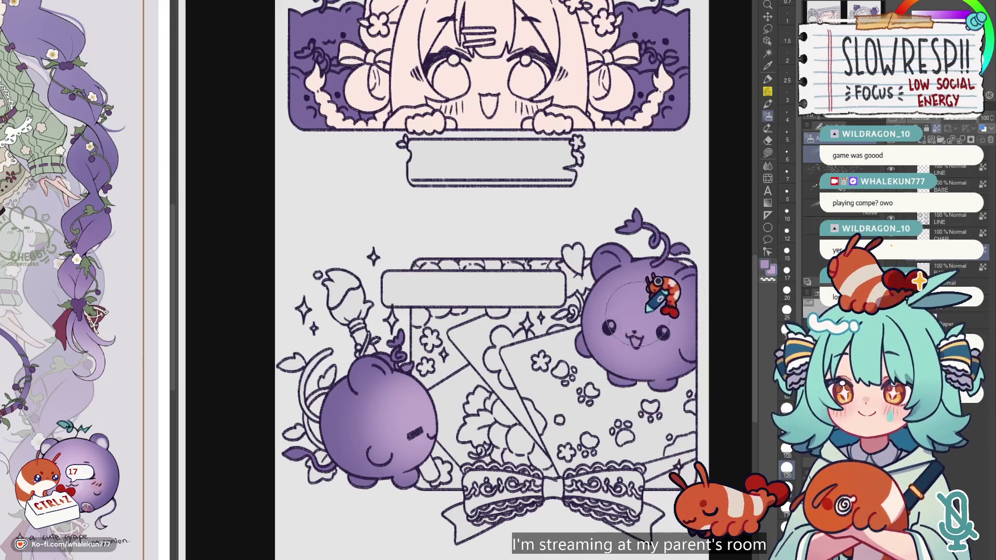
# Airbrush soft shading onto the left grape mascot in the same panel.
pyautogui.moveTo(536, 209)
pyautogui.mouseDown()
pyautogui.moveTo(570, 276)
pyautogui.moveTo(603, 210)
pyautogui.mouseUp()
pyautogui.moveTo(444, 389)
pyautogui.mouseDown()
pyautogui.moveTo(381, 363)
pyautogui.moveTo(412, 363)
pyautogui.mouseUp()
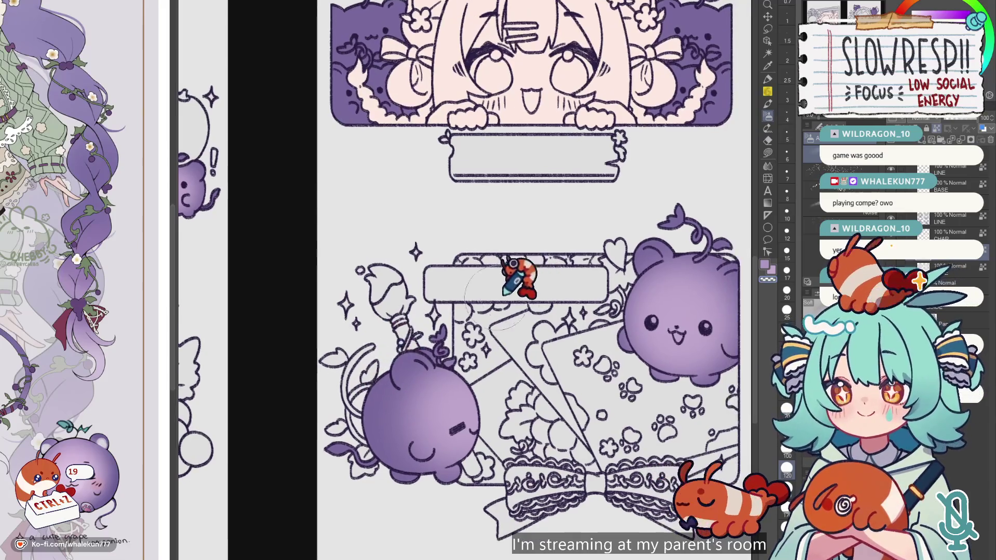
pyautogui.scroll(5, 429, 303)
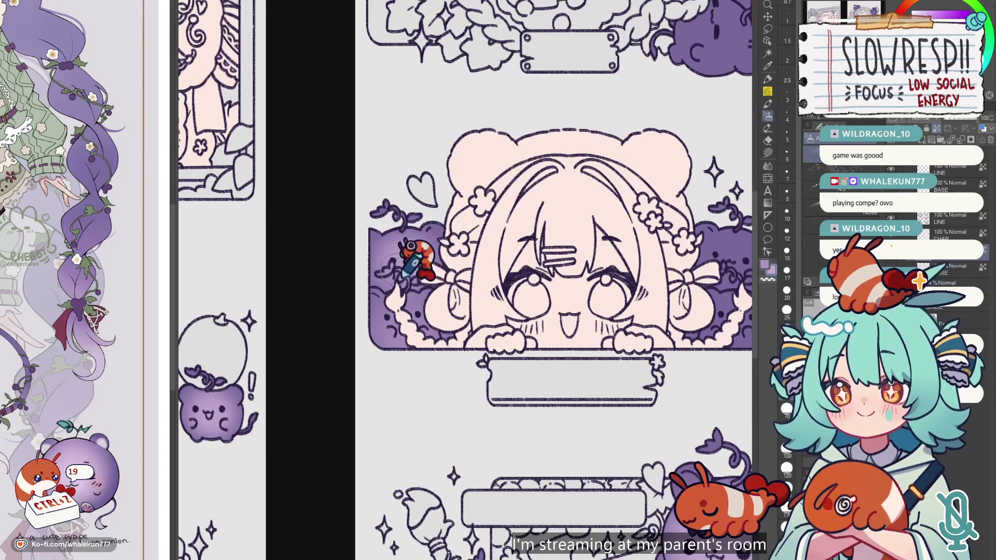
pyautogui.hscroll(5, 525, 224)
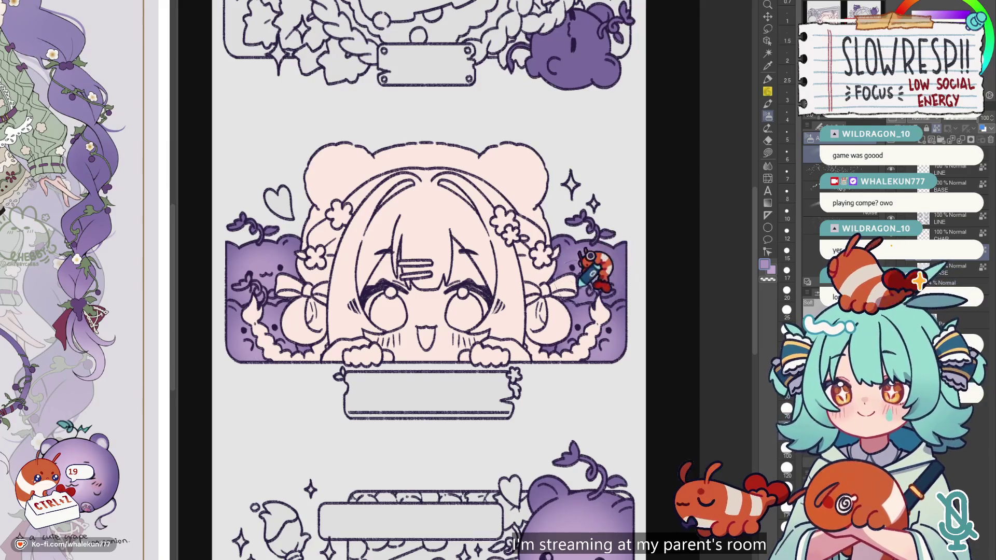
pyautogui.scroll(5, 598, 241)
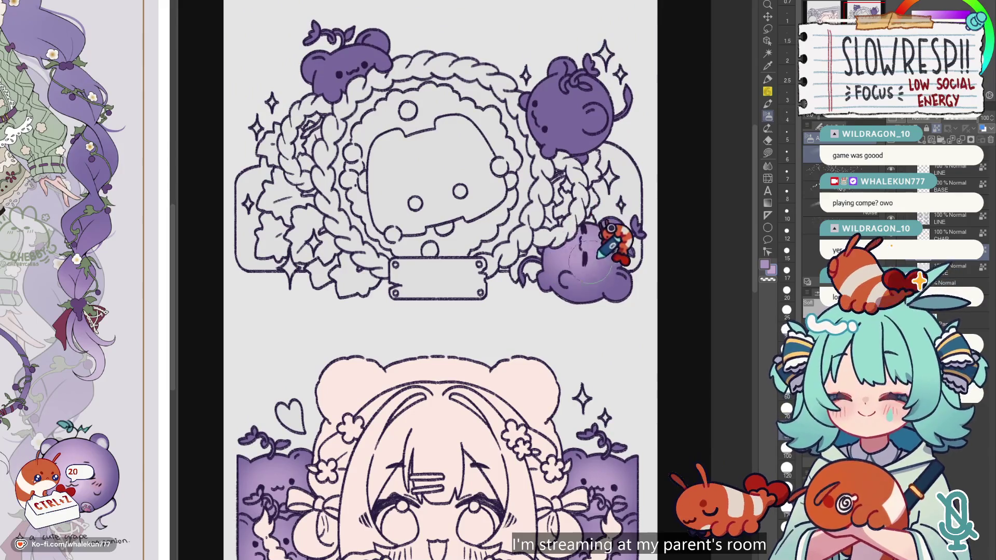
# Undo the light lavender patch on the wreath grape and zoom out to both full pages.
pyautogui.hotkey('ctrl', 'z')
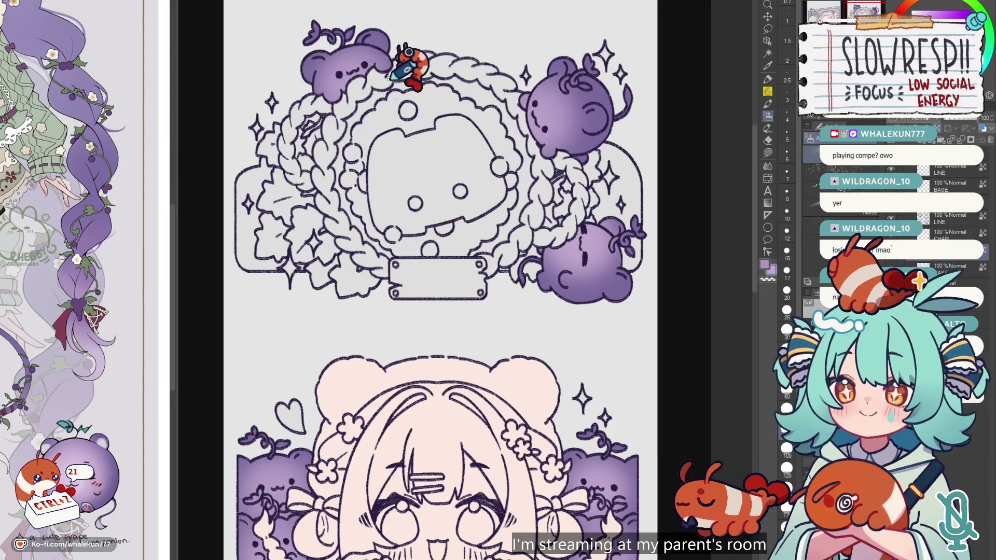
pyautogui.hotkey('ctrl', '0')
pyautogui.scroll(5, 558, 338)
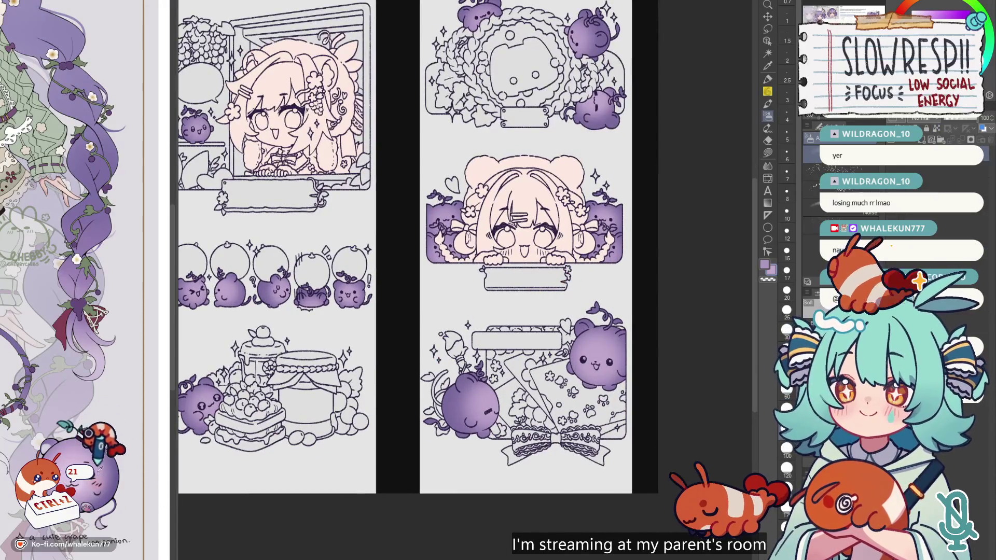
# Undo the last stray stroke and make the brush smaller.
pyautogui.scroll(2, 422, 399)
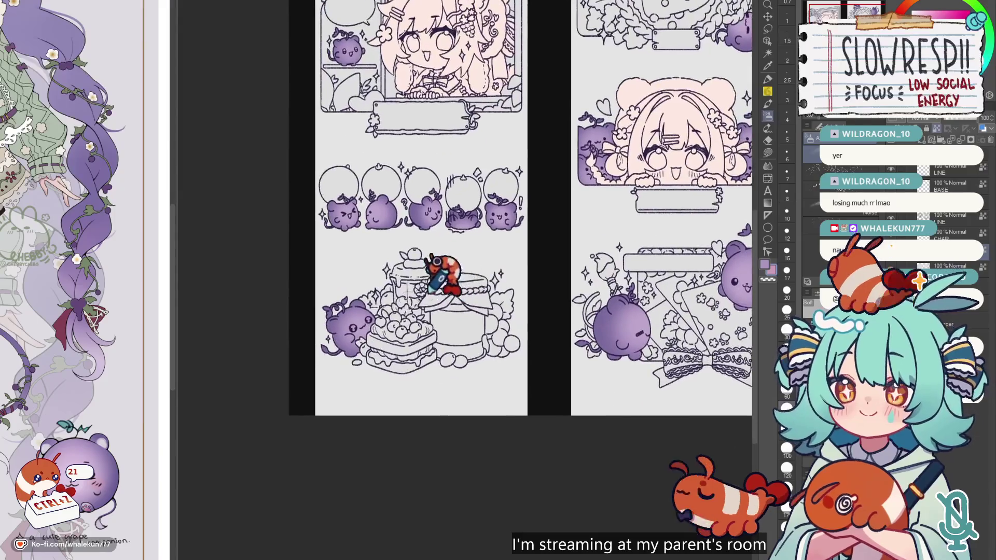
pyautogui.scroll(3, 387, 301)
pyautogui.scroll(1, 383, 286)
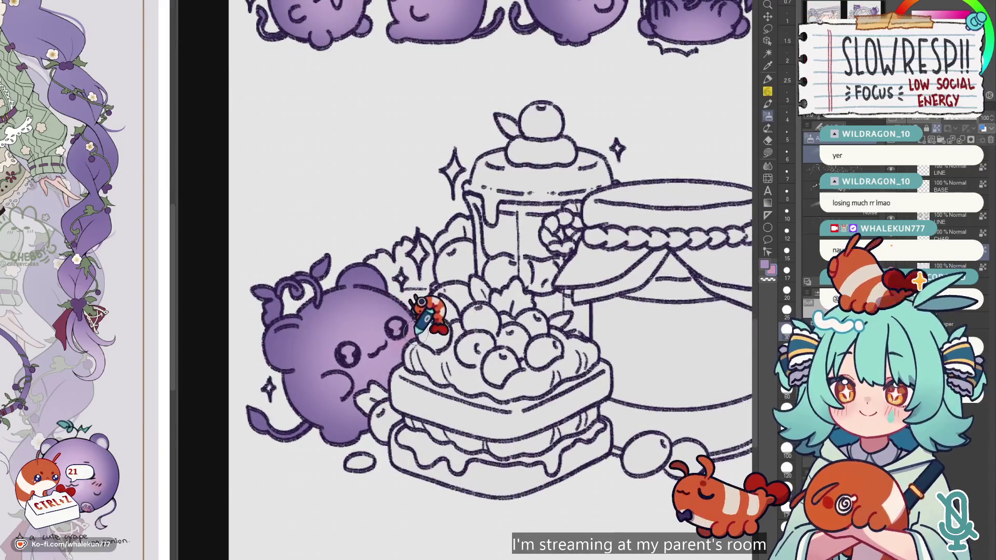
pyautogui.hotkey('ctrl', 'z')
pyautogui.press('[')
pyautogui.press('[')
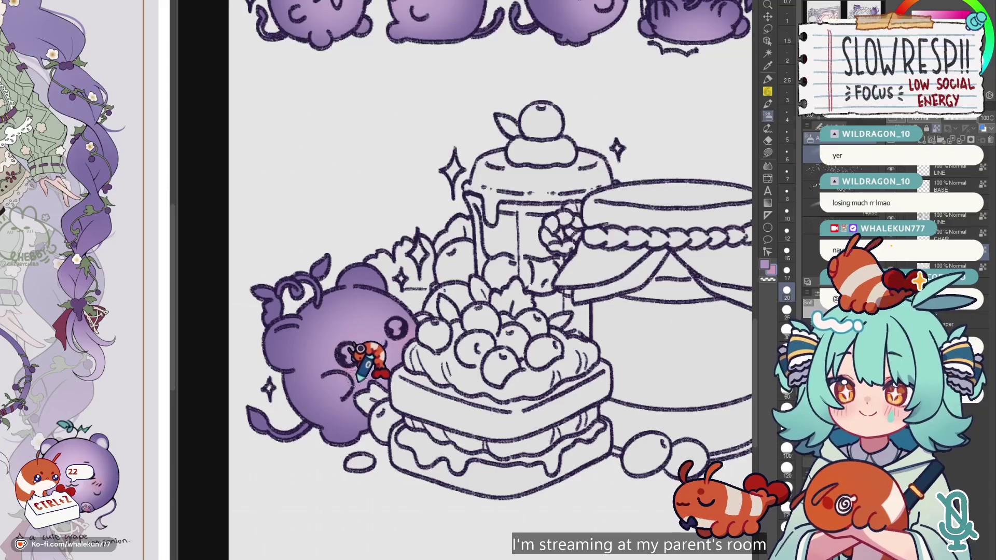
pyautogui.scroll(5, 363, 358)
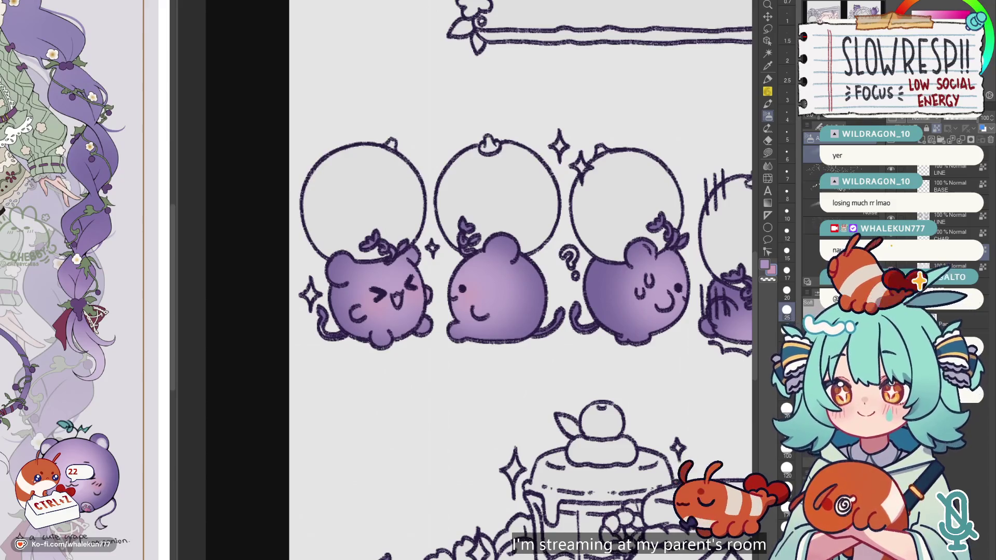
# Pan along the grape mascot row and zoom in on a purple grape to inspect it.
pyautogui.moveTo(546, 298); pyautogui.dragTo(449, 277)
pyautogui.moveTo(744, 275); pyautogui.dragTo(557, 278)
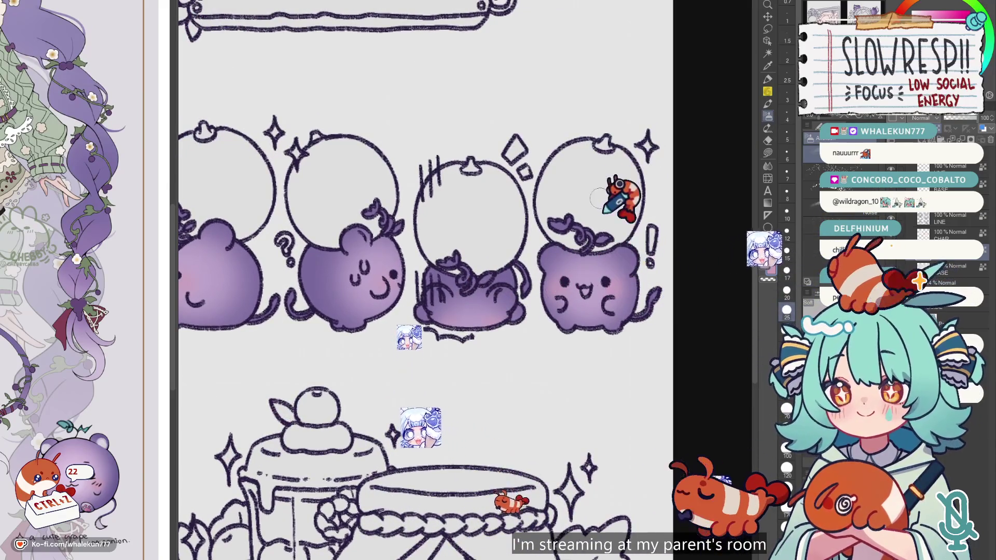
pyautogui.scroll(-5, 603, 210)
pyautogui.scroll(5, 534, 179)
pyautogui.scroll(2, 482, 307)
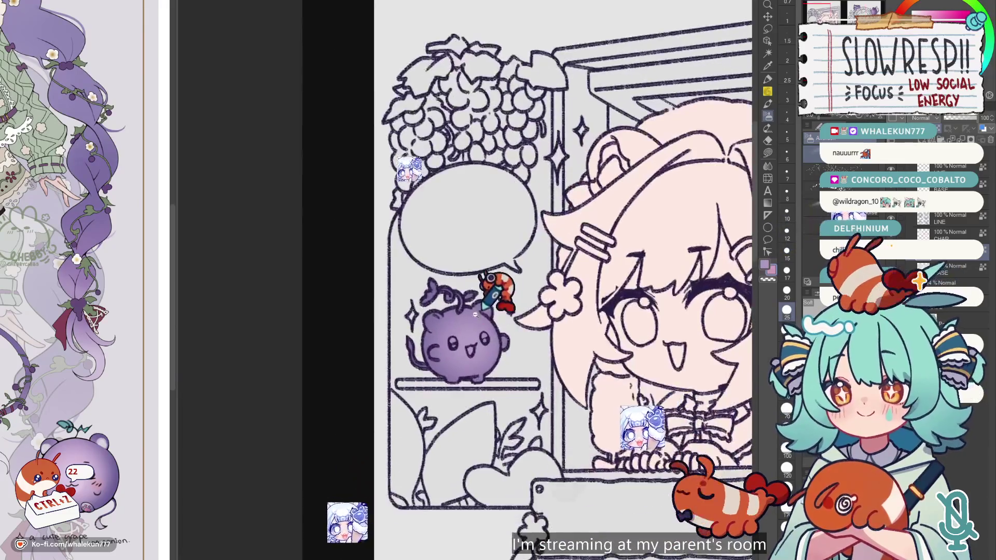
pyautogui.scroll(2, 474, 313)
pyautogui.moveTo(511, 357); pyautogui.dragTo(590, 350)
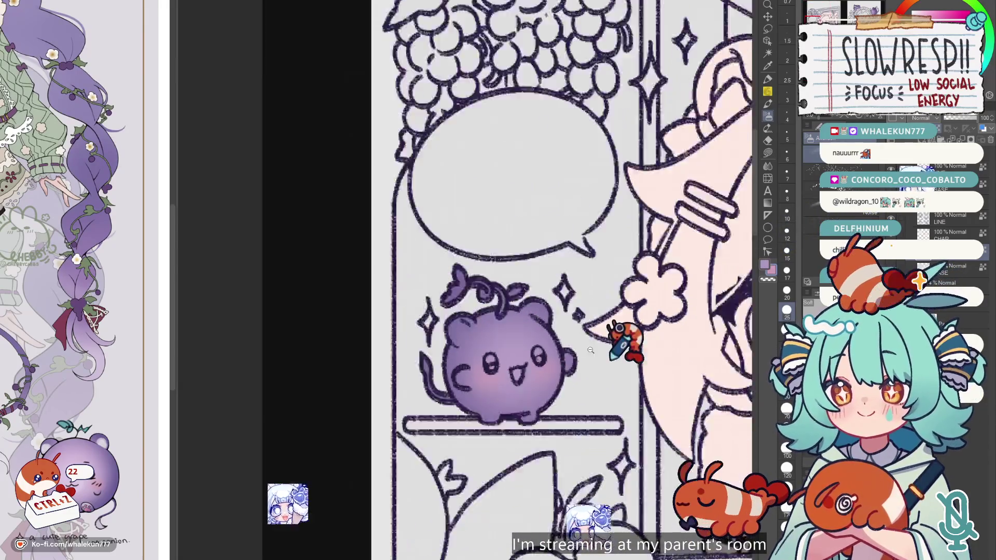
pyautogui.scroll(-3, 590, 350)
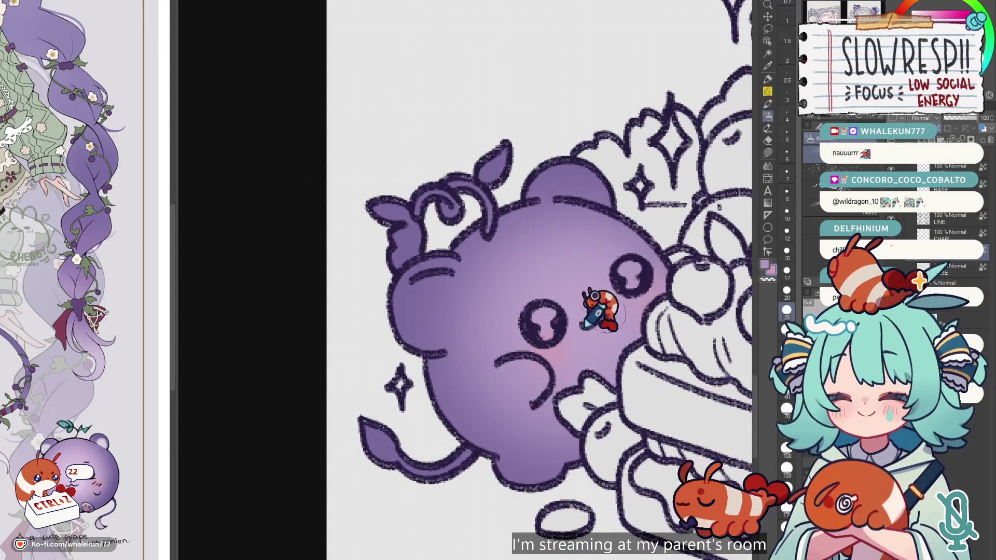
# Undo a stray pink mark and fit the whole two-page spread in view.
pyautogui.hotkey('ctrl', '0')
pyautogui.scroll(5, 529, 291)
pyautogui.scroll(3, 529, 290)
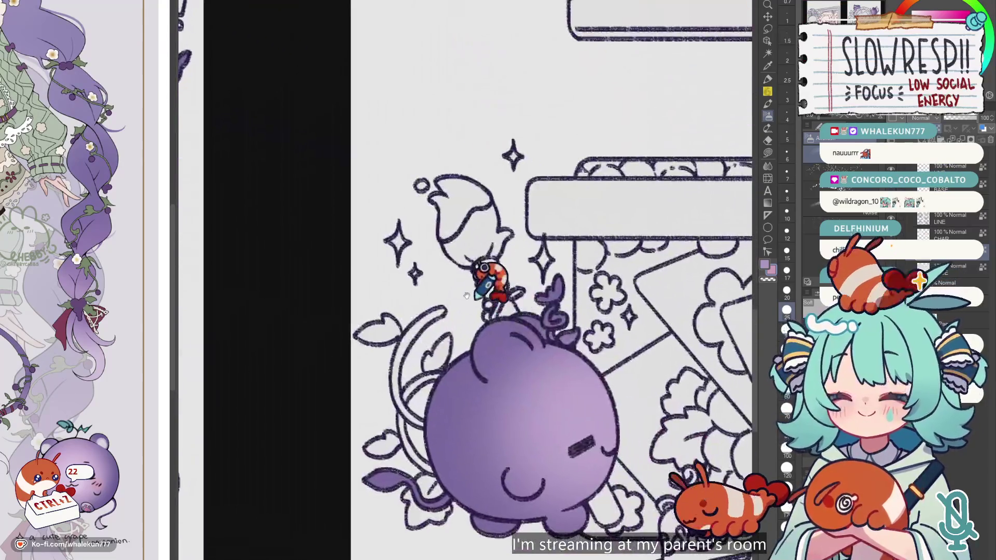
pyautogui.hotkey('ctrl', 'z')
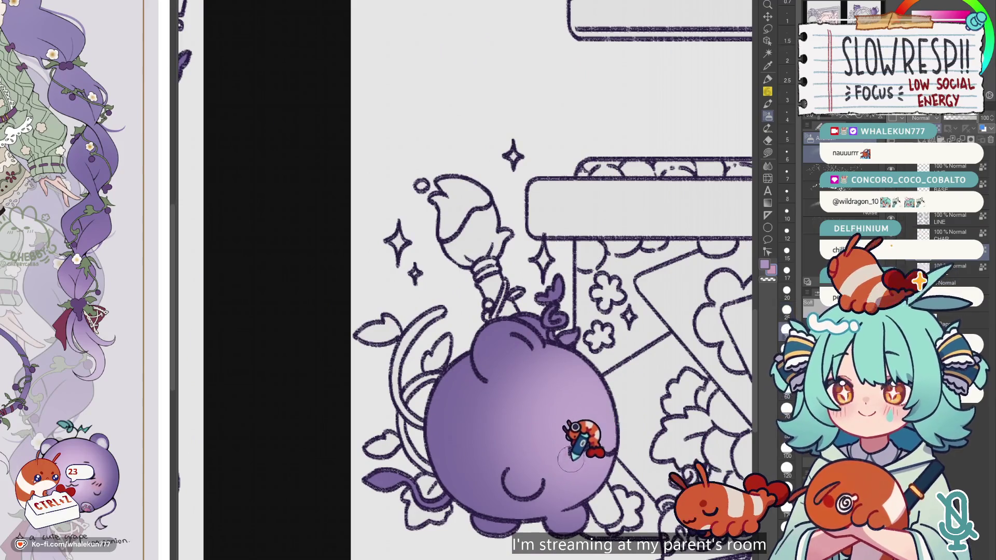
pyautogui.hotkey('ctrl', '0')
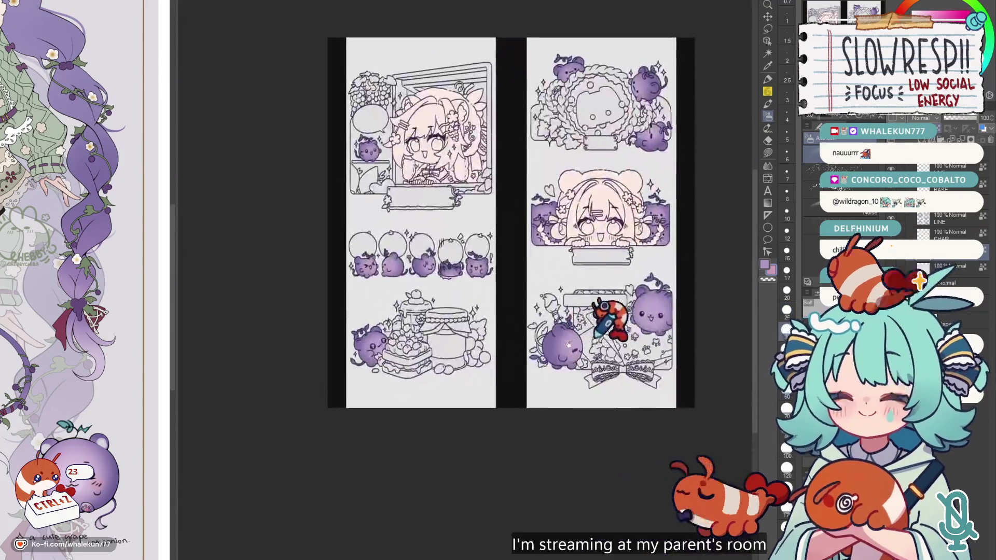
# Undo a small edit near the grape, then brush pink blush on the wreath panel's lower grape cheek.
pyautogui.scroll(3, 492, 290)
pyautogui.scroll(2, 542, 410)
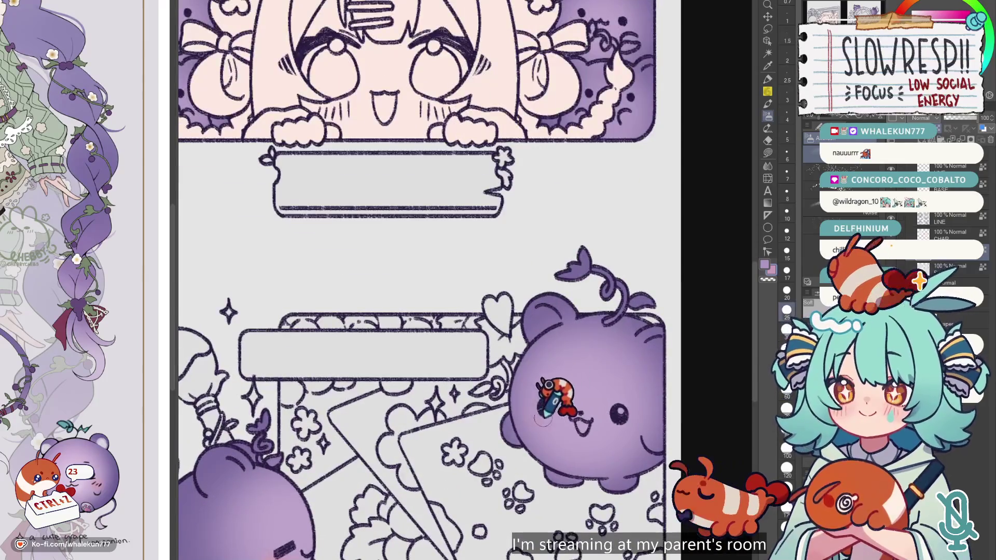
pyautogui.hotkey('ctrl', 'z')
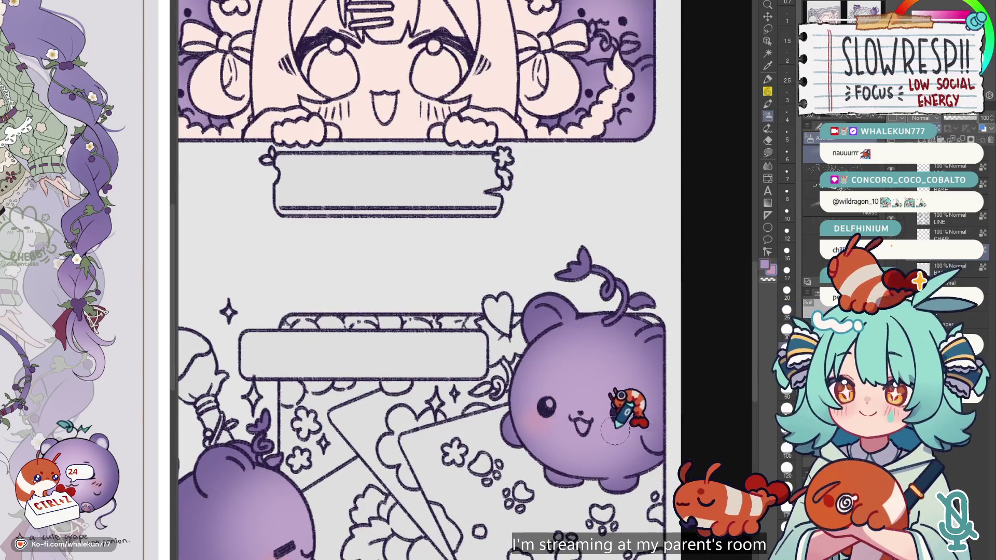
pyautogui.scroll(-2, 648, 409)
pyautogui.scroll(-2, 615, 407)
pyautogui.scroll(1, 597, 285)
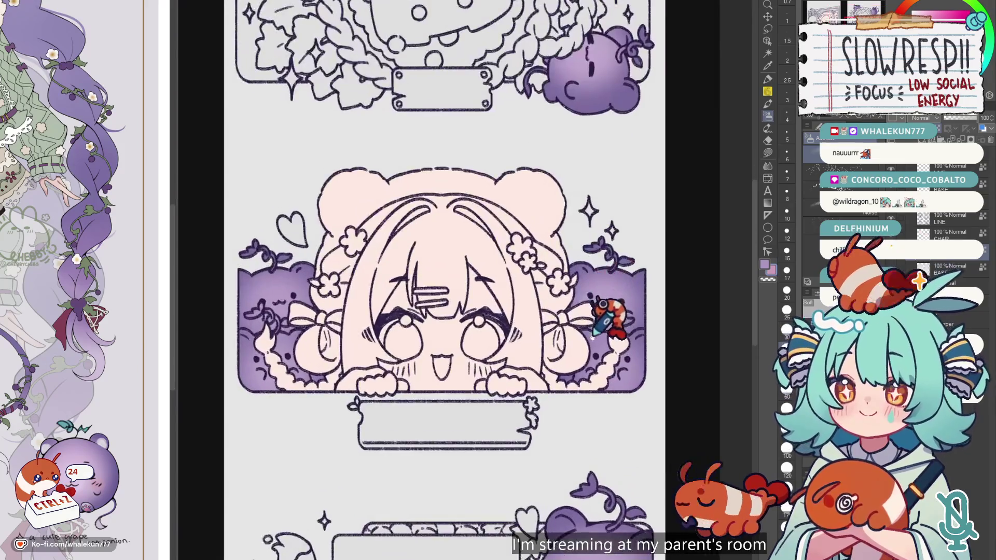
pyautogui.scroll(1, 593, 288)
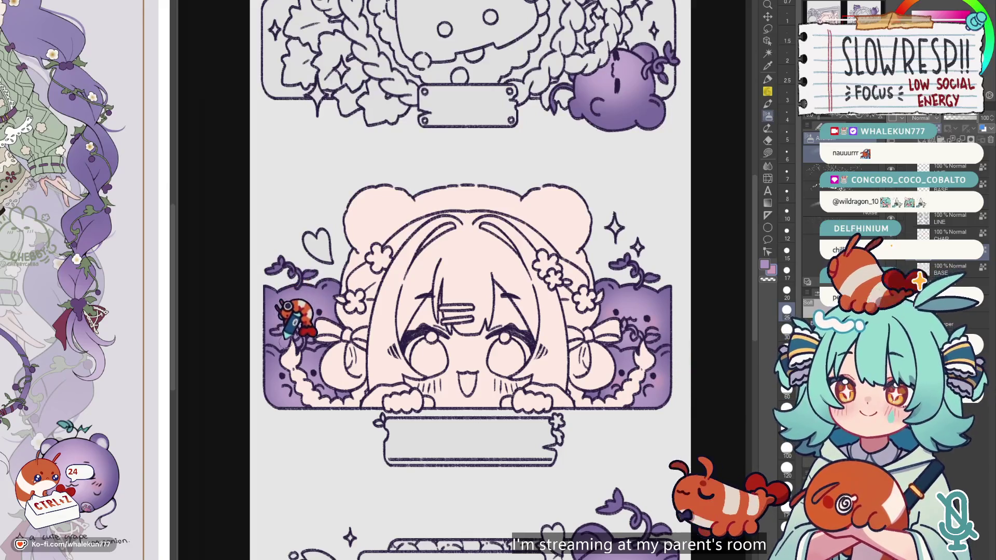
pyautogui.moveTo(402, 156)
pyautogui.mouseDown()
pyautogui.moveTo(461, 388)
pyautogui.moveTo(451, 457)
pyautogui.moveTo(364, 386)
pyautogui.mouseUp()
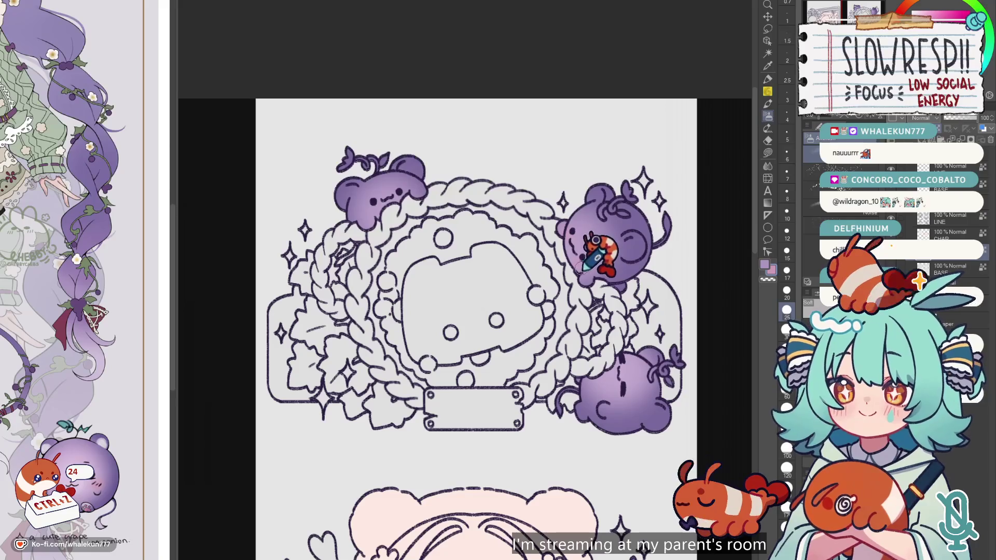
pyautogui.moveTo(625, 386); pyautogui.dragTo(612, 395)
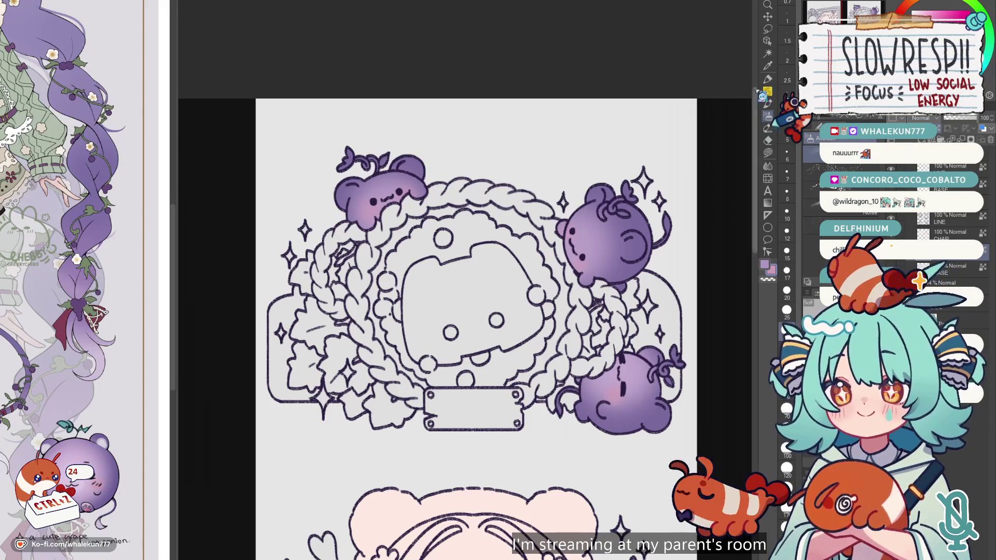
# Pick a different pen brush instead of the G-pen in the Pen tool.
pyautogui.click(768, 79)
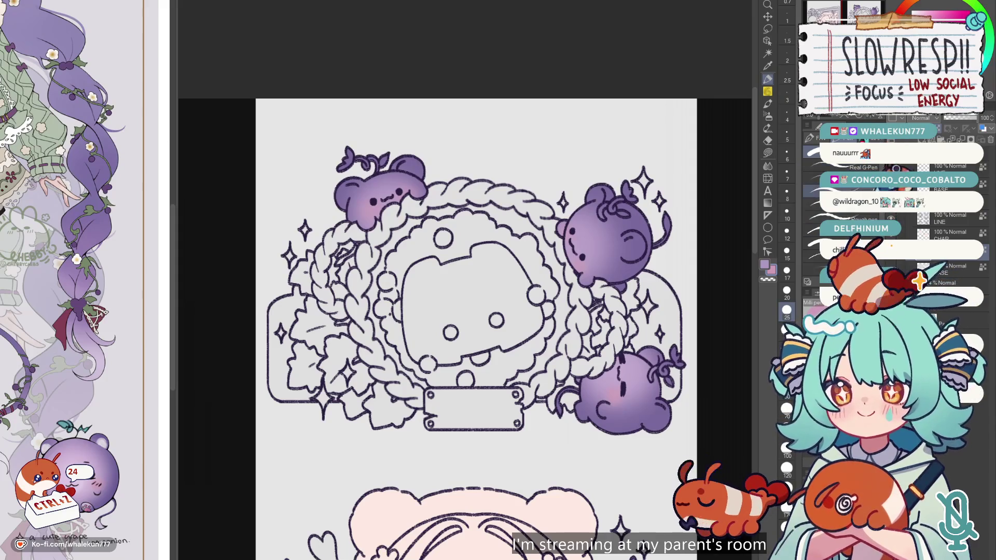
pyautogui.click(830, 155)
pyautogui.click(830, 210)
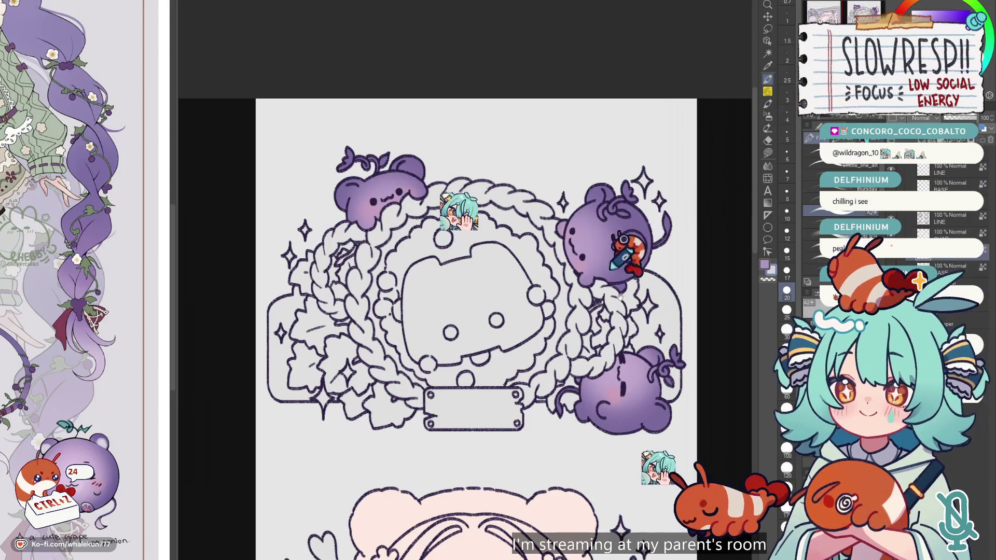
# Undo the last pen stroke and make the brush smaller.
pyautogui.scroll(2, 456, 378)
pyautogui.scroll(2, 456, 378)
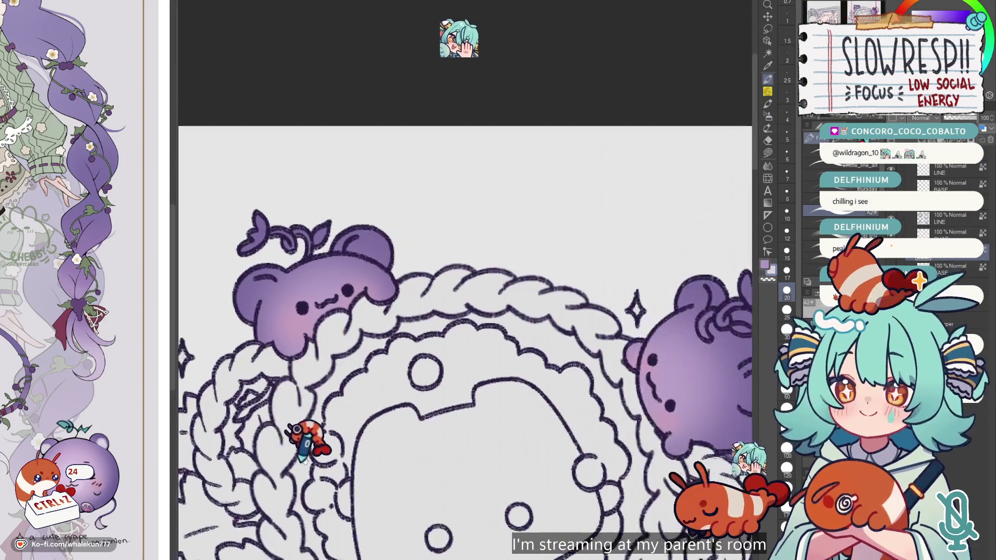
pyautogui.scroll(-2, 479, 308)
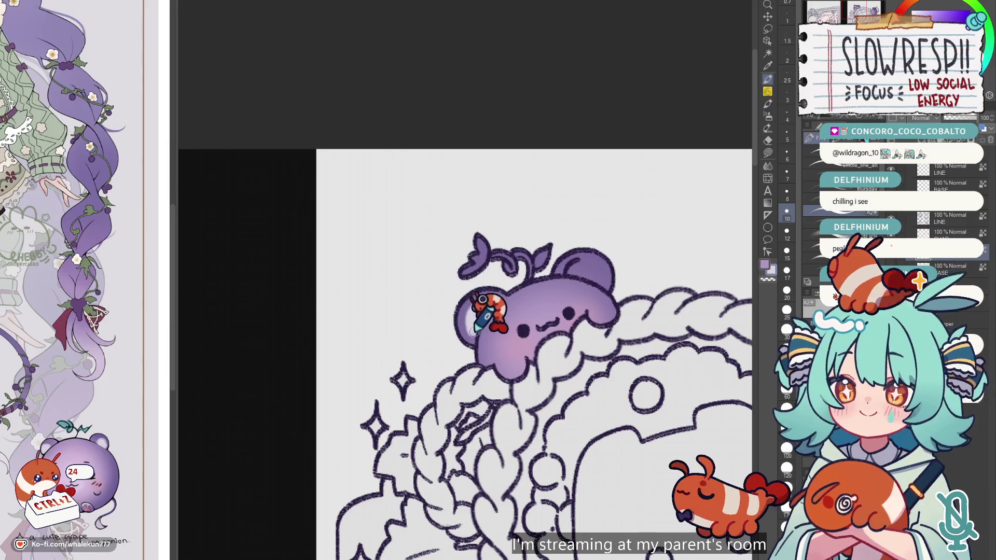
pyautogui.hotkey('ctrl', 'z')
pyautogui.press('[')
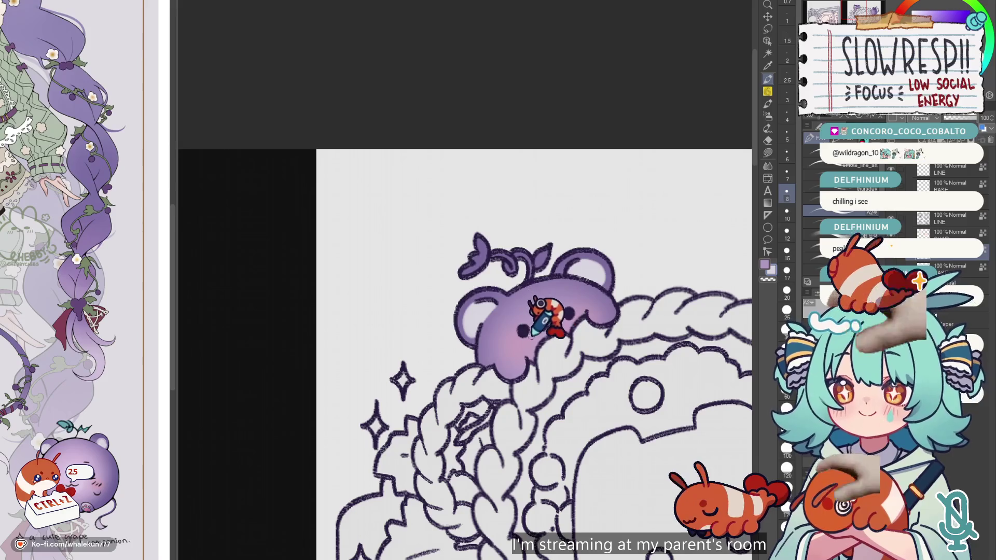
# Lasso-fill the sprout above the mascot and a small area near the fluff with teal.
pyautogui.click(767, 152)
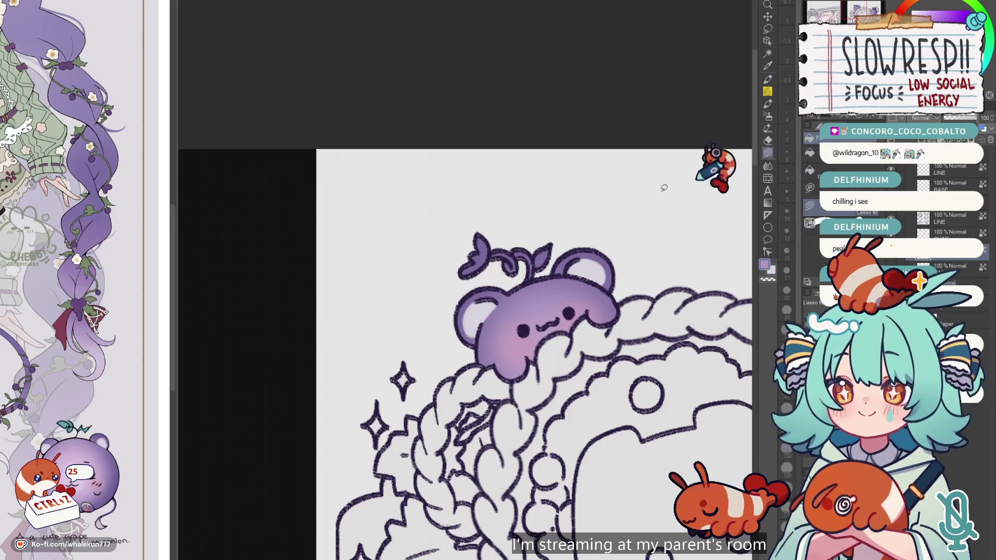
pyautogui.scroll(-3, 47, 433)
pyautogui.scroll(3, 49, 440)
pyautogui.scroll(-3, 52, 430)
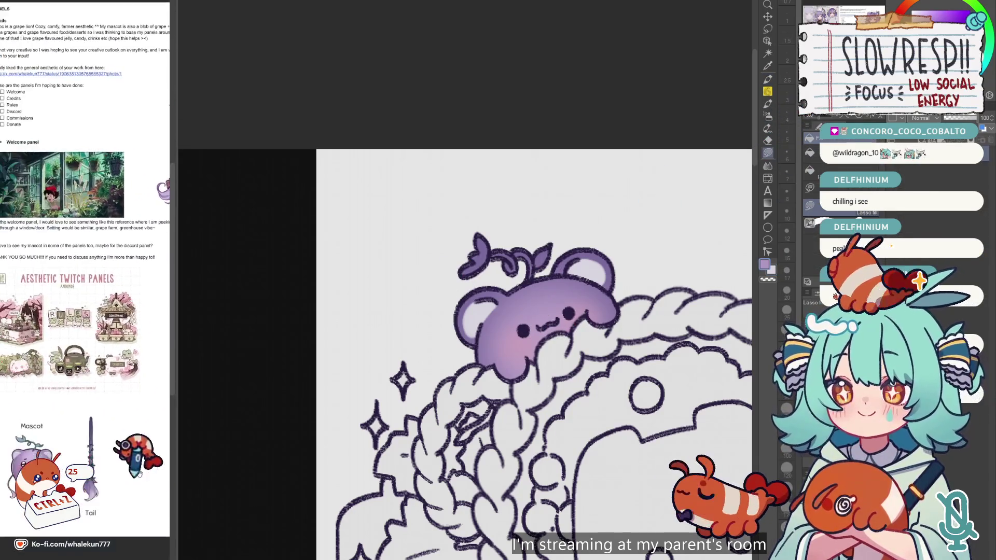
pyautogui.scroll(5, 62, 415)
pyautogui.keyDown('alt'); pyautogui.click(59, 431); pyautogui.keyUp('alt')
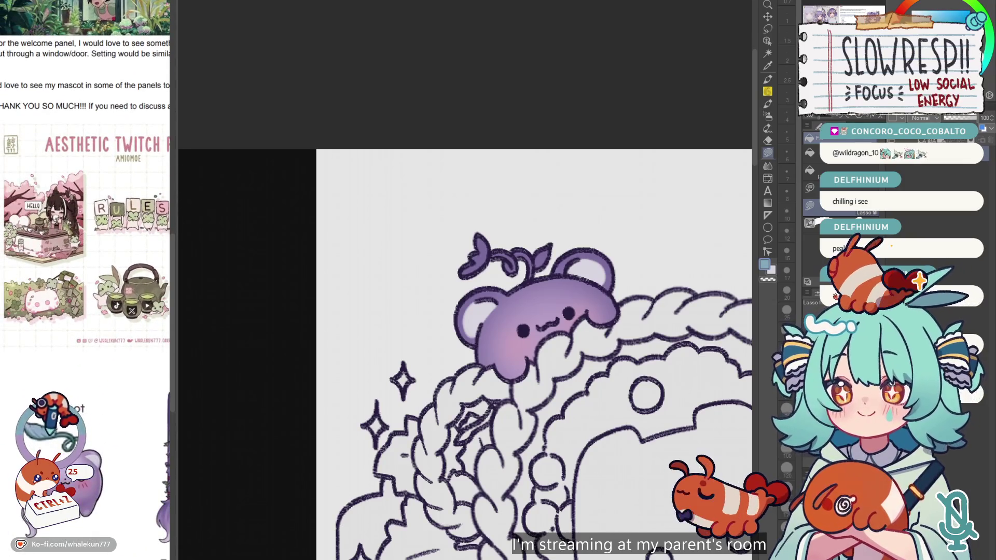
pyautogui.moveTo(537, 282)
pyautogui.mouseDown()
pyautogui.moveTo(473, 202)
pyautogui.moveTo(519, 280)
pyautogui.mouseUp()
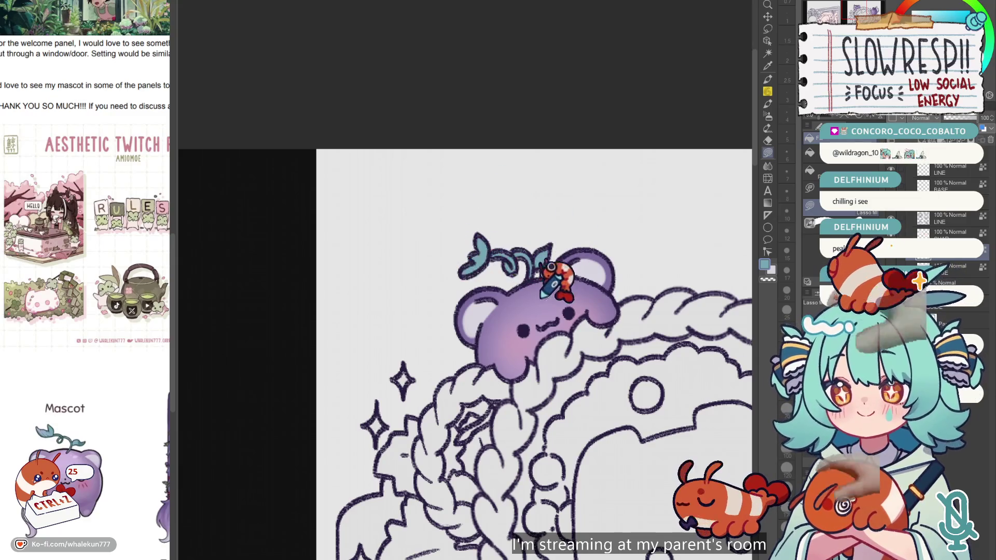
pyautogui.scroll(-3, 495, 311)
pyautogui.scroll(1, 495, 332)
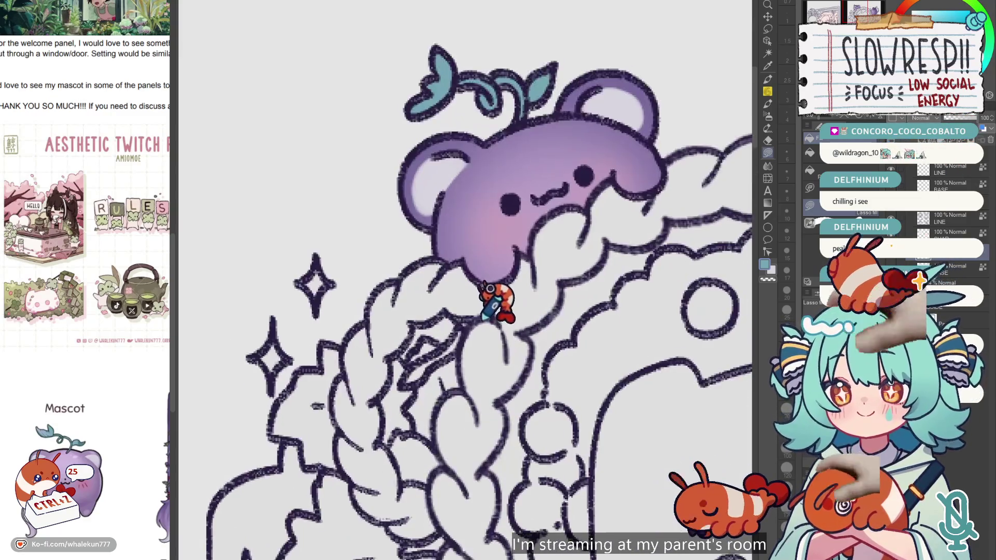
pyautogui.scroll(1, 496, 332)
pyautogui.moveTo(502, 303)
pyautogui.mouseDown()
pyautogui.moveTo(488, 322)
pyautogui.moveTo(513, 295)
pyautogui.mouseUp()
# Undo the last teal fill and return to the Pen tool.
pyautogui.scroll(-3, 543, 271)
pyautogui.hscroll(2, 543, 271)
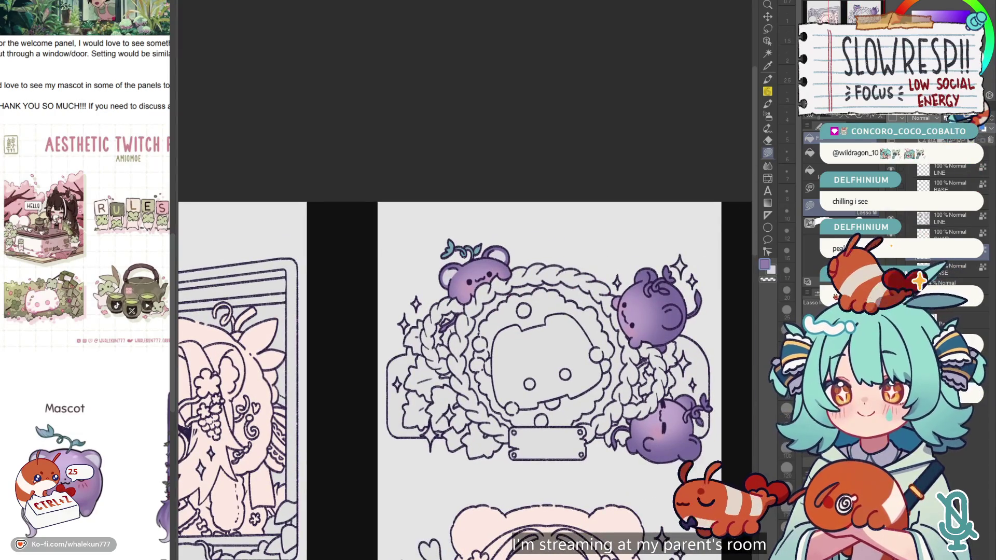
pyautogui.scroll(-1, 502, 395)
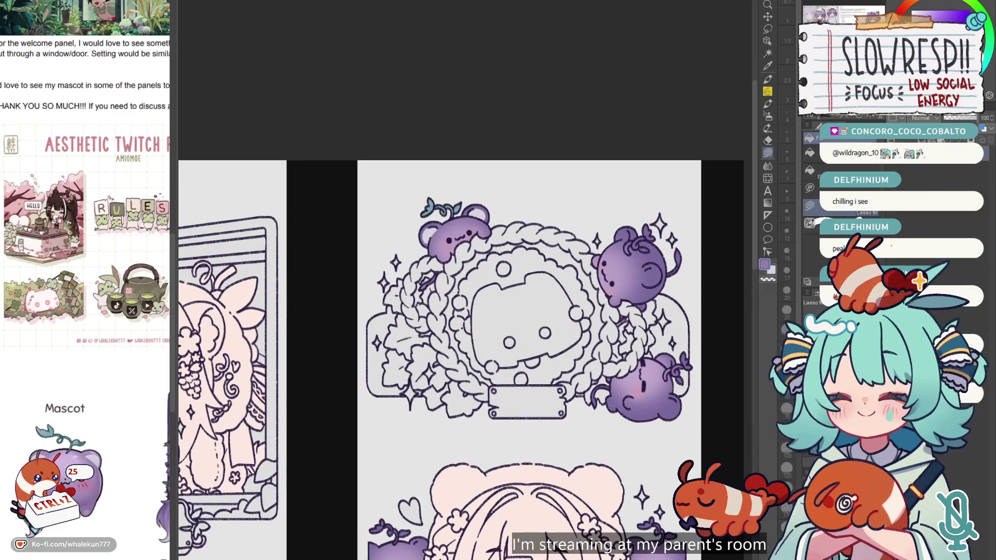
pyautogui.scroll(3, 455, 223)
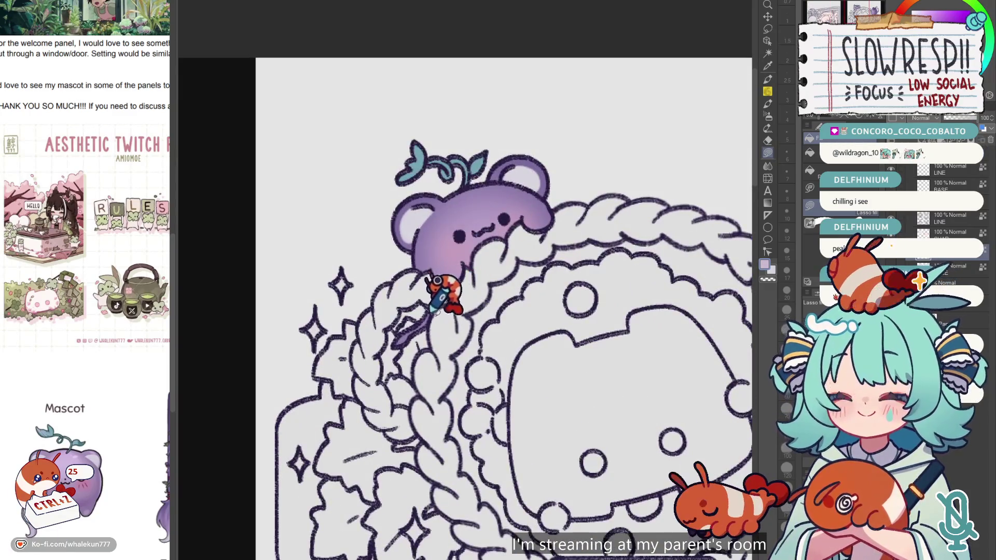
pyautogui.scroll(-1, 446, 311)
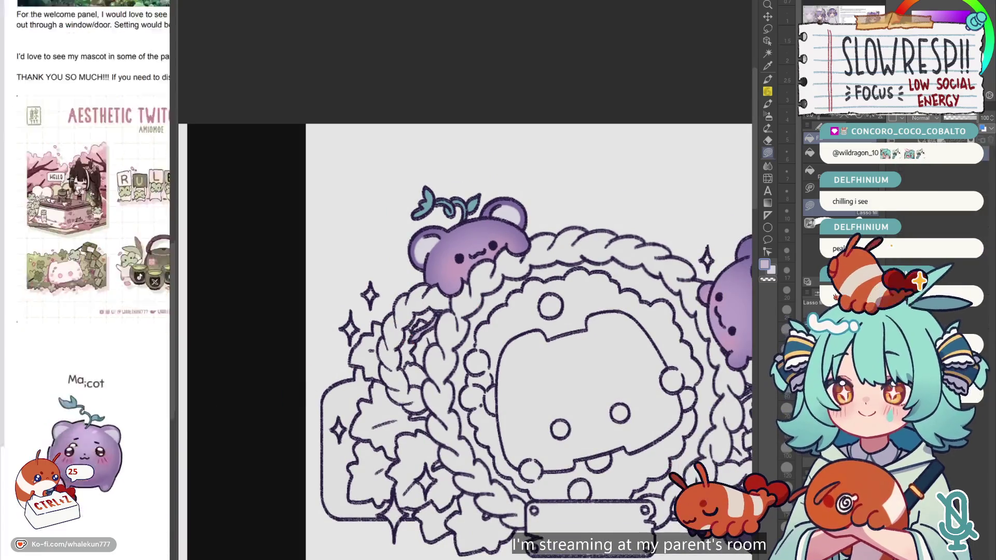
pyautogui.scroll(2, 166, 404)
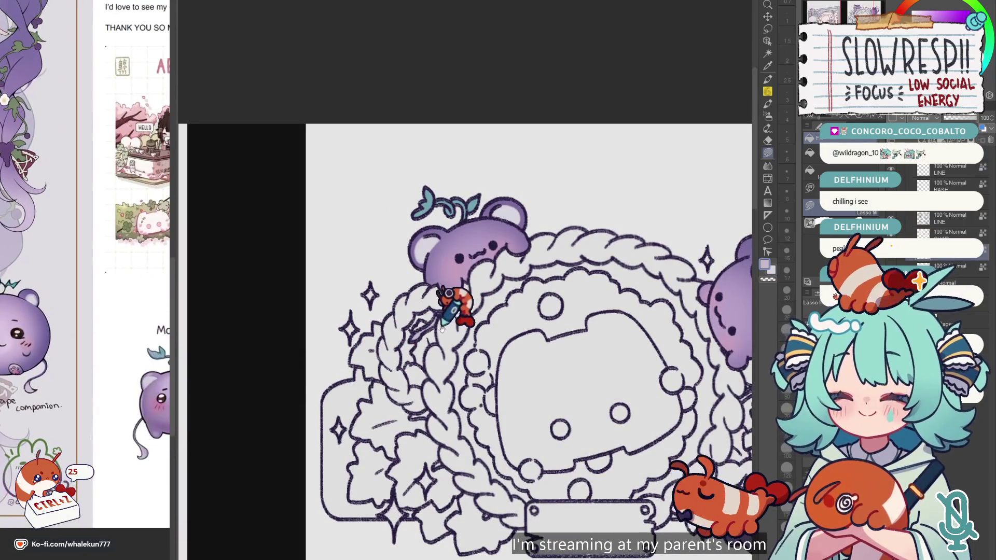
pyautogui.scroll(1, 436, 311)
pyautogui.hotkey('ctrl', 'z')
pyautogui.press('p')
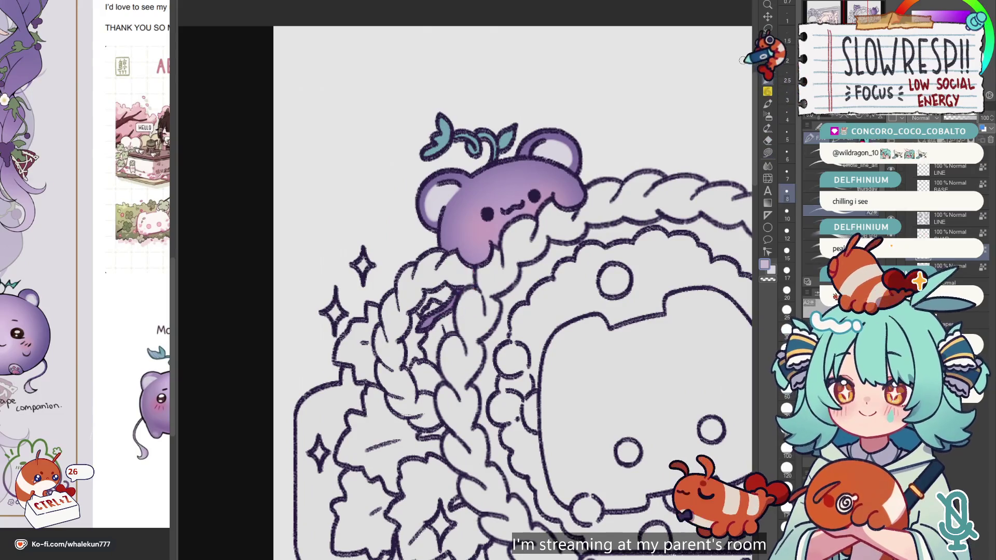
# Scroll over the grape mascots to inspect their shading.
pyautogui.scroll(-3, 440, 303)
pyautogui.scroll(1, 438, 276)
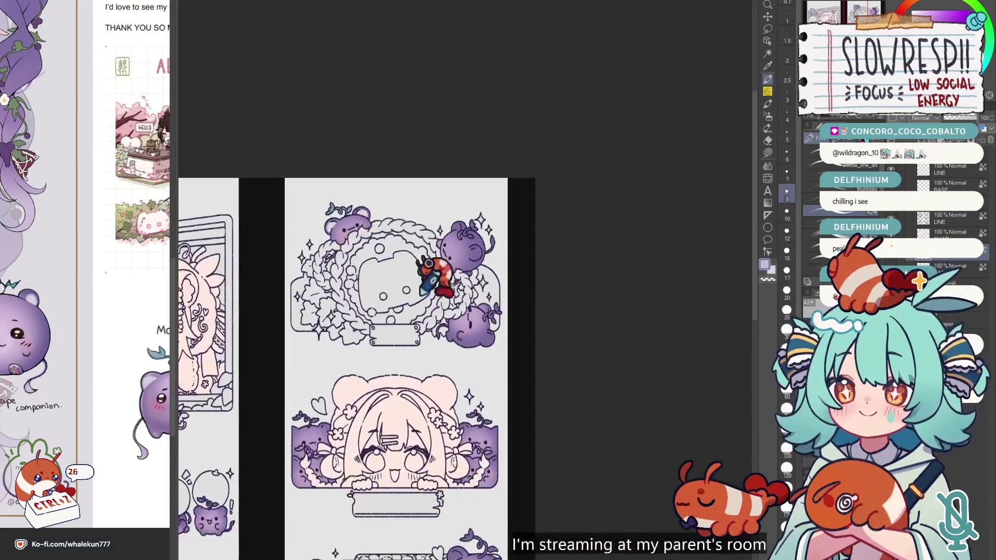
pyautogui.scroll(1, 527, 211)
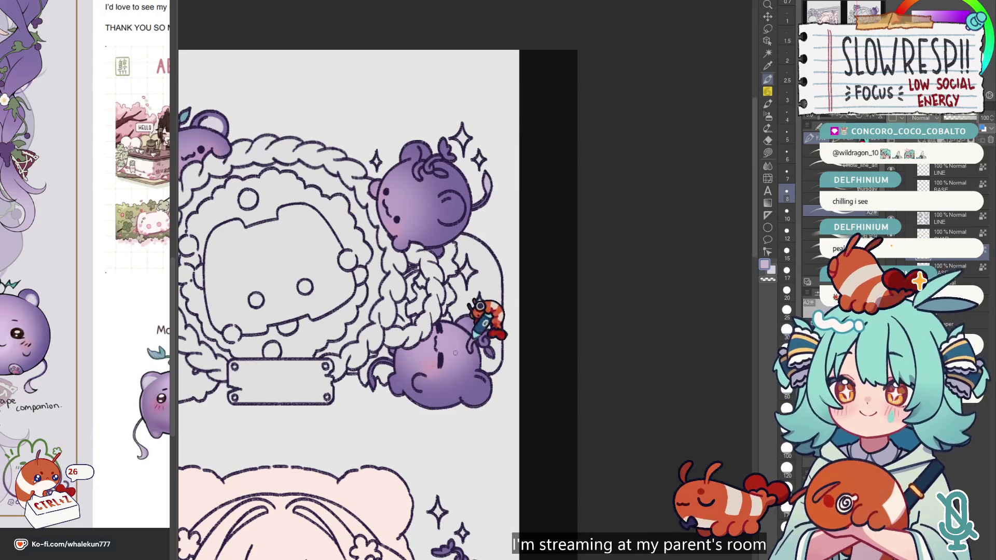
pyautogui.scroll(-2, 638, 207)
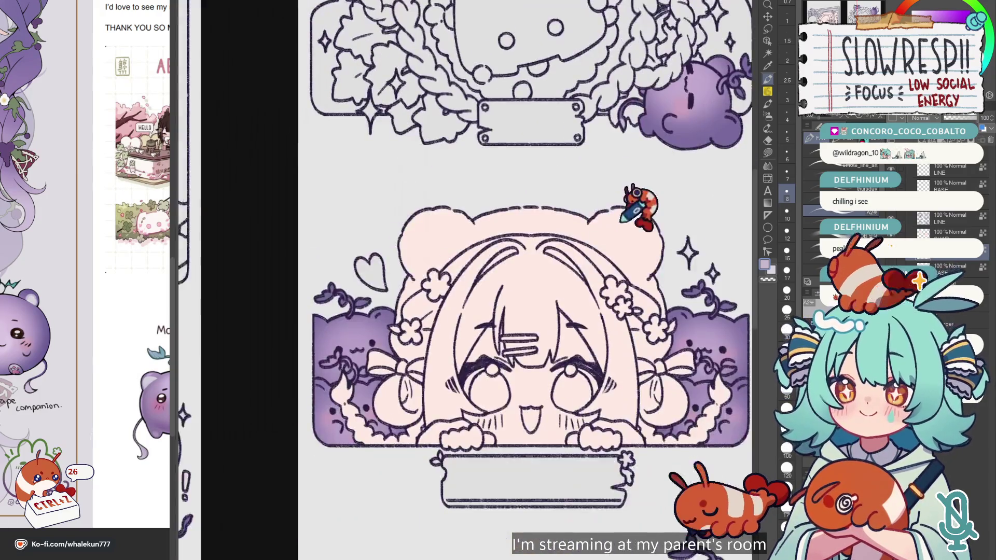
pyautogui.scroll(-5, 518, 492)
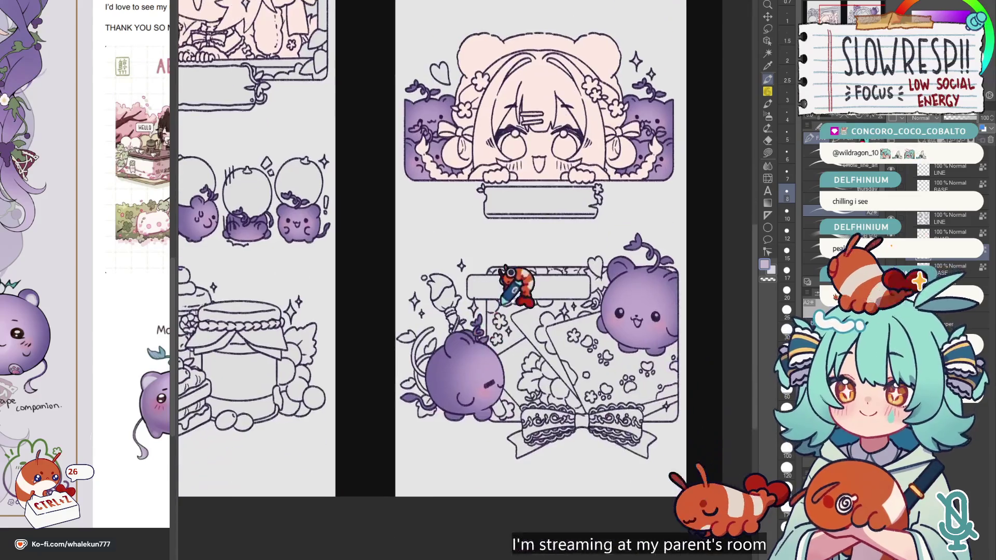
pyautogui.scroll(2, 383, 370)
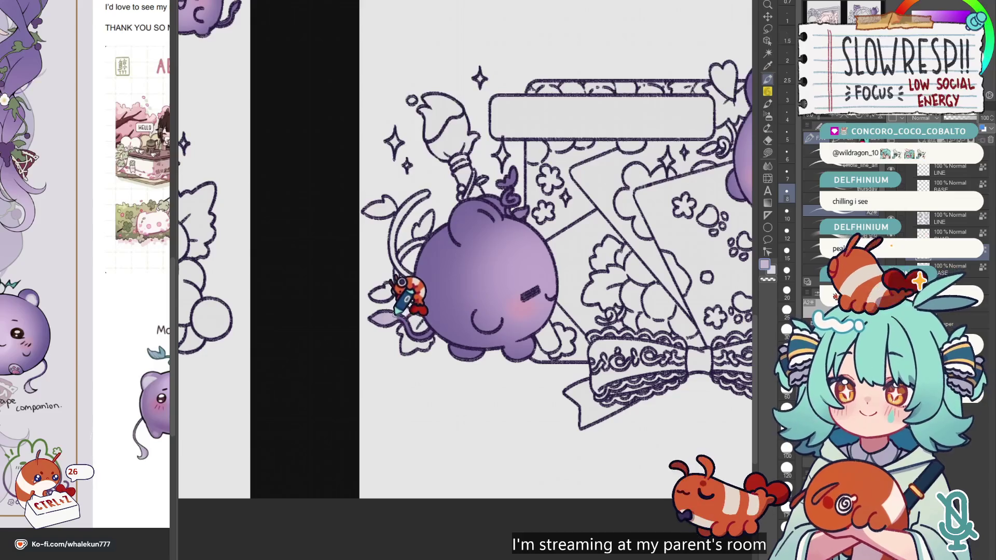
pyautogui.scroll(-3, 363, 363)
pyautogui.scroll(2, 533, 355)
pyautogui.scroll(2, 410, 332)
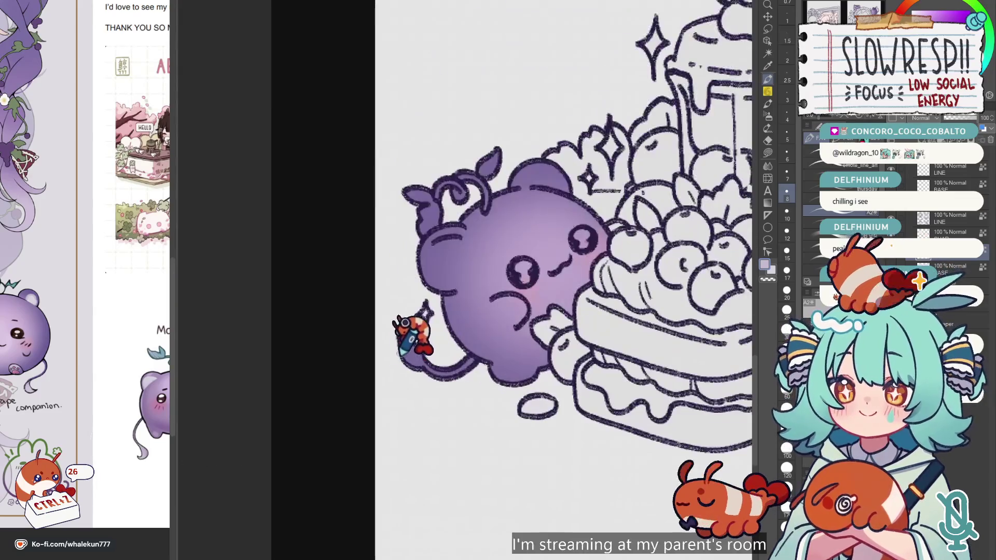
pyautogui.scroll(-3, 422, 333)
pyautogui.scroll(2, 479, 289)
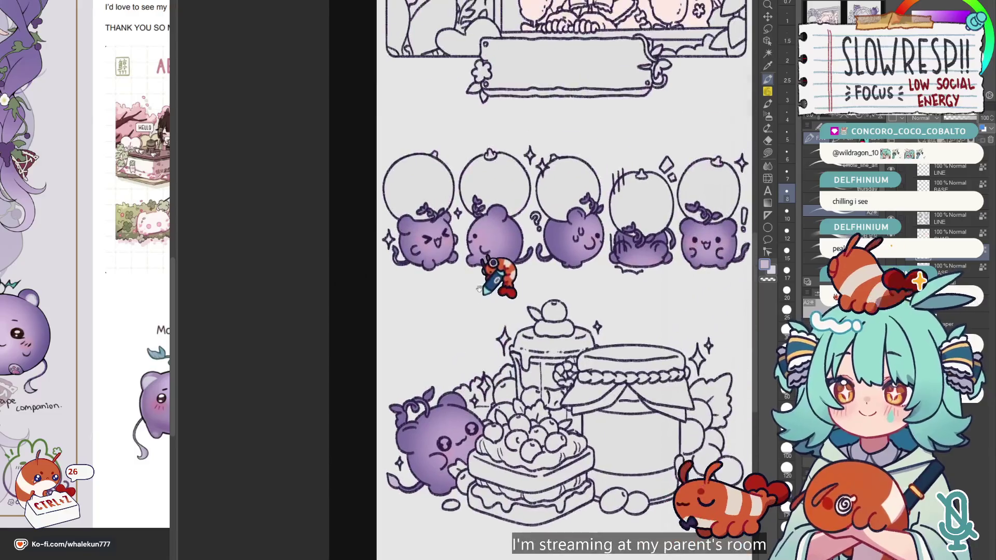
pyautogui.scroll(1, 479, 288)
pyautogui.scroll(2, 422, 262)
pyautogui.scroll(1, 400, 222)
# Switch to Lasso fill briefly, then return to the Pen tool.
pyautogui.click(767, 153)
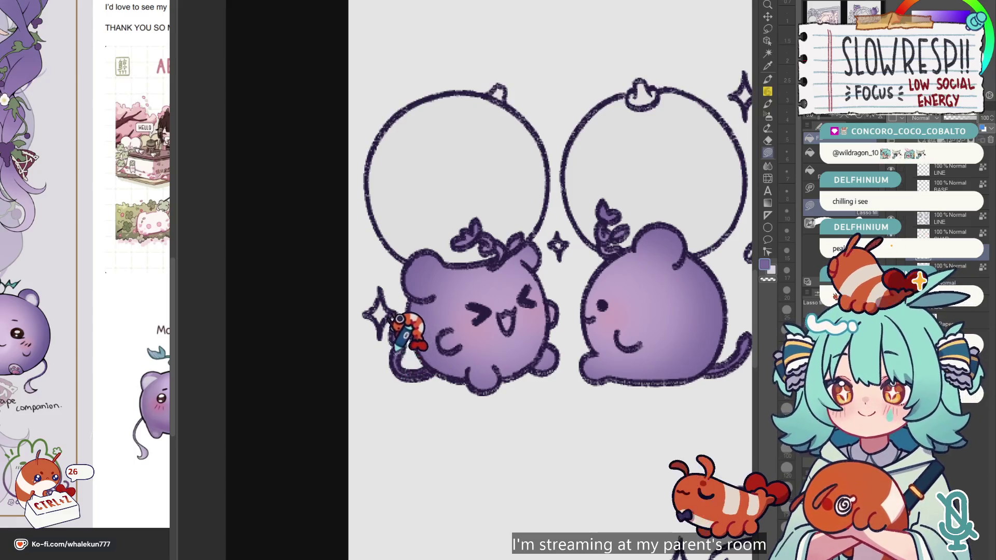
pyautogui.scroll(-2, 574, 207)
pyautogui.scroll(1, 471, 251)
pyautogui.scroll(1, 582, 267)
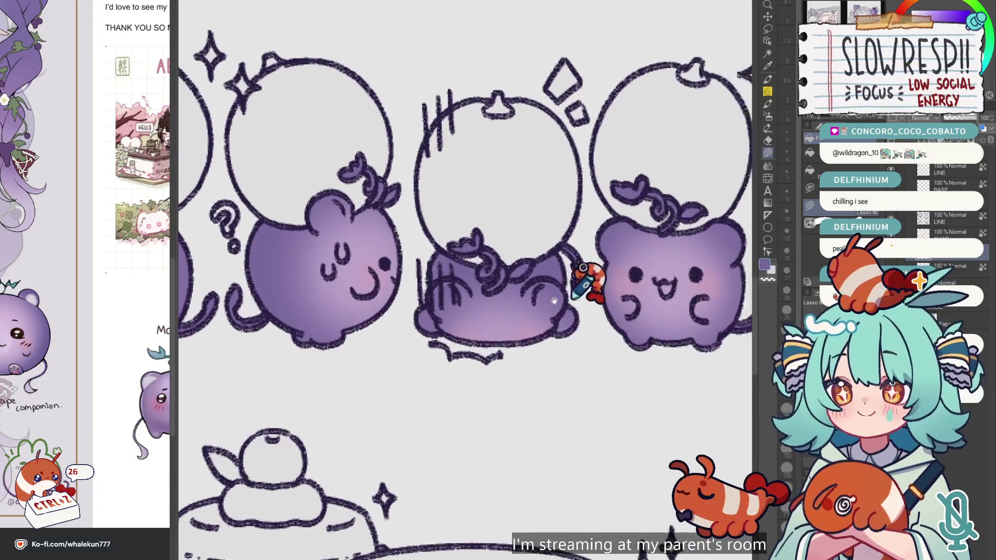
pyautogui.hscroll(3, 571, 280)
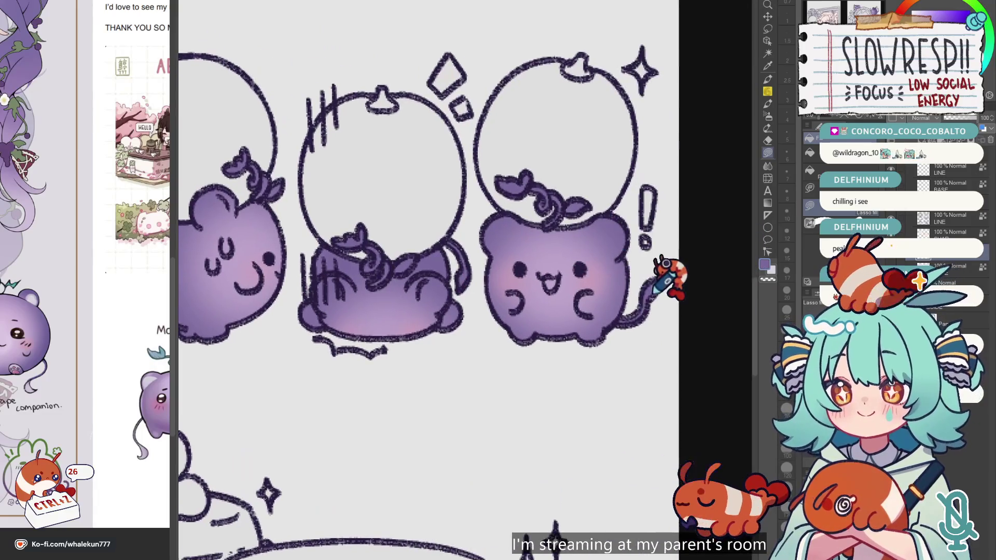
pyautogui.press('p')
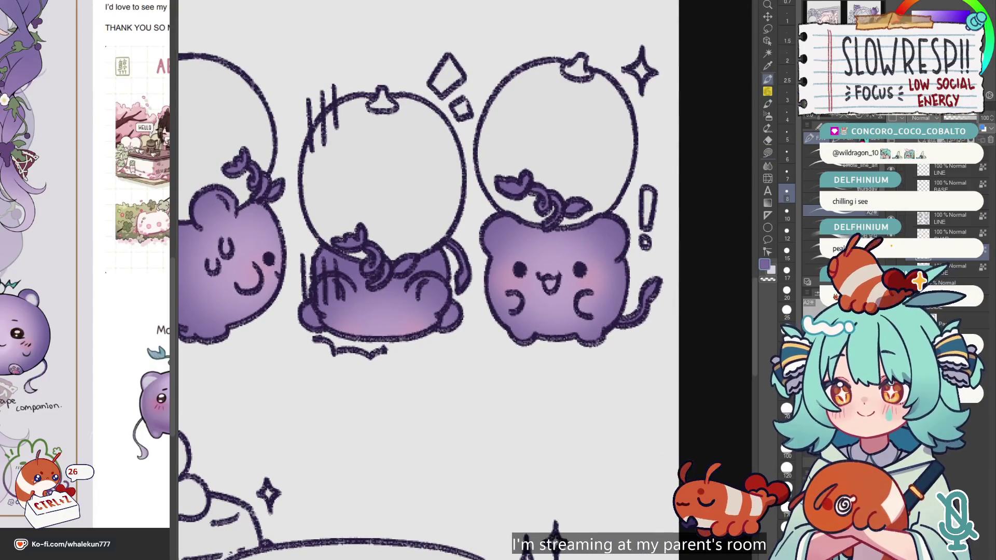
# Move the view to the grape mascot beside the speech bubble.
pyautogui.hotkey('ctrl', 'Tab')
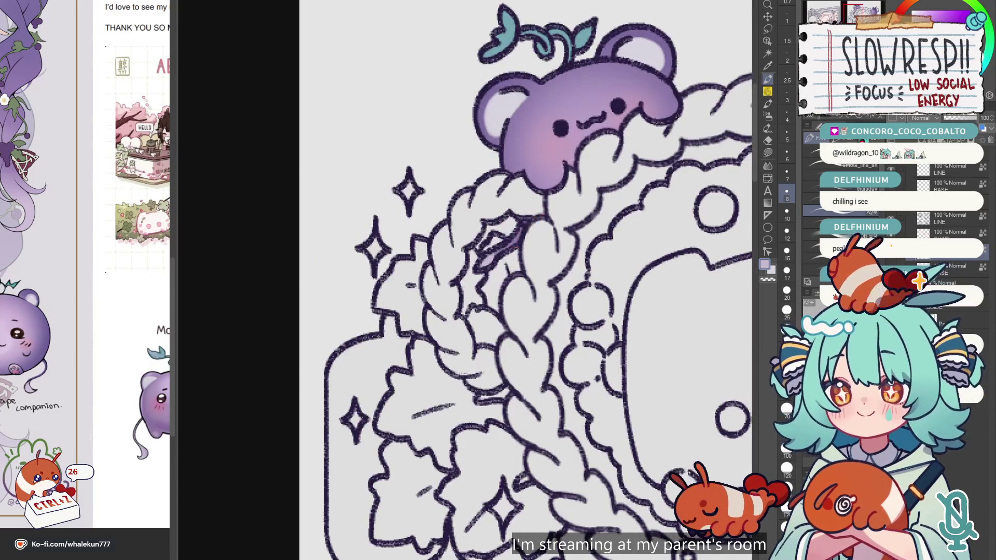
pyautogui.hotkey('ctrl', 'Tab')
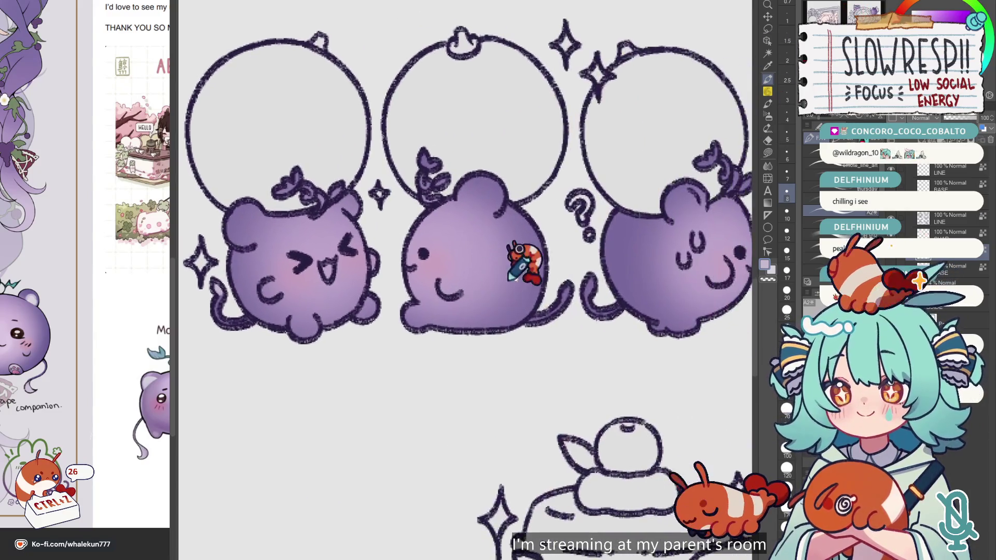
pyautogui.hscroll(3, 457, 264)
pyautogui.hscroll(3, 622, 264)
pyautogui.hscroll(2, 596, 280)
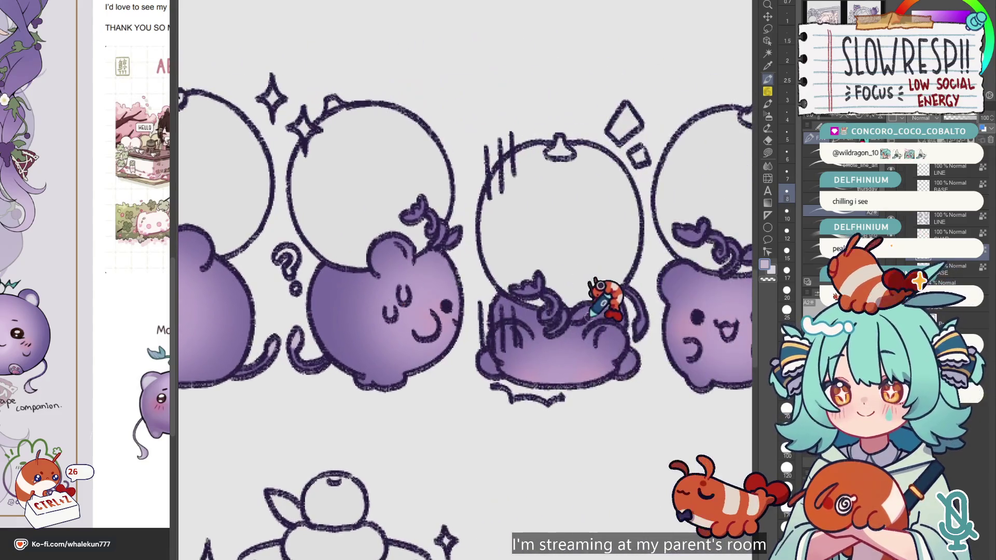
pyautogui.hscroll(3, 640, 300)
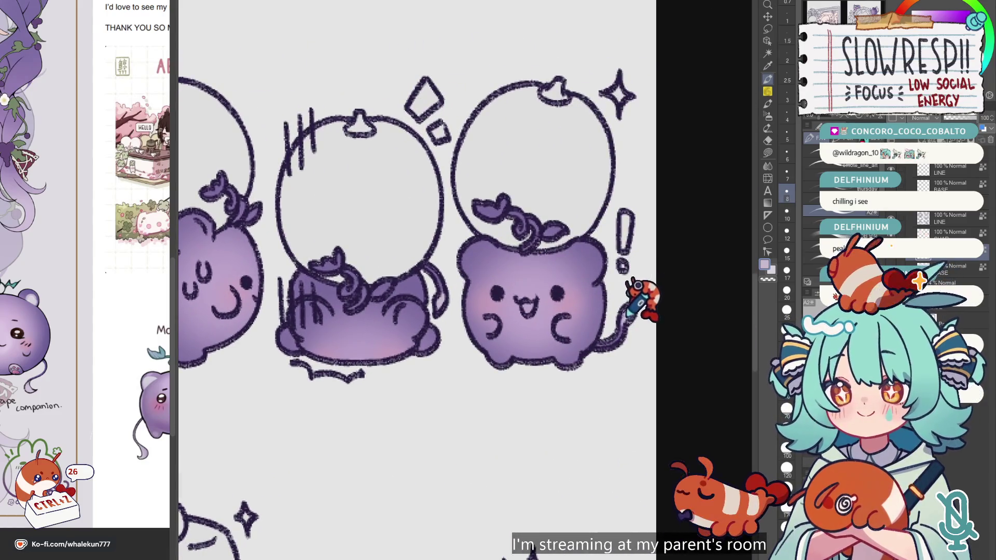
pyautogui.scroll(-3, 629, 311)
pyautogui.scroll(2, 518, 358)
pyautogui.scroll(2, 469, 394)
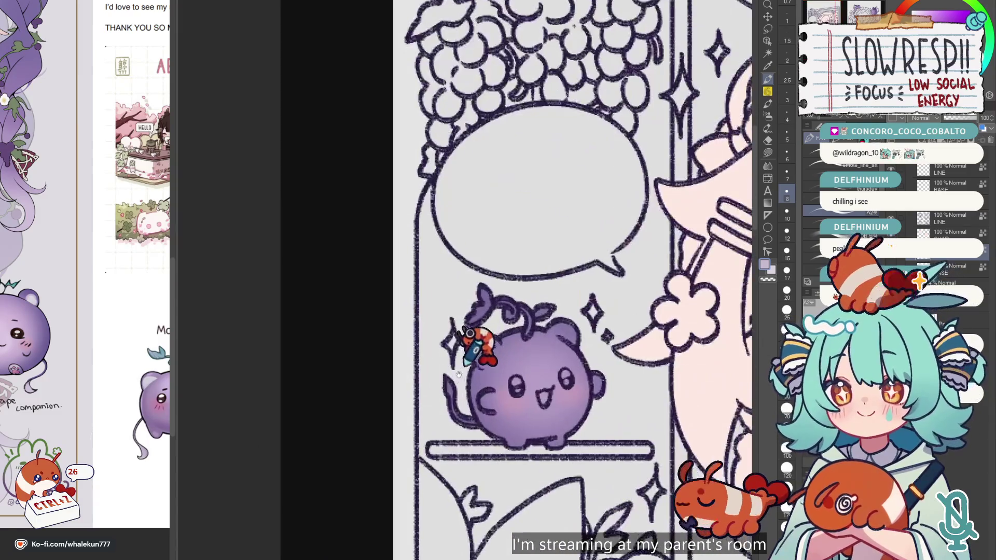
# Undo the two stray light strokes on the mascot's head.
pyautogui.moveTo(511, 492); pyautogui.dragTo(515, 311)
pyautogui.scroll(2, 493, 285)
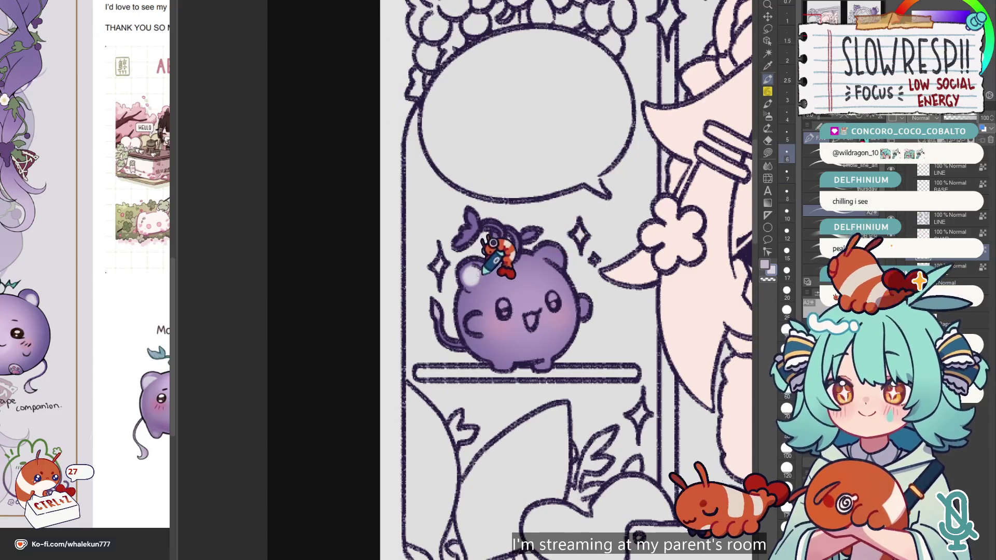
pyautogui.hotkey('ctrl', 'z')
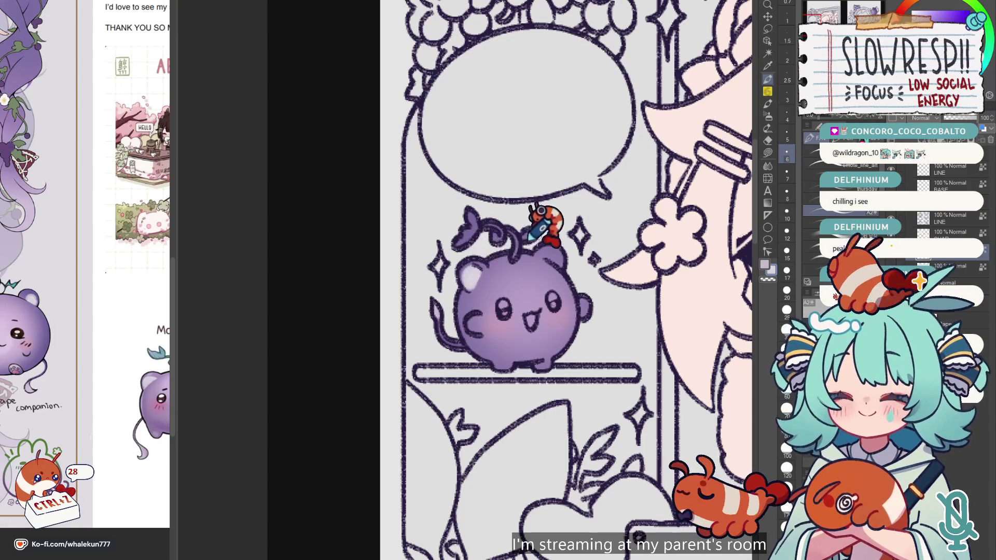
pyautogui.hotkey('ctrl', 'z')
pyautogui.hotkey('ctrl', 'z')
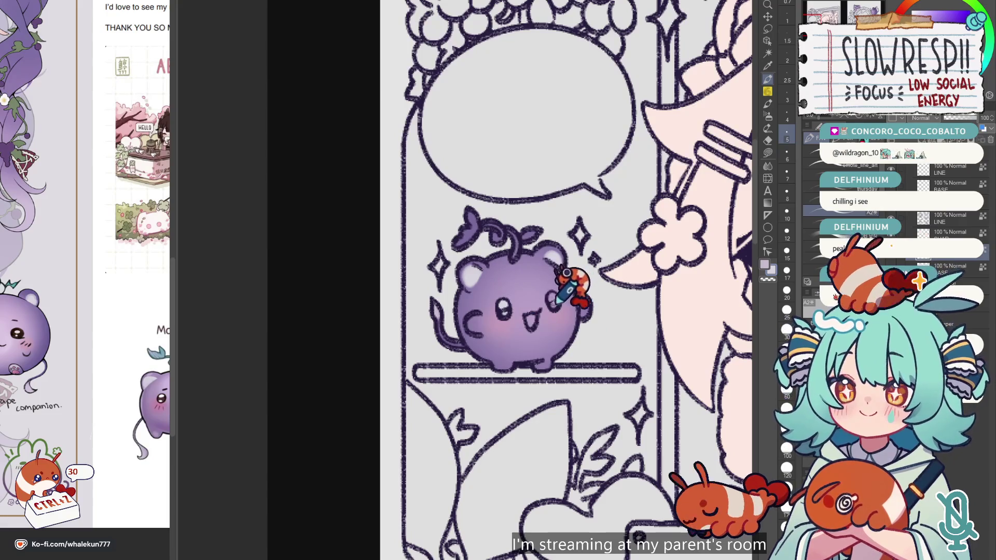
pyautogui.scroll(-3, 553, 297)
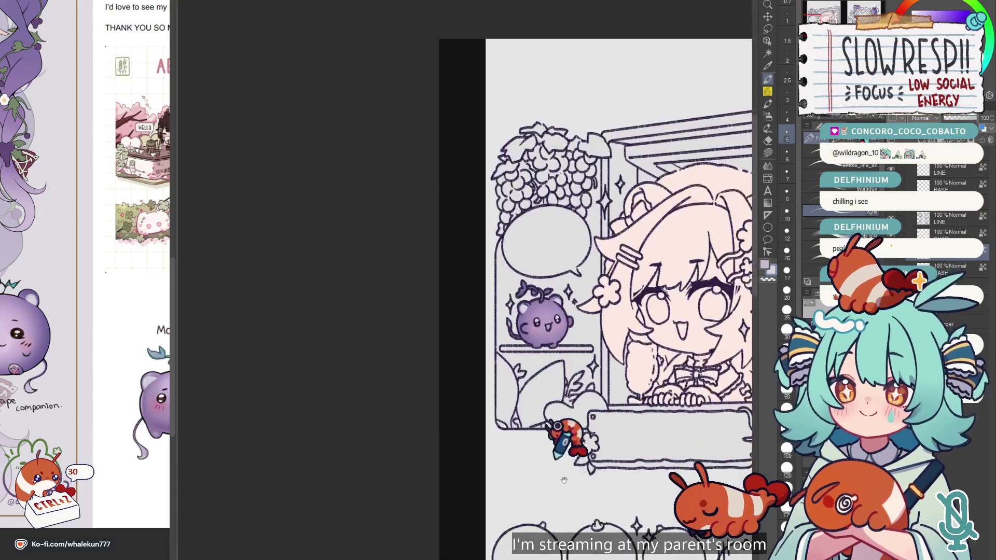
pyautogui.scroll(-5, 560, 280)
pyautogui.scroll(-3, 562, 272)
# Lasso-fill the mascot's sprout with teal.
pyautogui.press('g')
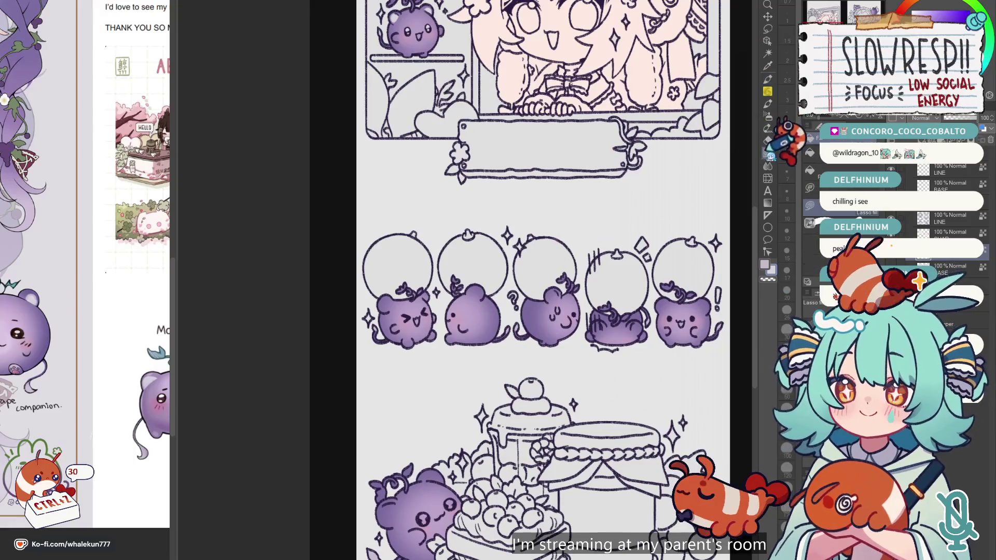
pyautogui.hotkey('ctrl', 'Tab')
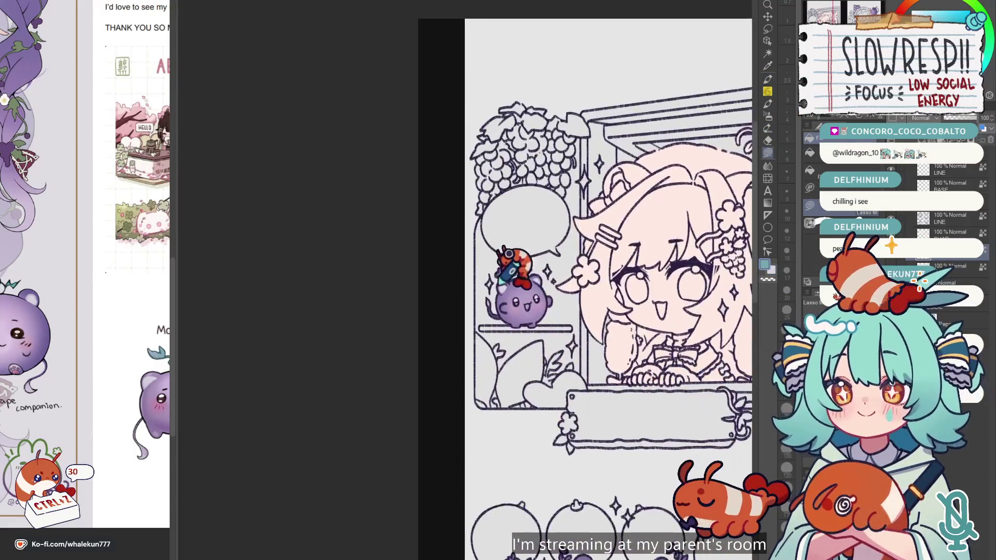
pyautogui.scroll(3, 518, 272)
pyautogui.moveTo(524, 295)
pyautogui.mouseDown()
pyautogui.moveTo(525, 242)
pyautogui.moveTo(445, 301)
pyautogui.moveTo(459, 282)
pyautogui.moveTo(569, 289)
pyautogui.mouseUp()
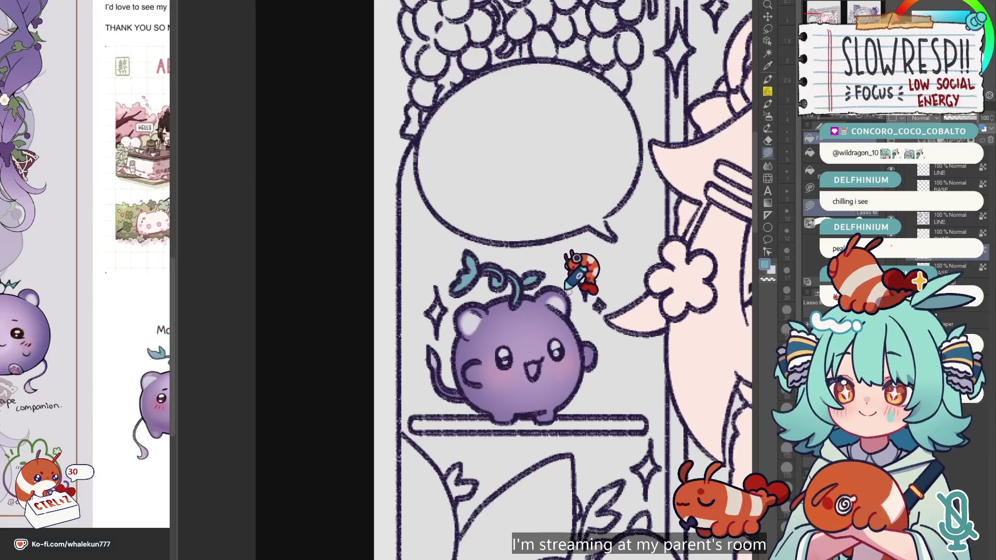
pyautogui.scroll(-3, 567, 288)
pyautogui.moveTo(596, 396); pyautogui.dragTo(574, 245)
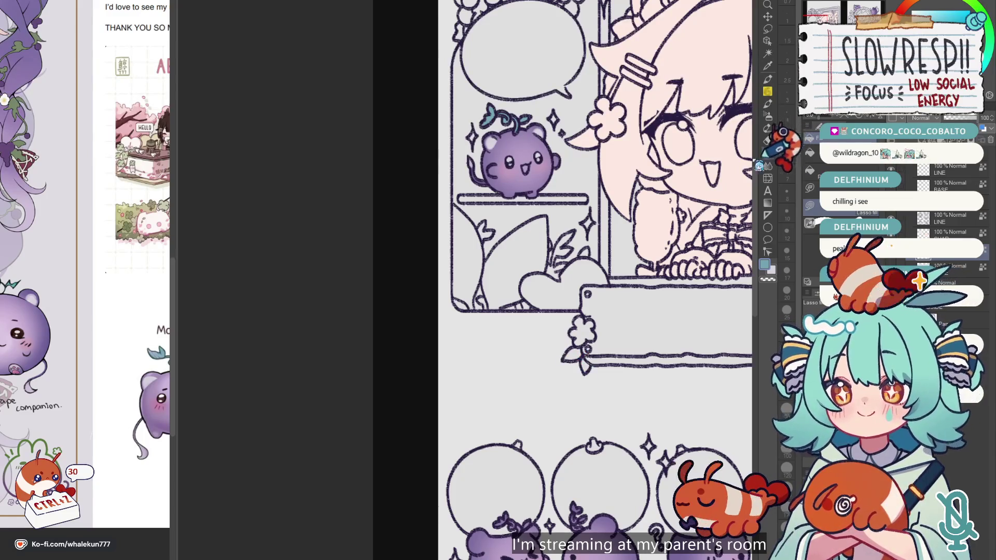
# Fill the left and middle circle-panel mascots' sprouts with teal.
pyautogui.moveTo(620, 309); pyautogui.dragTo(583, 231)
pyautogui.moveTo(596, 361); pyautogui.dragTo(583, 222)
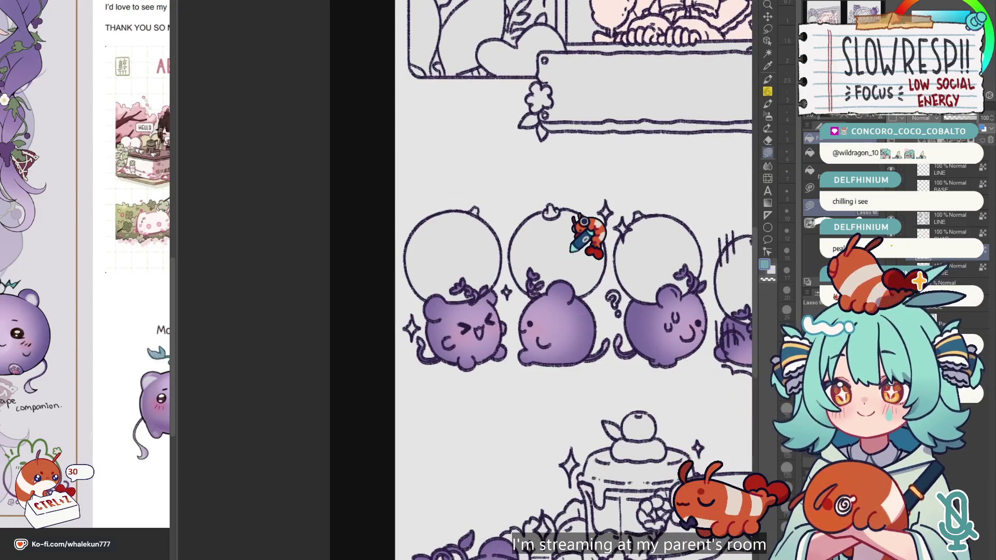
pyautogui.scroll(3, 466, 265)
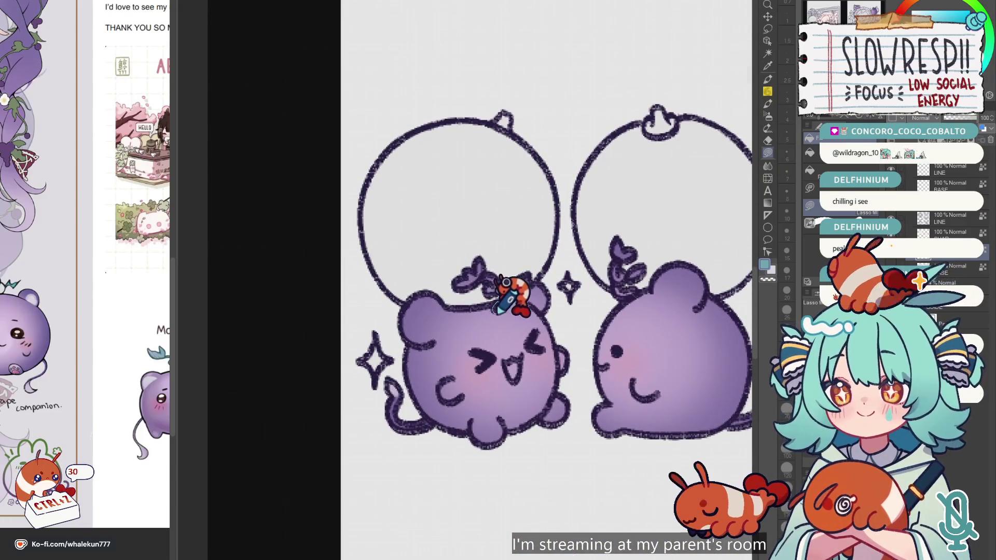
pyautogui.moveTo(534, 262); pyautogui.dragTo(464, 218)
pyautogui.scroll(-2, 493, 259)
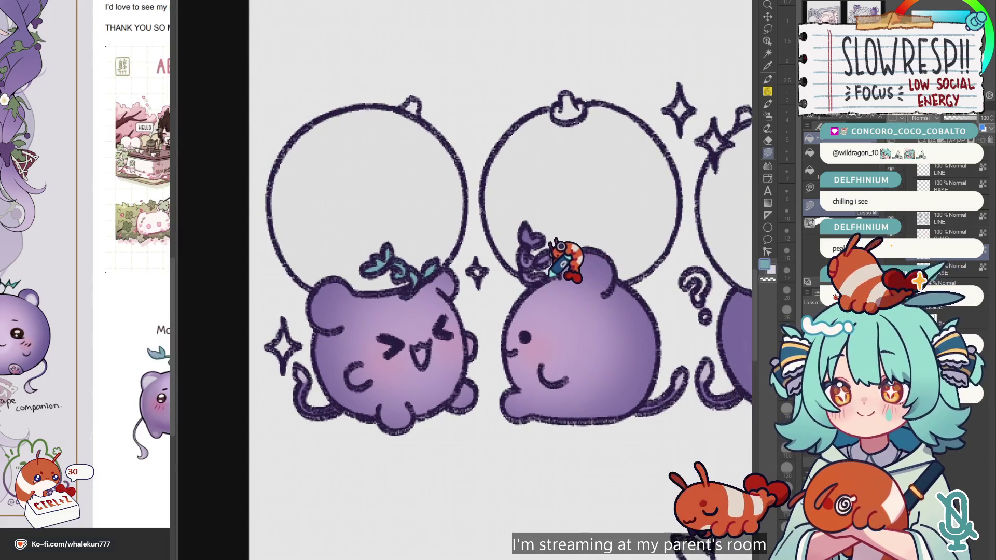
pyautogui.moveTo(546, 281); pyautogui.dragTo(522, 222)
# Fill the right mascot's sprout teal and return to the Pen tool.
pyautogui.moveTo(595, 218); pyautogui.dragTo(532, 377)
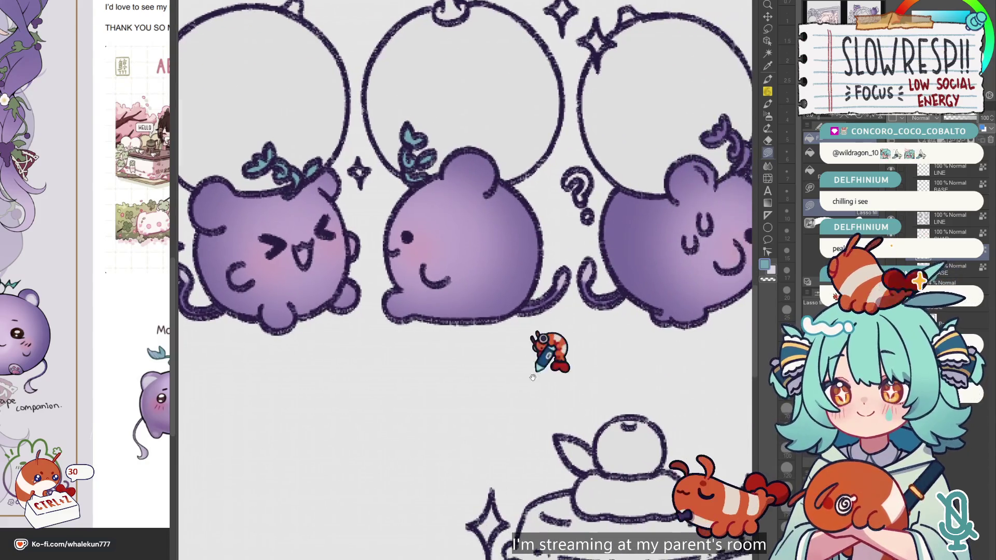
pyautogui.hscroll(3, 588, 321)
pyautogui.moveTo(611, 185)
pyautogui.mouseDown()
pyautogui.moveTo(622, 213)
pyautogui.moveTo(653, 223)
pyautogui.mouseUp()
pyautogui.hscroll(3, 636, 230)
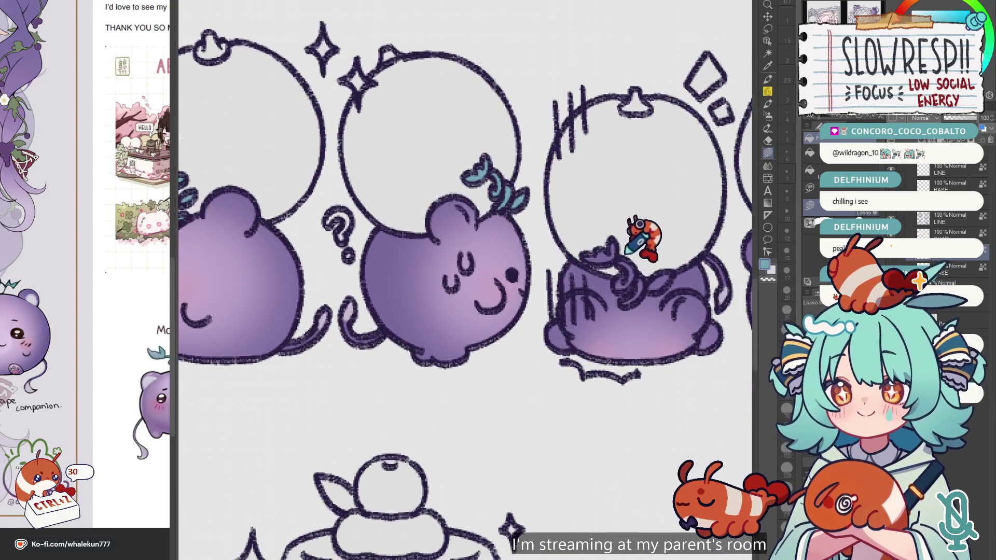
pyautogui.press('p')
pyautogui.hscroll(-5, 518, 286)
pyautogui.scroll(2, 447, 313)
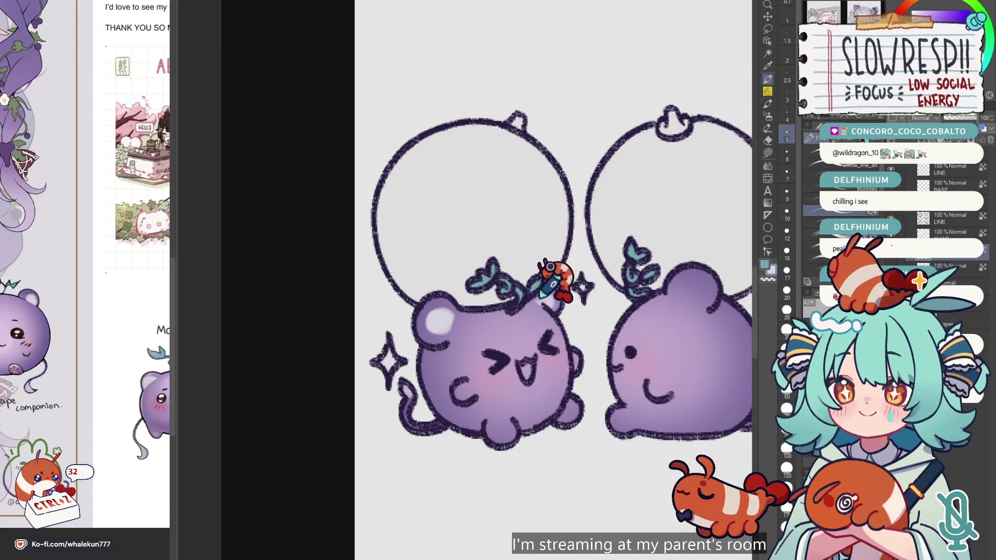
# Undo the last stroke and look along the mascots in the row.
pyautogui.hotkey('ctrl', 'z')
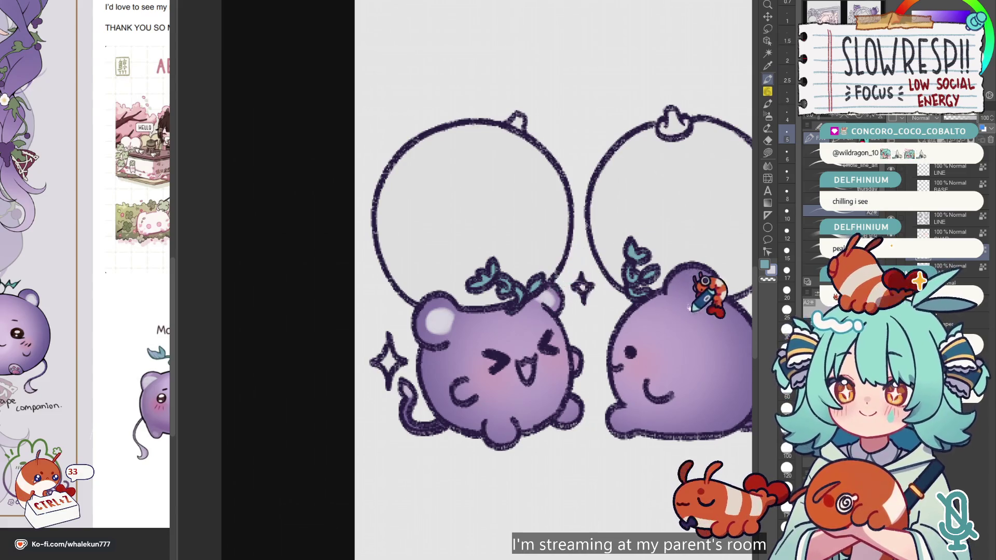
pyautogui.moveTo(564, 263); pyautogui.dragTo(564, 213)
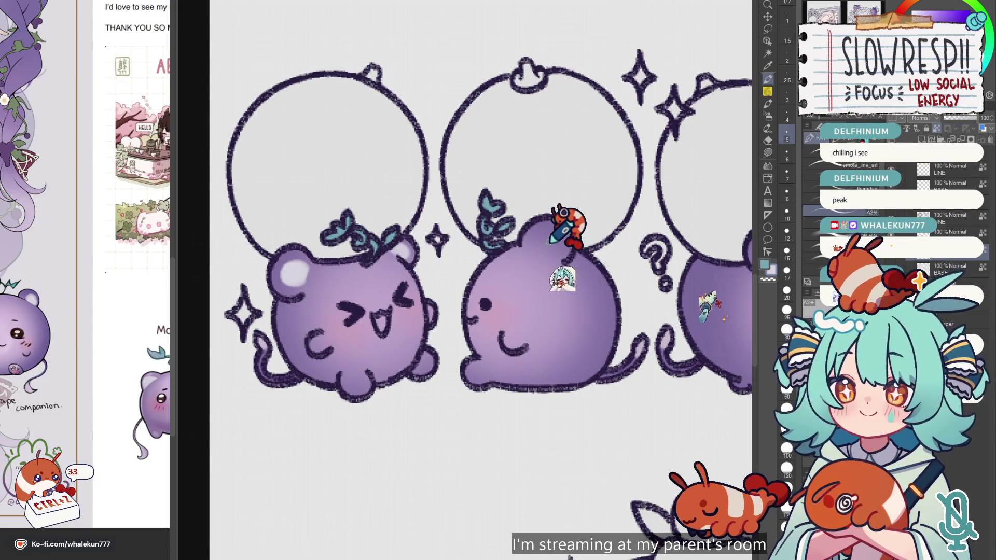
pyautogui.moveTo(549, 242); pyautogui.dragTo(619, 242)
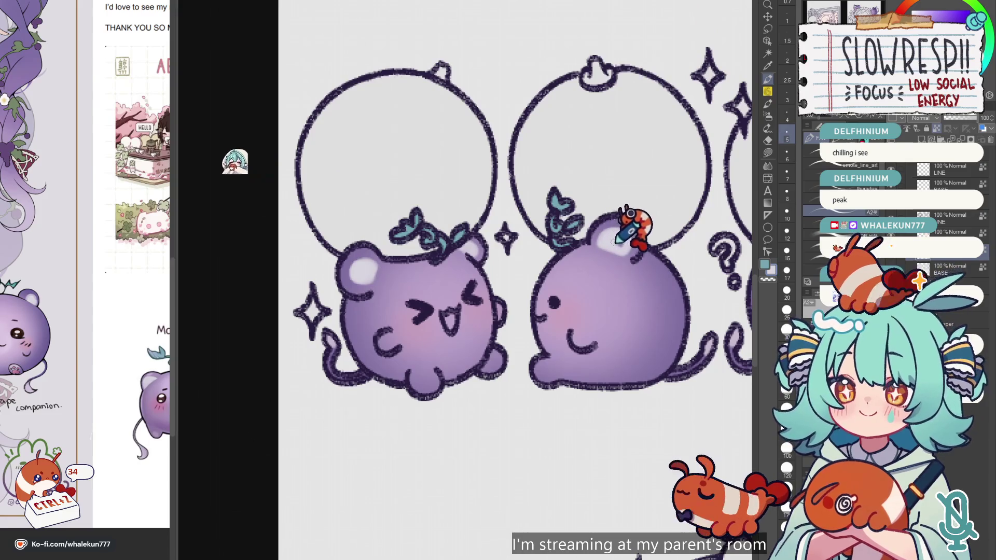
pyautogui.scroll(-5, 621, 243)
pyautogui.scroll(2, 582, 233)
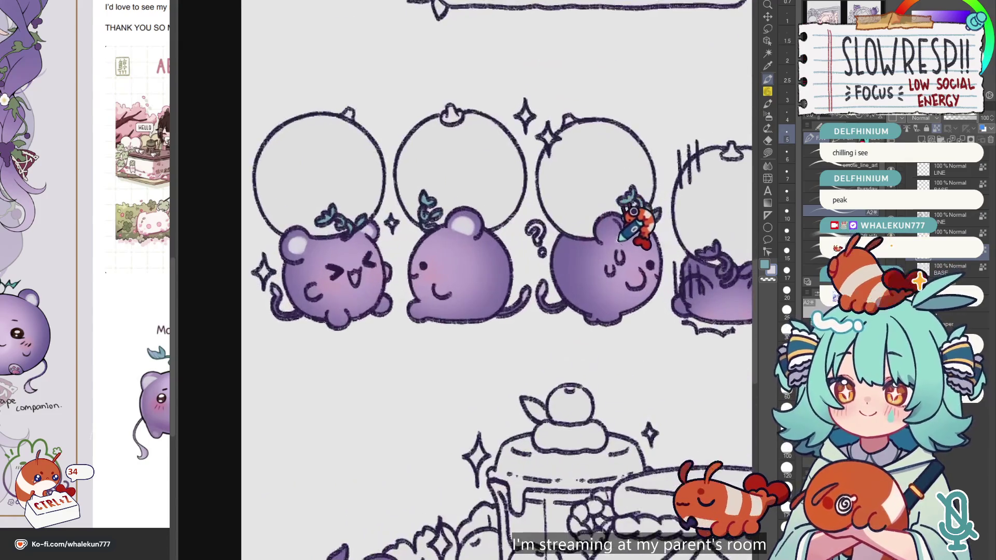
pyautogui.scroll(2, 636, 224)
pyautogui.scroll(2, 611, 222)
# Stroke a pale highlight on the mascot's ear, then undo it.
pyautogui.moveTo(545, 245); pyautogui.dragTo(529, 263)
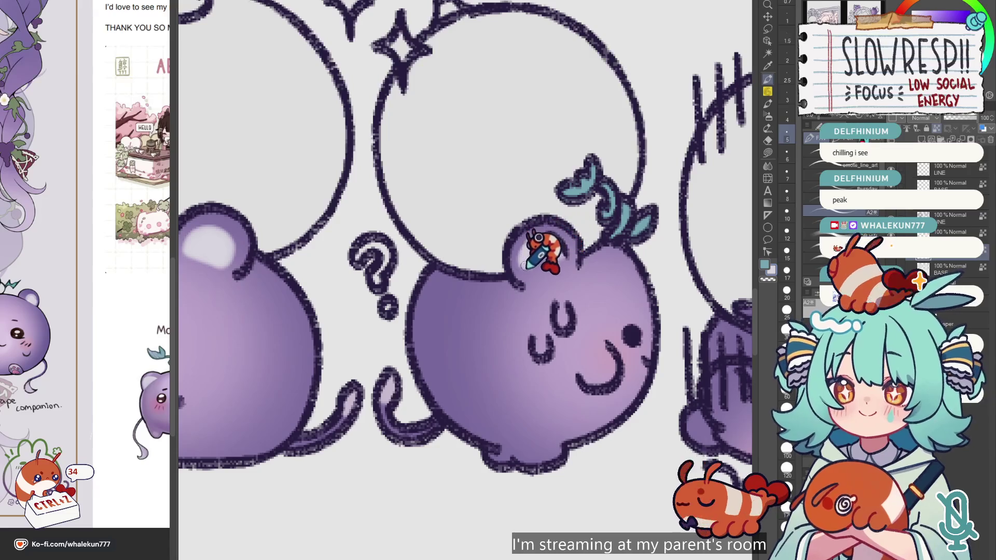
pyautogui.scroll(-1, 551, 240)
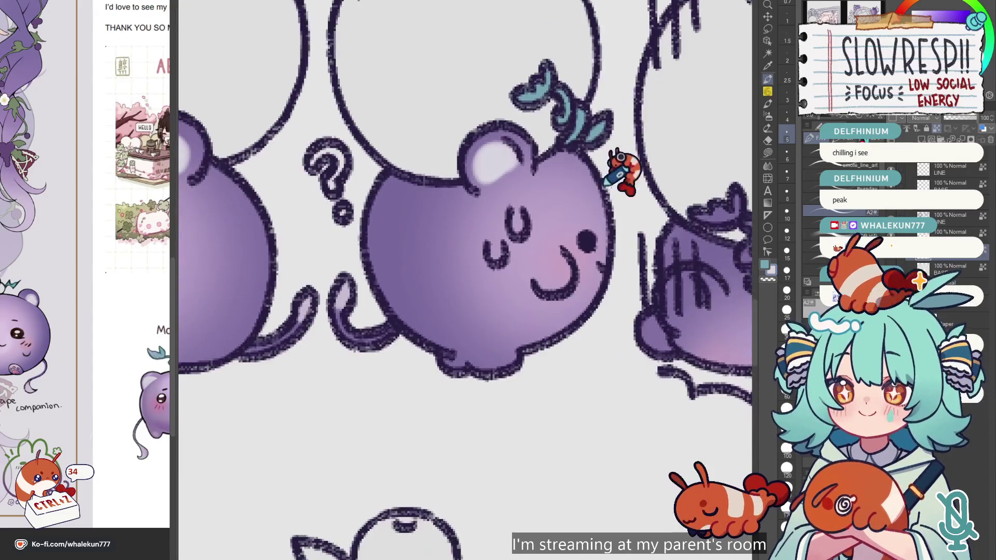
pyautogui.scroll(-2, 617, 161)
pyautogui.scroll(-1, 559, 269)
pyautogui.scroll(2, 558, 275)
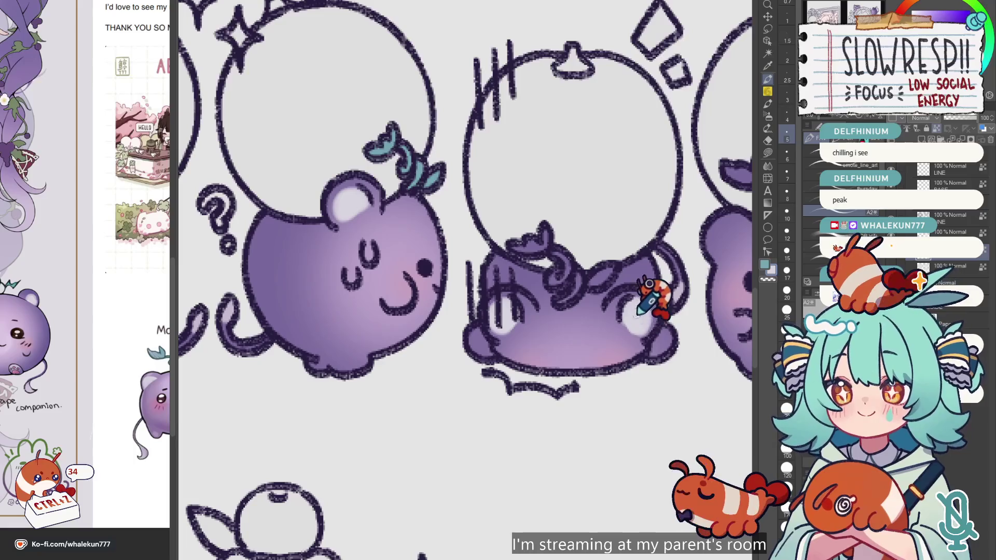
pyautogui.hotkey('ctrl', 'z')
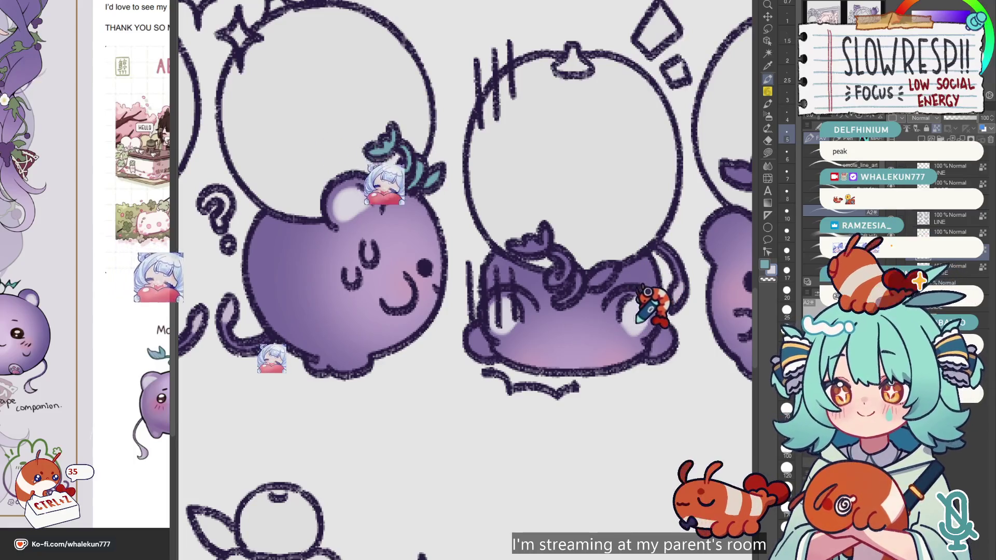
pyautogui.scroll(-4, 644, 284)
pyautogui.scroll(4, 596, 272)
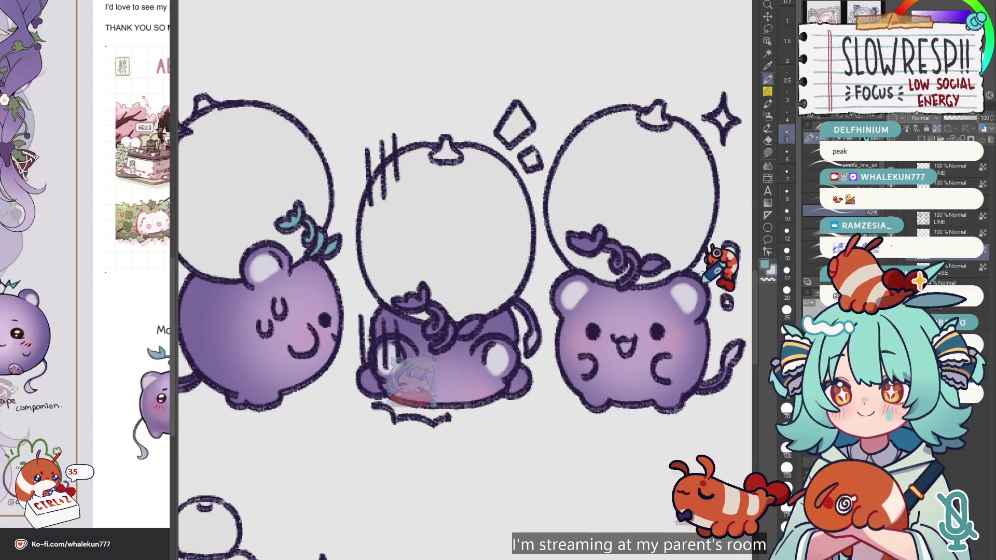
# Lasso-fill the right and middle mascots' leaves with teal.
pyautogui.click(768, 153)
pyautogui.moveTo(604, 207)
pyautogui.mouseDown()
pyautogui.moveTo(669, 270)
pyautogui.moveTo(653, 249)
pyautogui.mouseUp()
pyautogui.hscroll(-5, 596, 233)
pyautogui.moveTo(576, 272)
pyautogui.mouseDown()
pyautogui.moveTo(585, 338)
pyautogui.moveTo(567, 223)
pyautogui.mouseUp()
pyautogui.hscroll(-3, 570, 305)
pyautogui.scroll(-2, 575, 306)
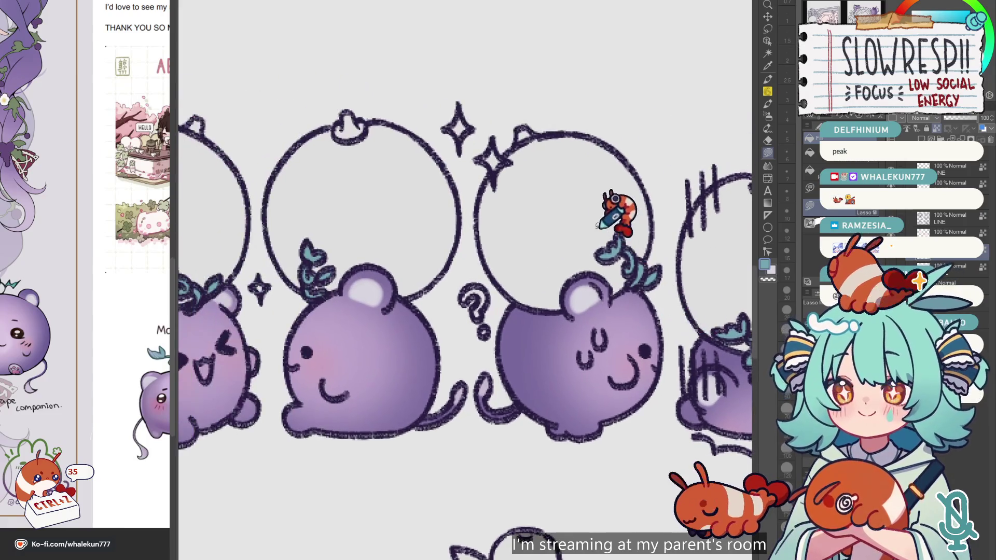
pyautogui.scroll(-2, 560, 345)
pyautogui.scroll(1, 452, 446)
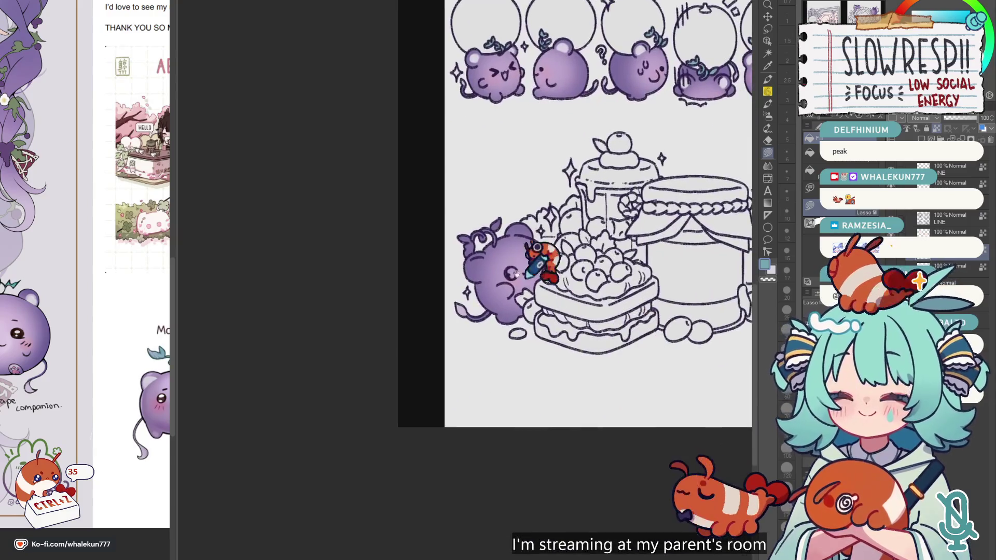
# Eyedrop the mascot's purple body colour and paint over the white patch.
pyautogui.scroll(2, 452, 446)
pyautogui.scroll(1, 453, 446)
pyautogui.press('p')
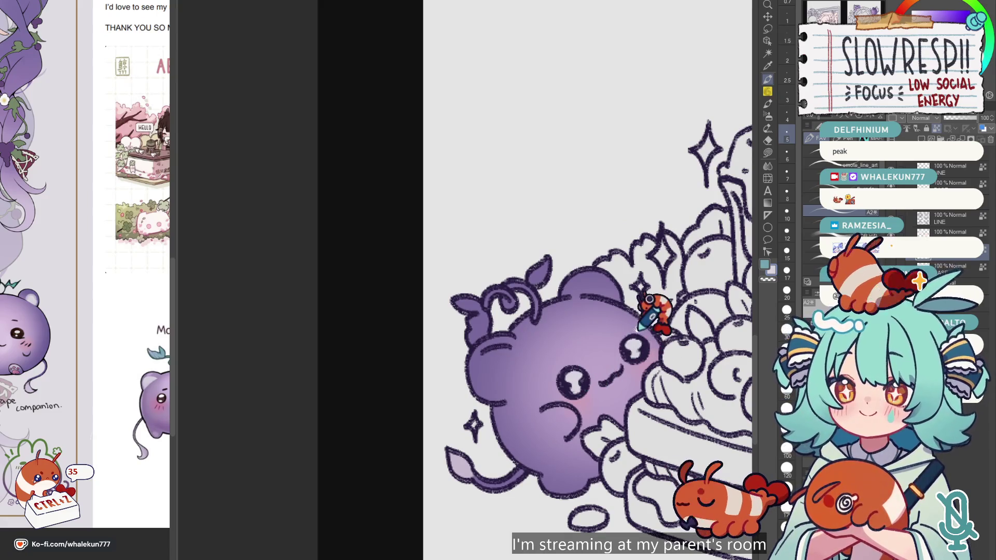
pyautogui.hscroll(-2, 639, 329)
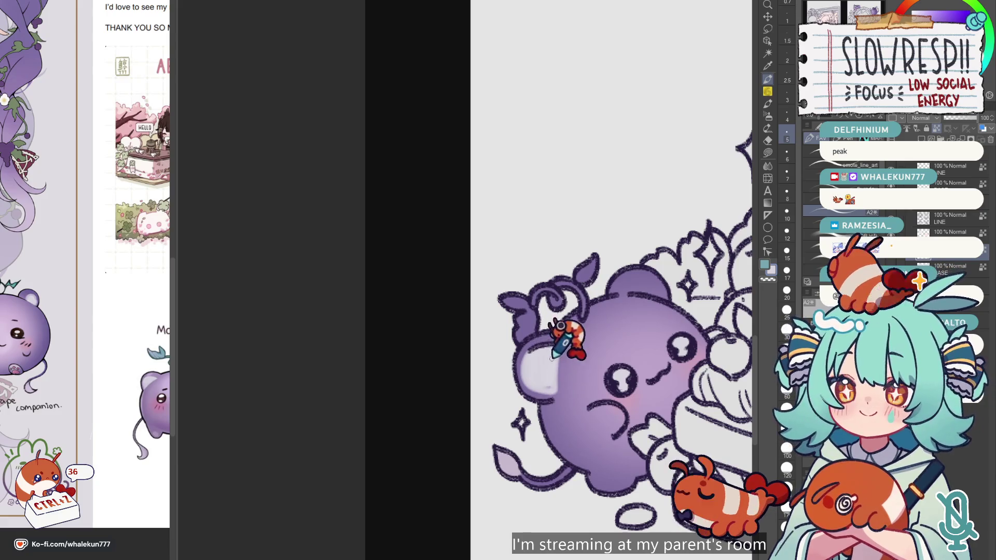
pyautogui.keyDown('alt'); pyautogui.click(529, 362); pyautogui.keyUp('alt')
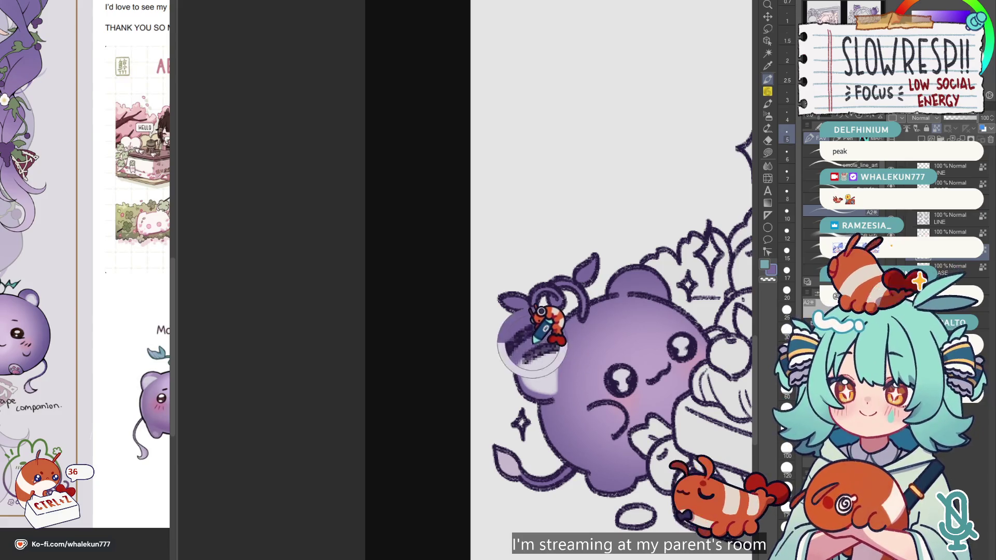
pyautogui.moveTo(525, 354); pyautogui.dragTo(530, 386)
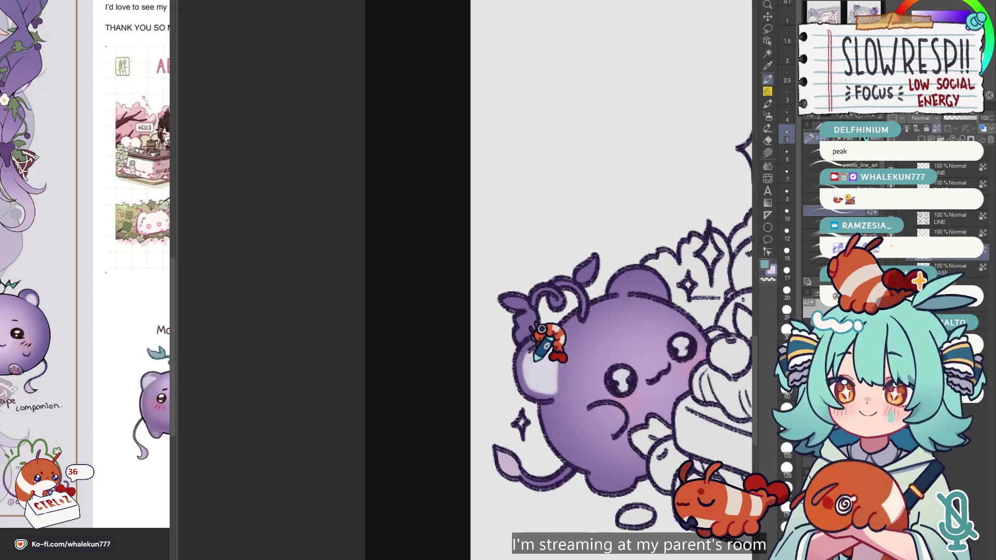
# Lasso-fill a highlight shape on the mascot's ear.
pyautogui.click(767, 152)
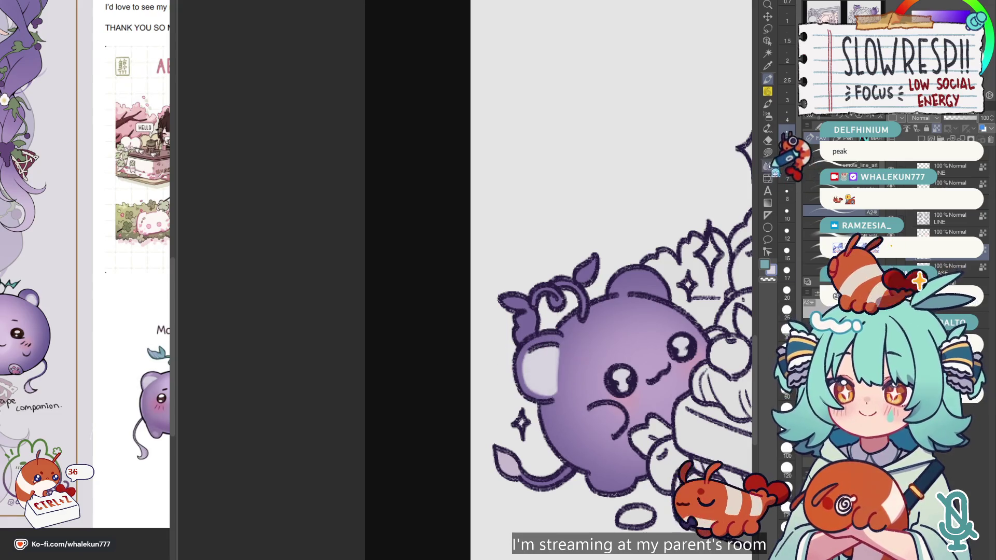
pyautogui.moveTo(591, 273); pyautogui.dragTo(567, 295)
pyautogui.scroll(-5, 629, 260)
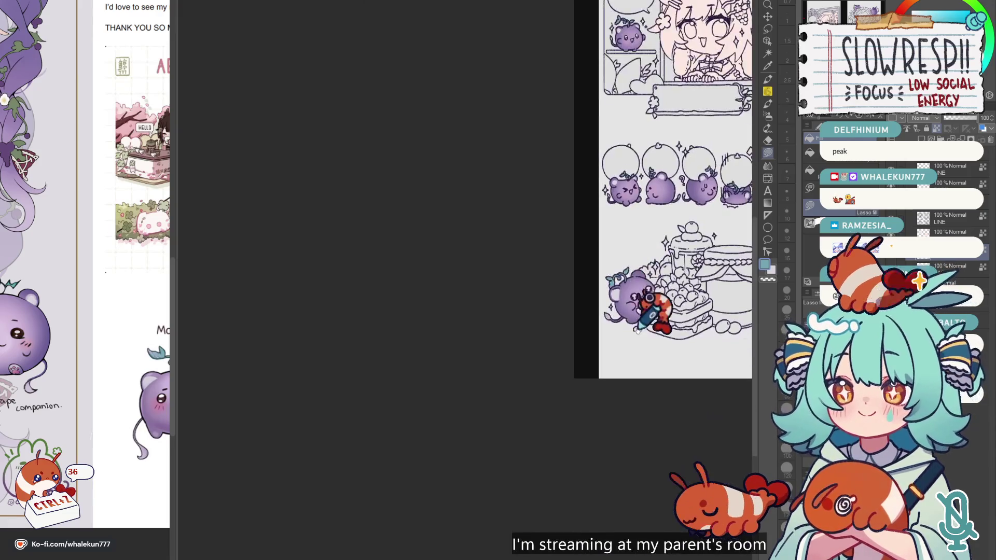
pyautogui.scroll(2, 477, 345)
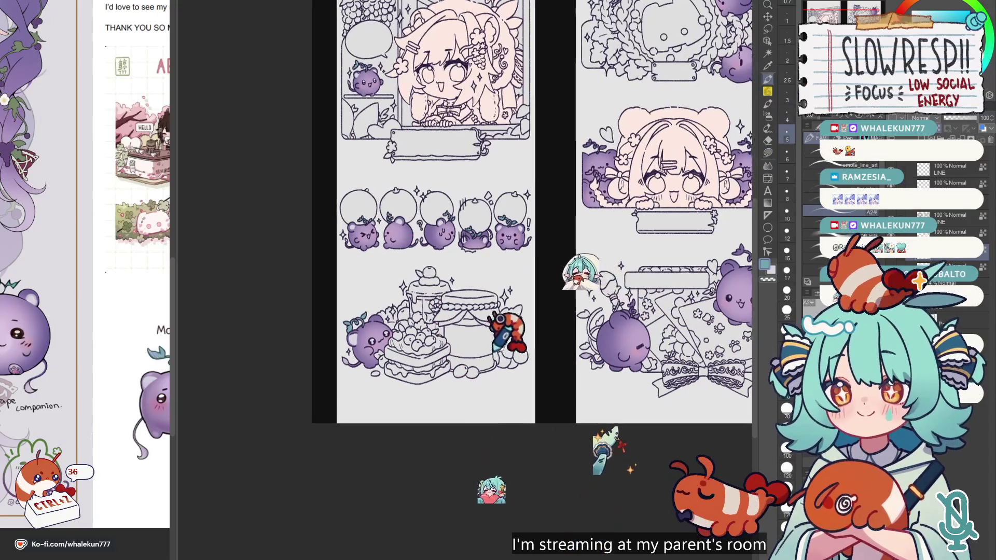
# Switch back to the Pen tool and undo the last two strokes.
pyautogui.press('p')
pyautogui.hscroll(3, 526, 212)
pyautogui.press('u')
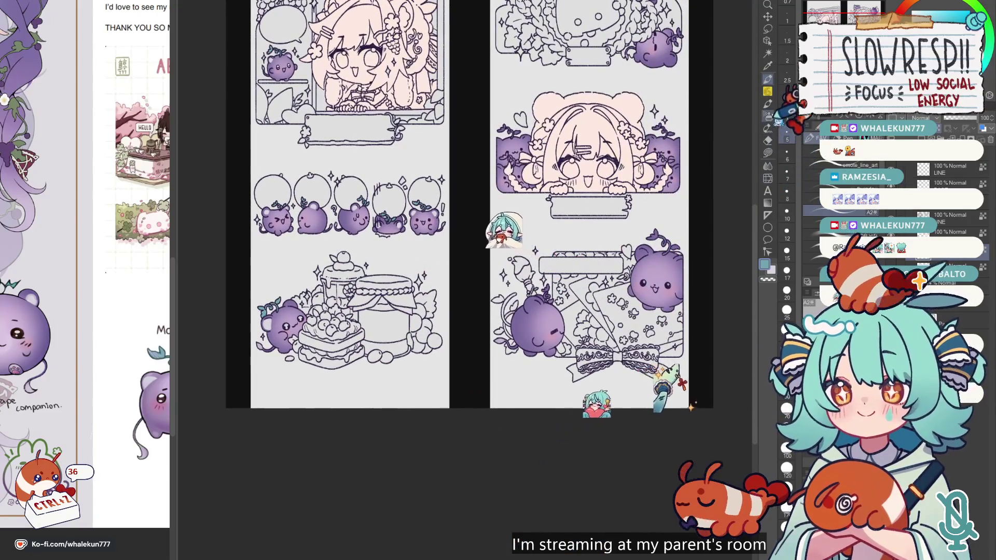
pyautogui.scroll(3, 511, 288)
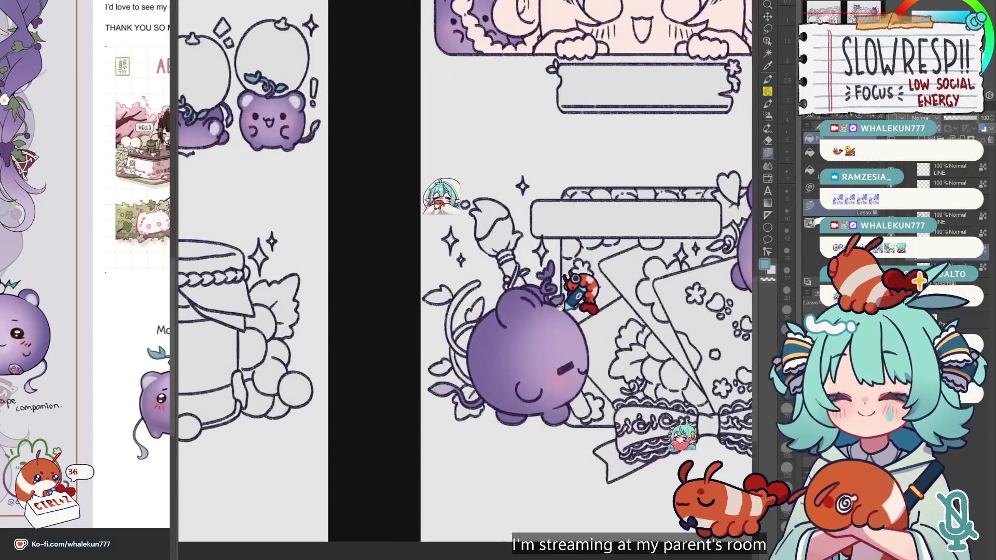
pyautogui.scroll(-3, 511, 288)
pyautogui.scroll(-1, 571, 337)
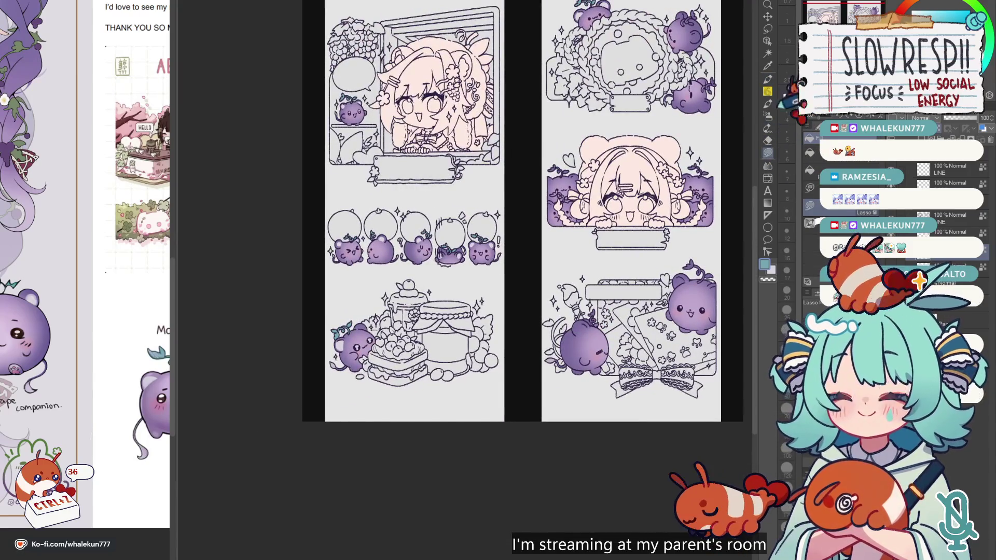
pyautogui.click(768, 79)
pyautogui.scroll(2, 554, 260)
pyautogui.scroll(4, 519, 293)
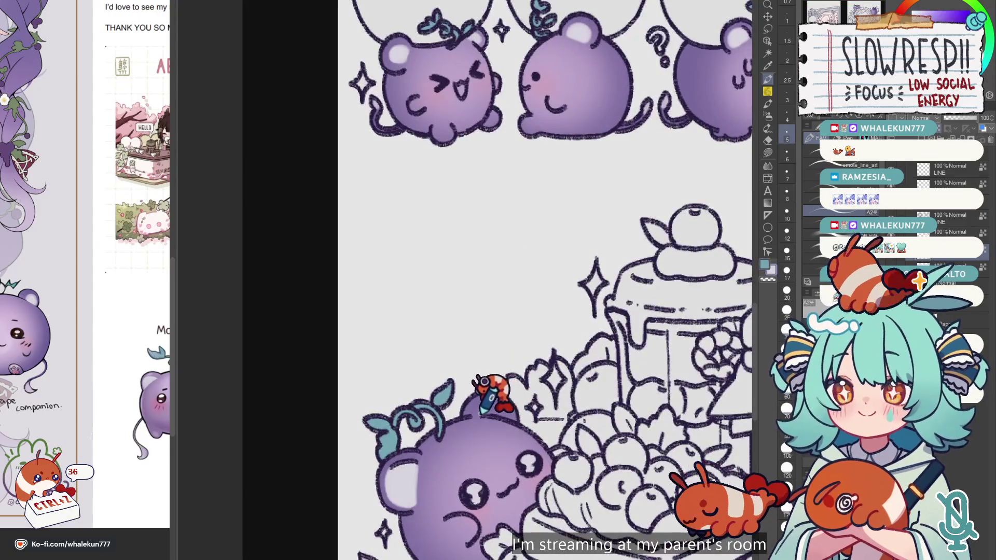
pyautogui.hotkey('ctrl', 'z')
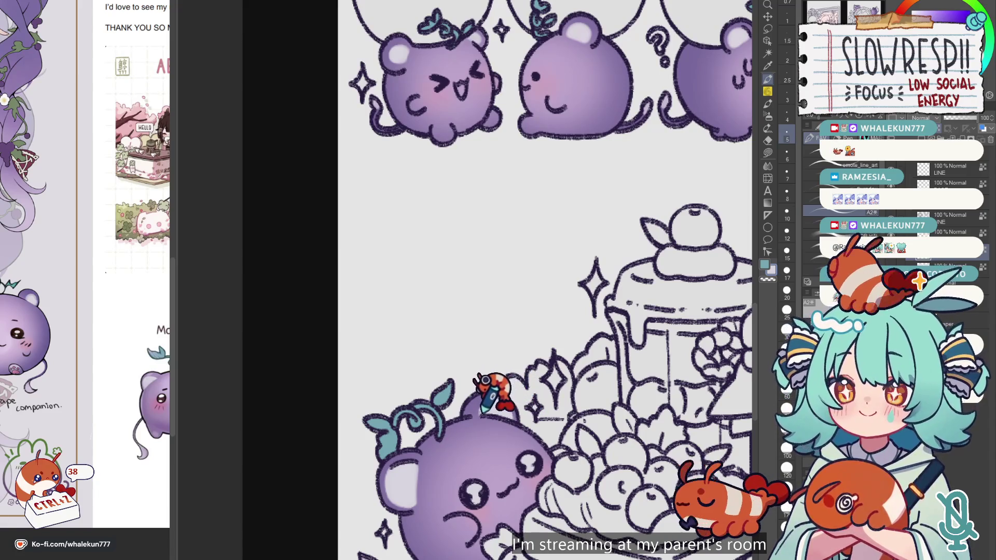
pyautogui.hotkey('ctrl', 'z')
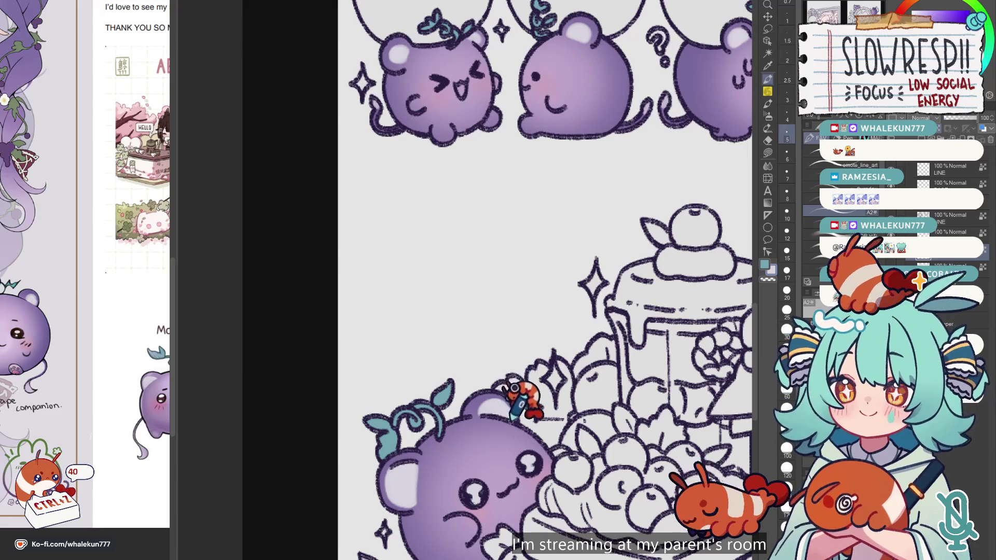
pyautogui.scroll(-5, 532, 374)
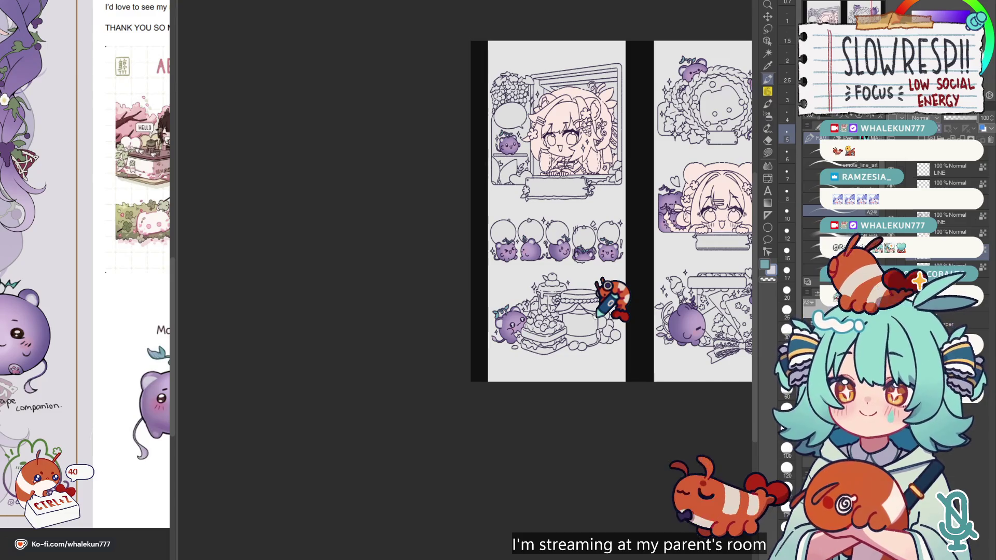
# Bring the top panel into view and lasso-fill the upper-right grape's sprout teal.
pyautogui.moveTo(715, 255); pyautogui.dragTo(533, 395)
pyautogui.scroll(4, 600, 177)
pyautogui.scroll(1, 596, 208)
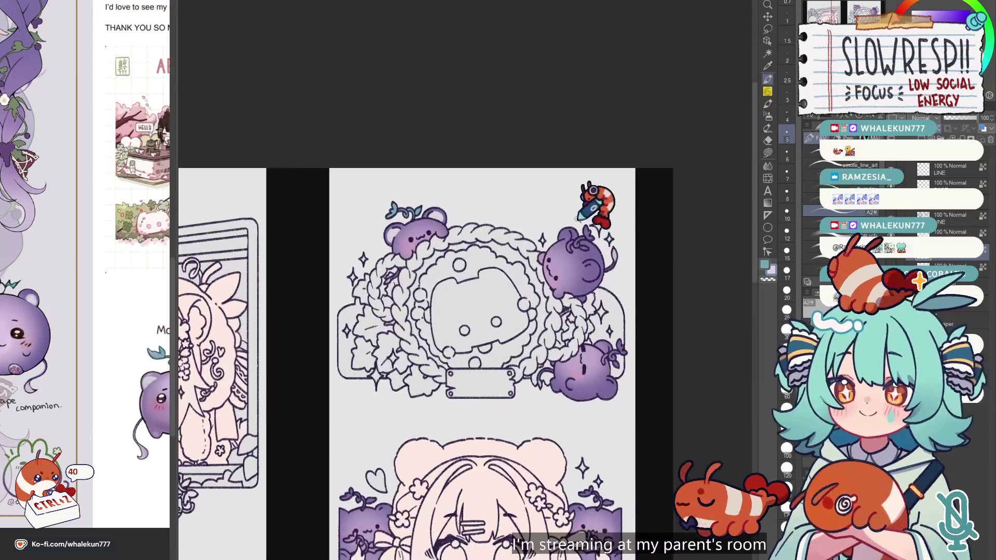
pyautogui.scroll(2, 579, 218)
pyautogui.scroll(1, 573, 241)
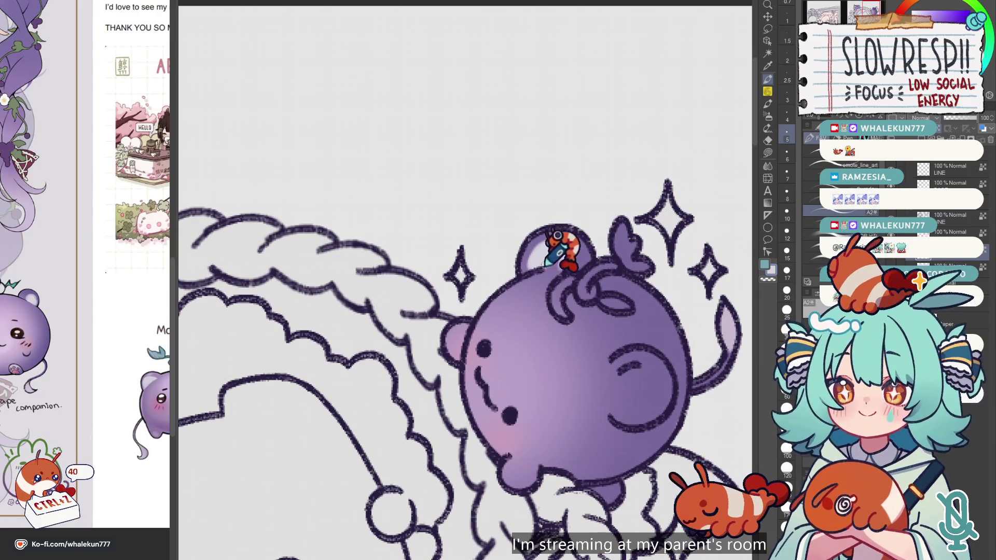
pyautogui.moveTo(660, 240)
pyautogui.mouseDown()
pyautogui.moveTo(577, 340)
pyautogui.moveTo(607, 323)
pyautogui.mouseUp()
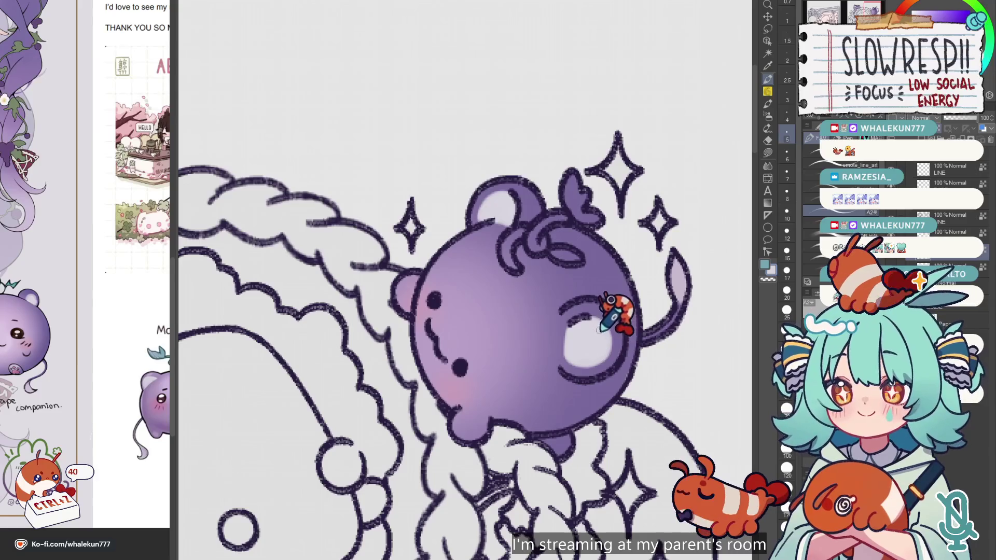
pyautogui.scroll(-1, 622, 332)
pyautogui.scroll(-1, 622, 332)
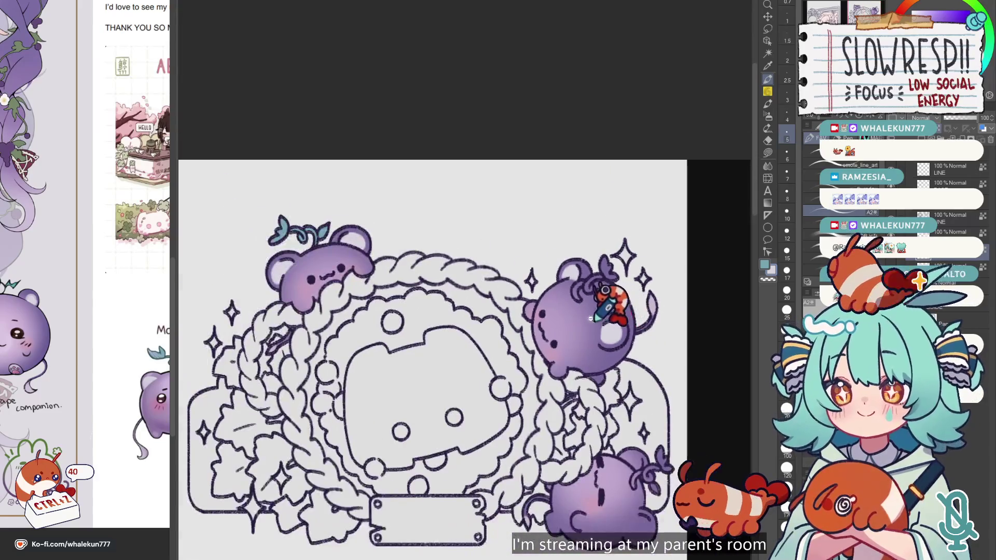
pyautogui.scroll(1, 622, 332)
pyautogui.click(768, 151)
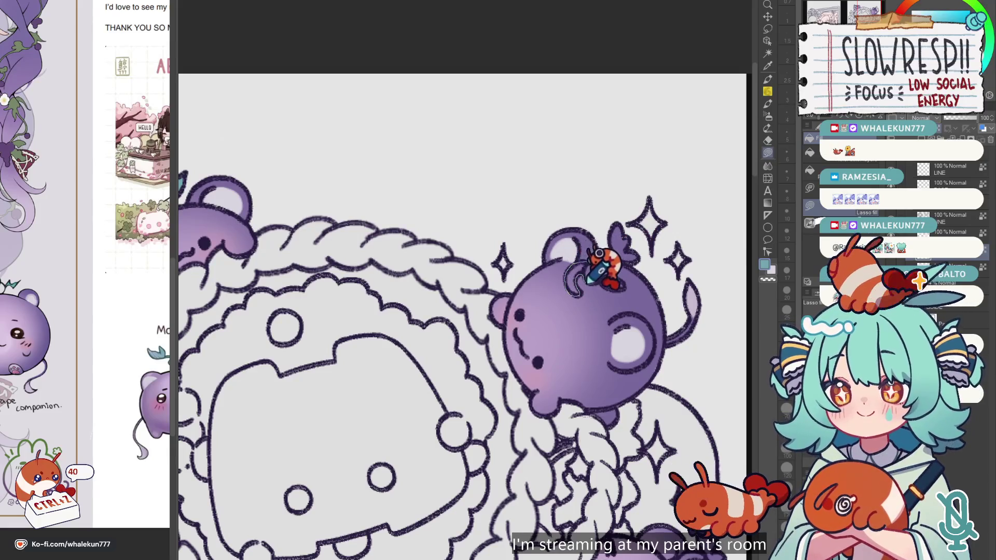
pyautogui.moveTo(588, 280); pyautogui.dragTo(614, 248)
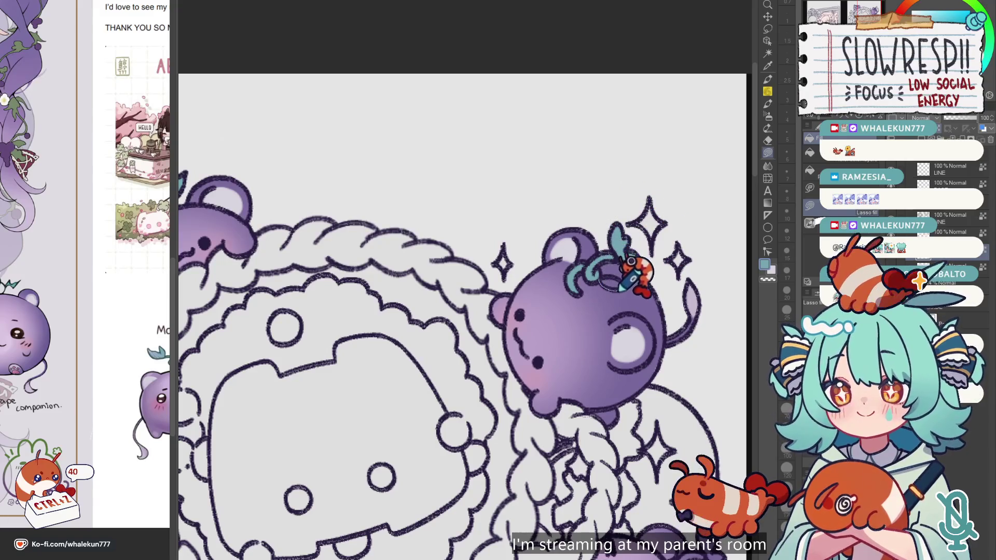
# Lasso-fill the lower grape's sprout and curling tendril teal.
pyautogui.scroll(-5, 630, 238)
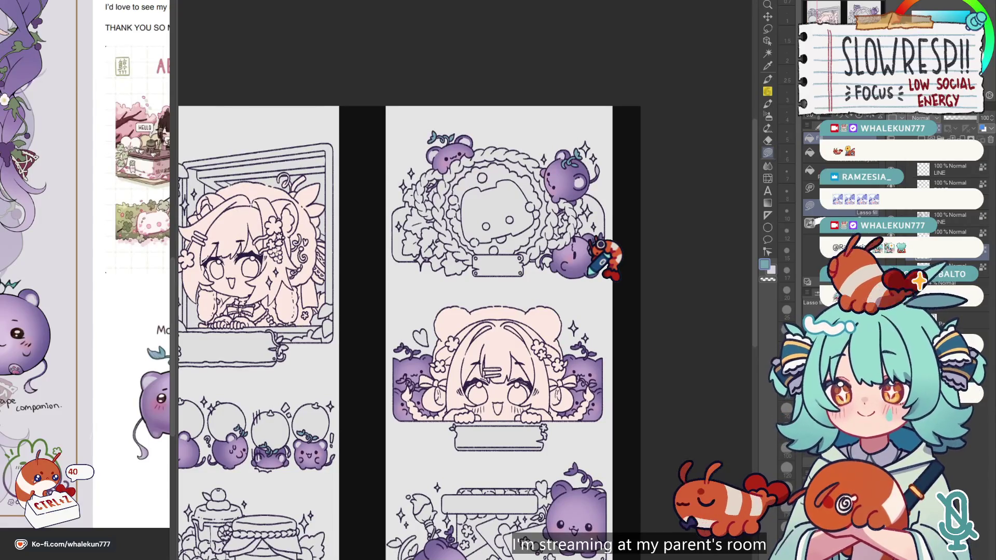
pyautogui.scroll(2, 591, 269)
pyautogui.scroll(4, 601, 262)
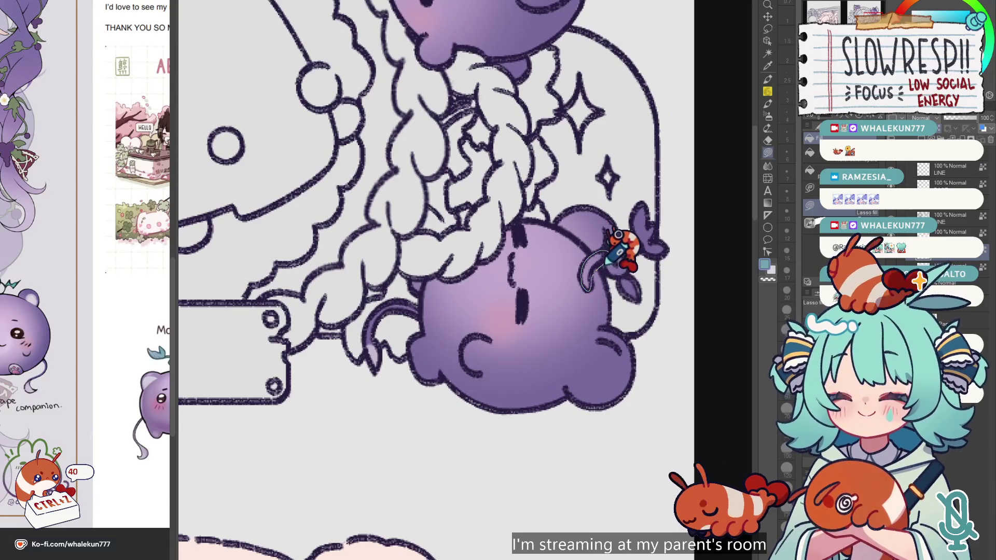
pyautogui.moveTo(652, 279); pyautogui.dragTo(612, 233)
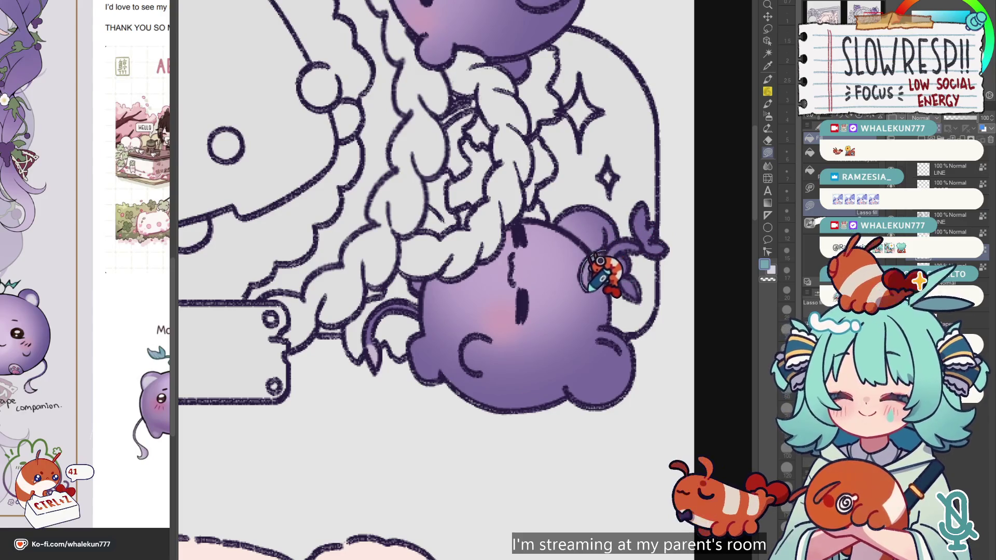
pyautogui.moveTo(656, 250); pyautogui.dragTo(631, 236)
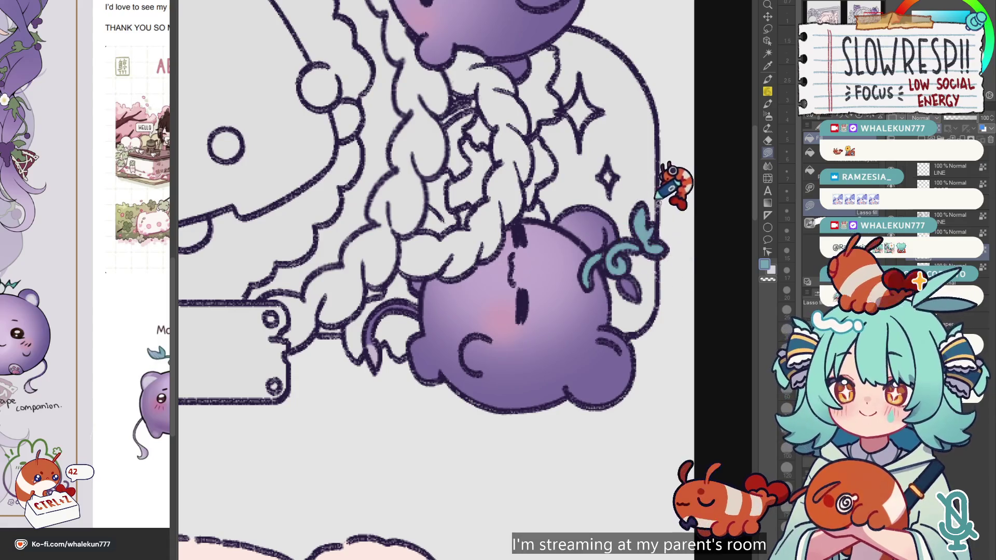
pyautogui.scroll(-3, 654, 244)
pyautogui.scroll(-2, 654, 244)
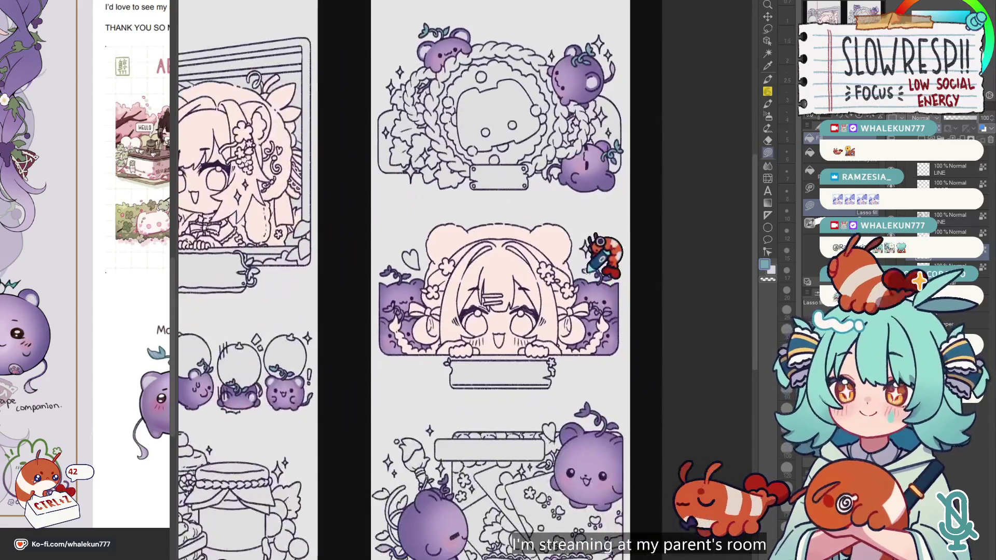
# Fill the small leaf and swirl stem above the left grape teal.
pyautogui.scroll(-2, 618, 234)
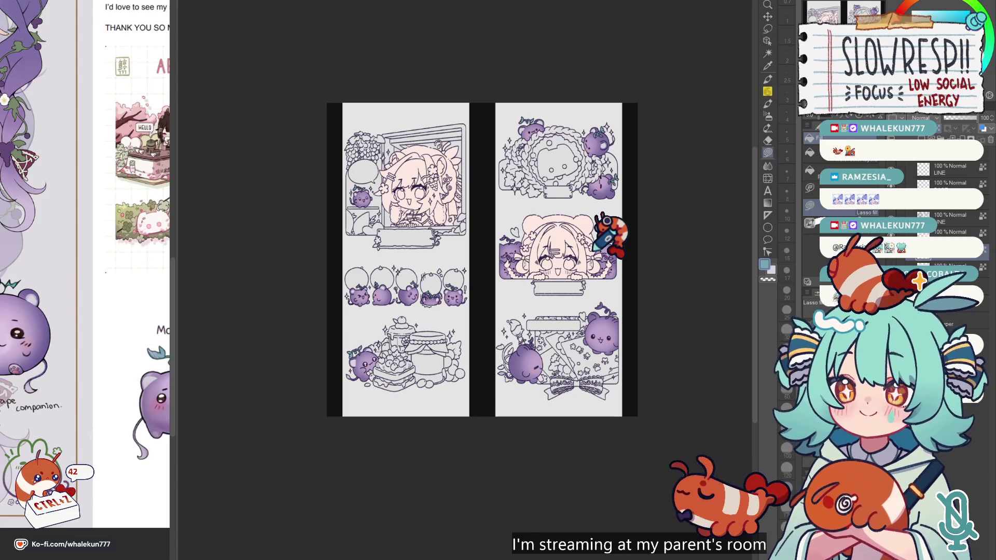
pyautogui.scroll(1, 514, 412)
pyautogui.scroll(2, 534, 415)
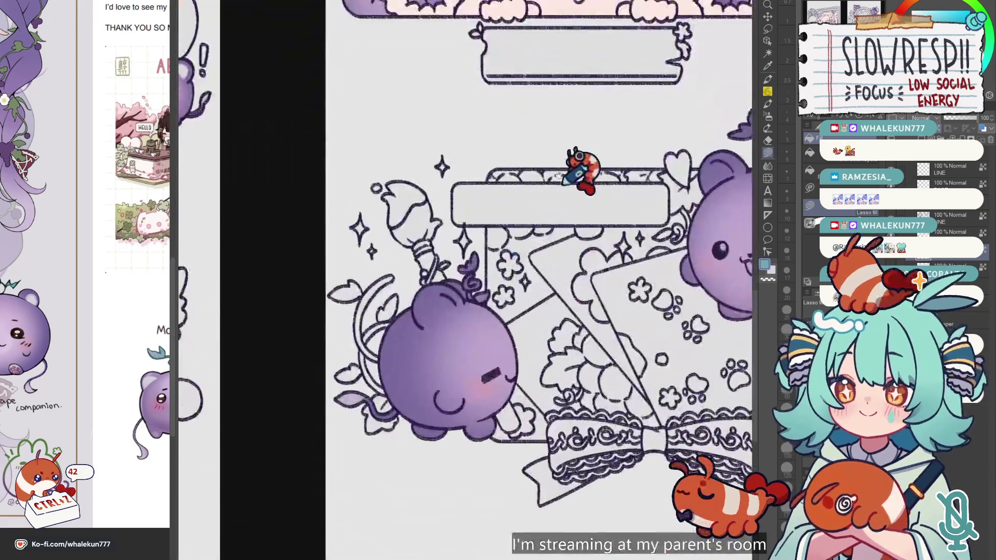
pyautogui.scroll(2, 519, 285)
pyautogui.scroll(1, 498, 275)
pyautogui.click(464, 218)
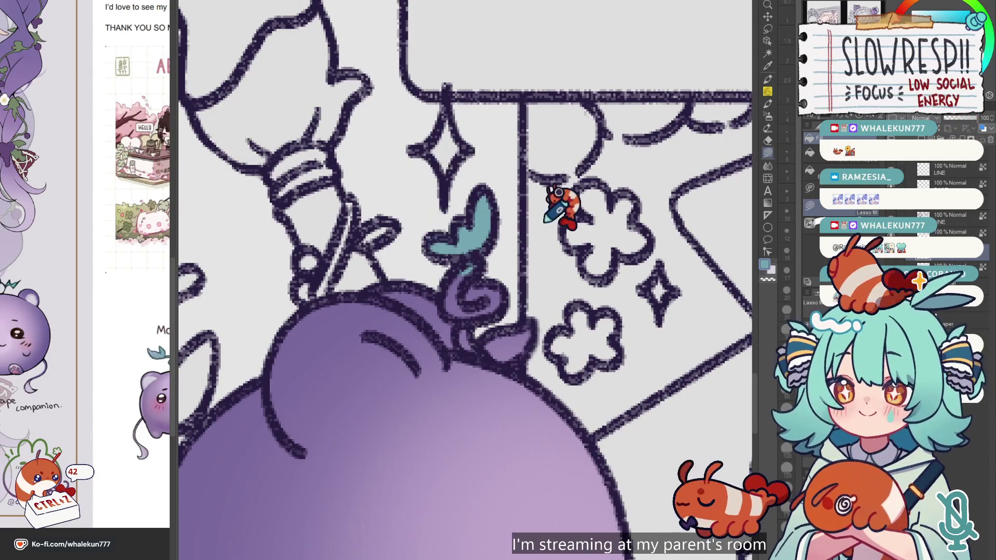
pyautogui.moveTo(467, 259)
pyautogui.mouseDown()
pyautogui.moveTo(480, 356)
pyautogui.moveTo(482, 229)
pyautogui.mouseUp()
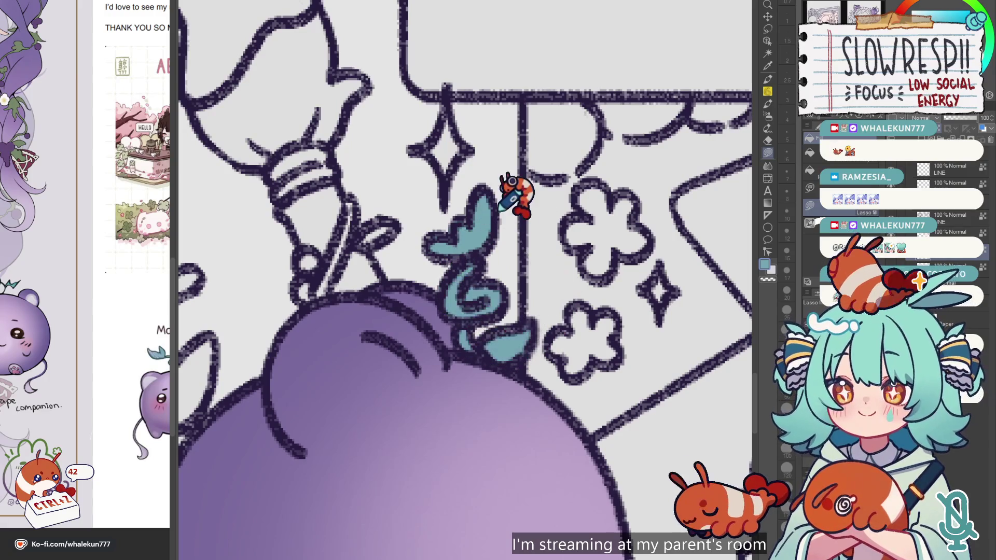
# Paint and refine a pale highlight on the grape's head with the Pen.
pyautogui.scroll(-2, 515, 207)
pyautogui.scroll(-2, 578, 298)
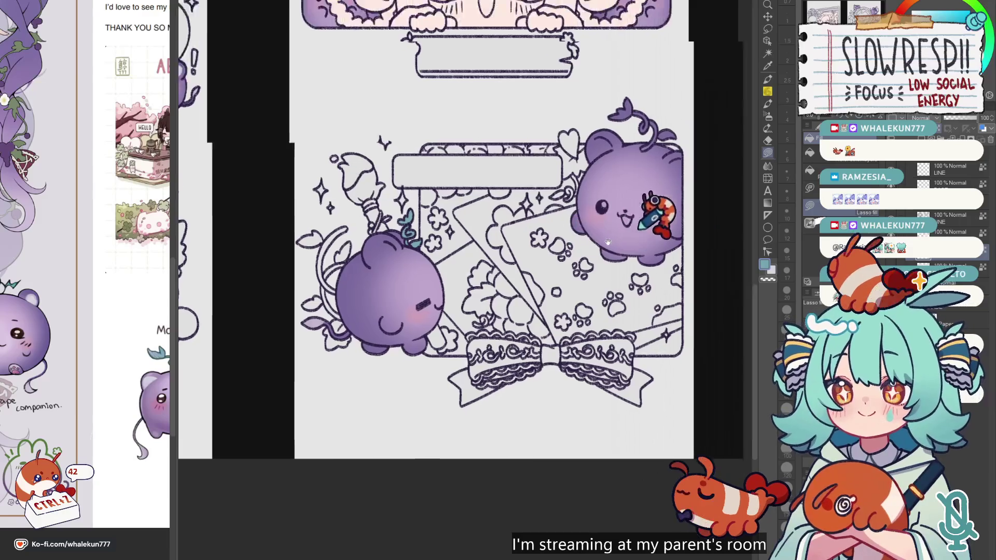
pyautogui.scroll(2, 519, 210)
pyautogui.scroll(3, 546, 207)
pyautogui.scroll(-3, 546, 208)
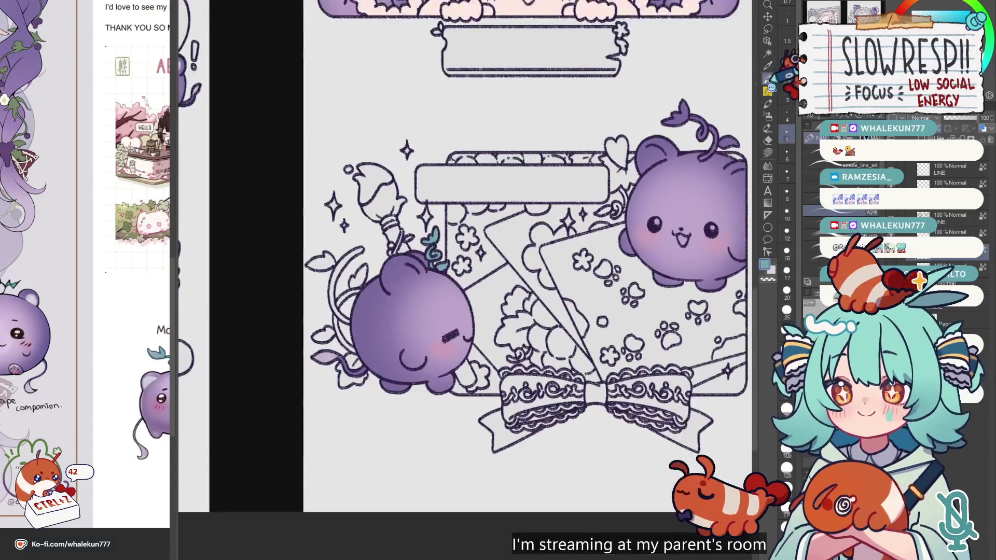
pyautogui.press('p')
pyautogui.scroll(3, 400, 238)
pyautogui.moveTo(511, 305)
pyautogui.mouseDown()
pyautogui.moveTo(467, 283)
pyautogui.moveTo(412, 298)
pyautogui.moveTo(407, 358)
pyautogui.moveTo(445, 358)
pyautogui.moveTo(506, 300)
pyautogui.moveTo(436, 289)
pyautogui.moveTo(425, 363)
pyautogui.moveTo(445, 359)
pyautogui.moveTo(492, 300)
pyautogui.moveTo(451, 288)
pyautogui.moveTo(406, 321)
pyautogui.mouseUp()
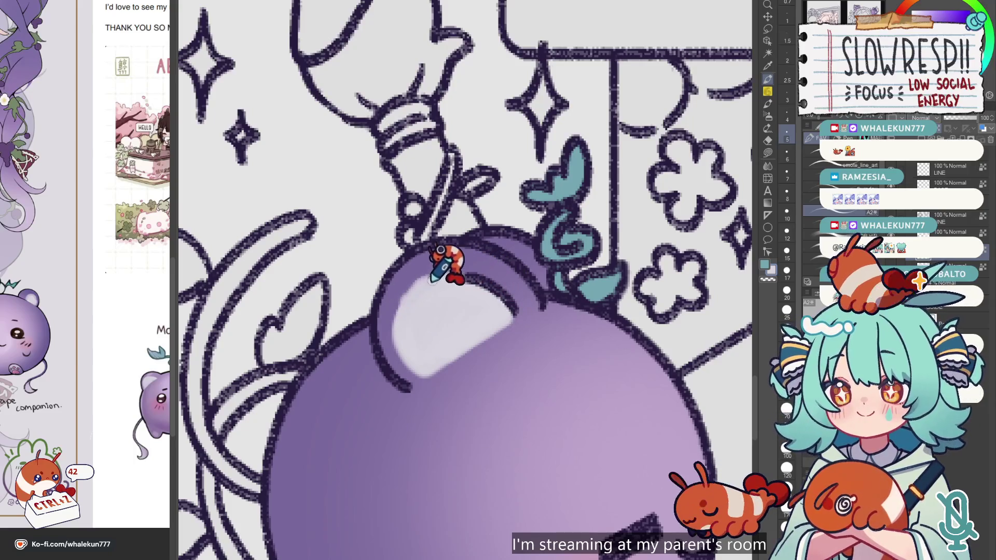
pyautogui.moveTo(431, 285)
pyautogui.mouseDown()
pyautogui.moveTo(410, 339)
pyautogui.moveTo(430, 282)
pyautogui.moveTo(428, 337)
pyautogui.mouseUp()
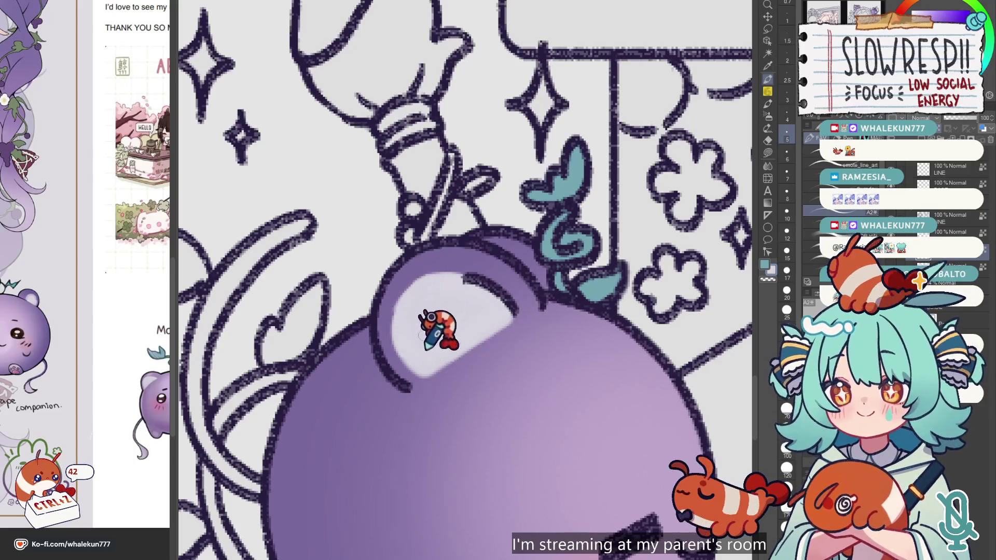
# Sample the grape's purple as the drawing colour and return to Lasso fill.
pyautogui.scroll(-5, 542, 265)
pyautogui.scroll(2, 519, 283)
pyautogui.scroll(2, 599, 223)
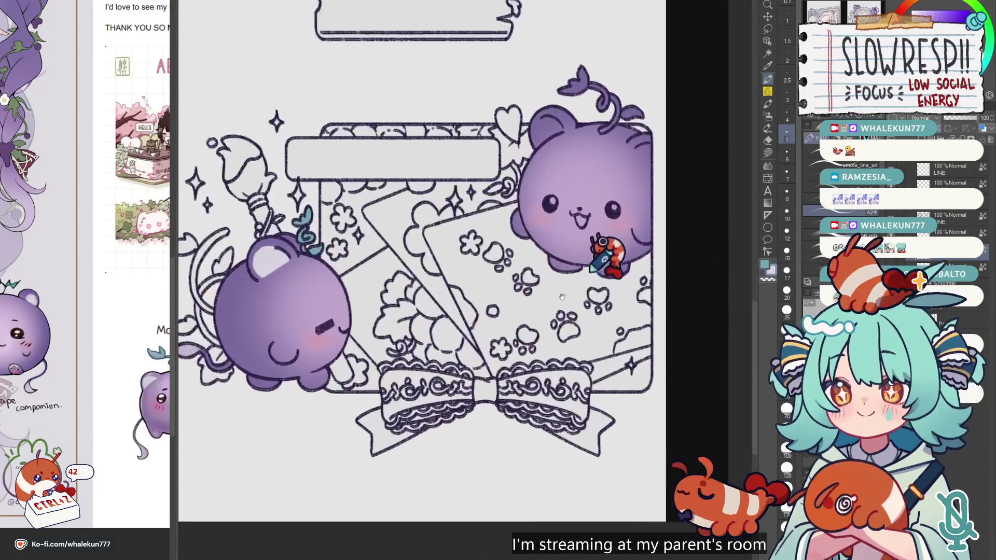
pyautogui.scroll(2, 552, 187)
pyautogui.scroll(2, 534, 206)
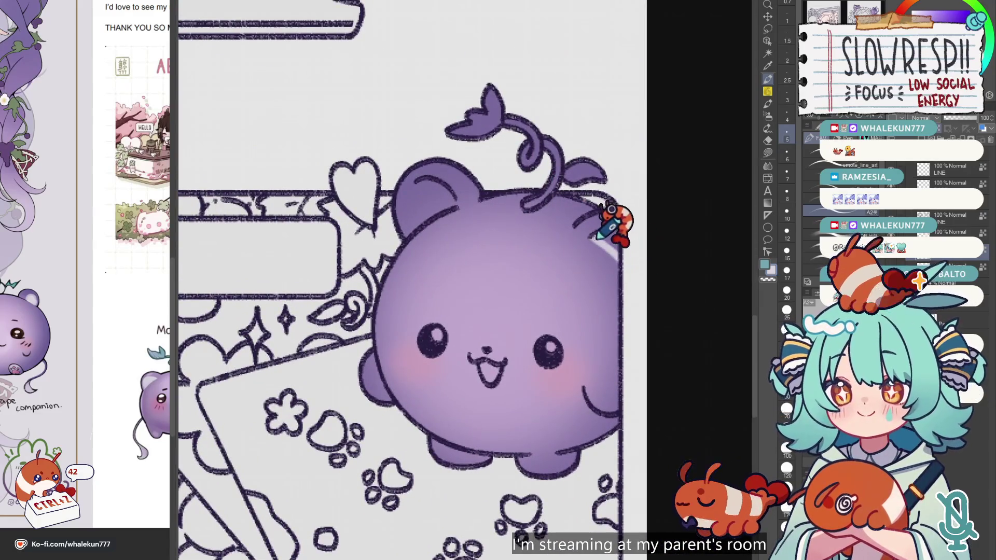
pyautogui.scroll(2, 622, 234)
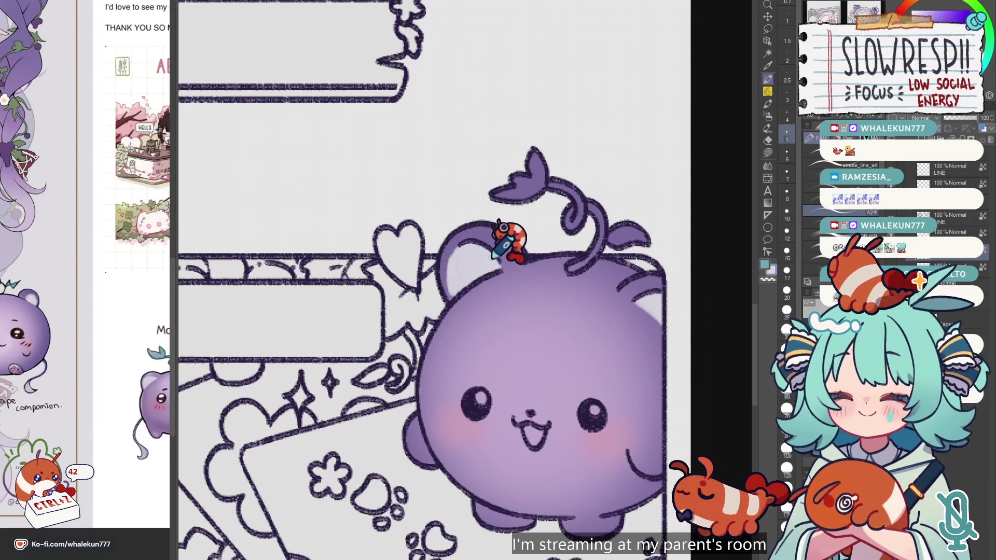
pyautogui.keyDown('alt'); pyautogui.click(465, 223); pyautogui.keyUp('alt')
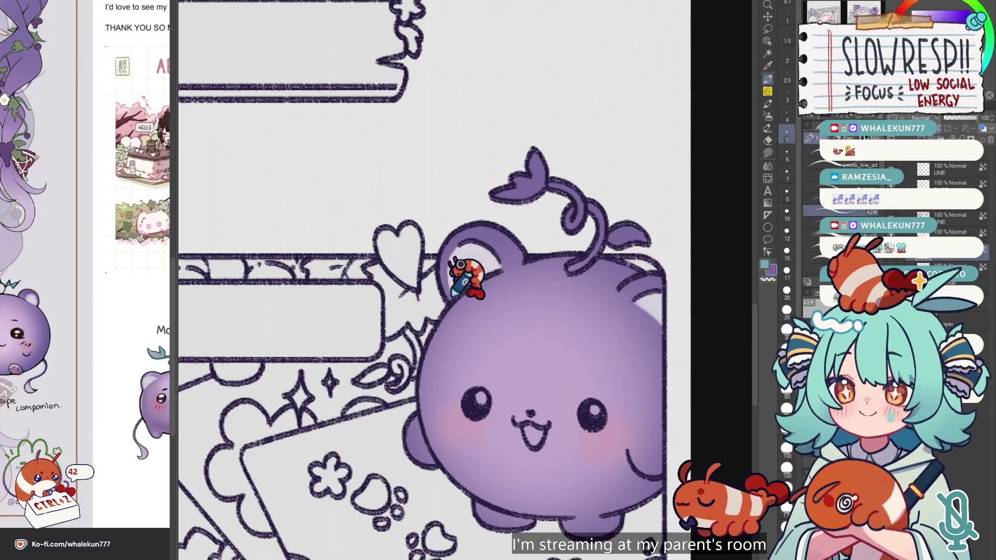
pyautogui.scroll(-3, 555, 267)
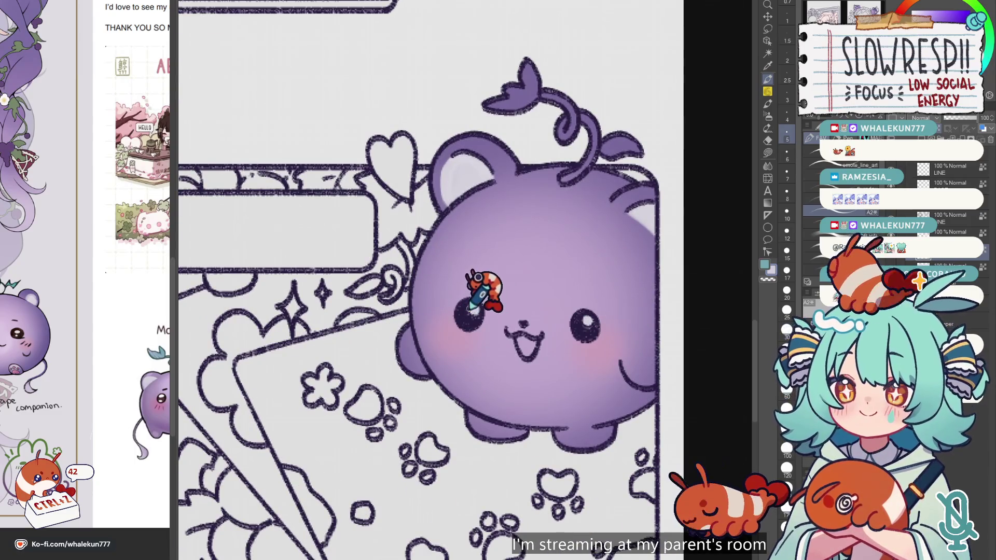
pyautogui.press('g')
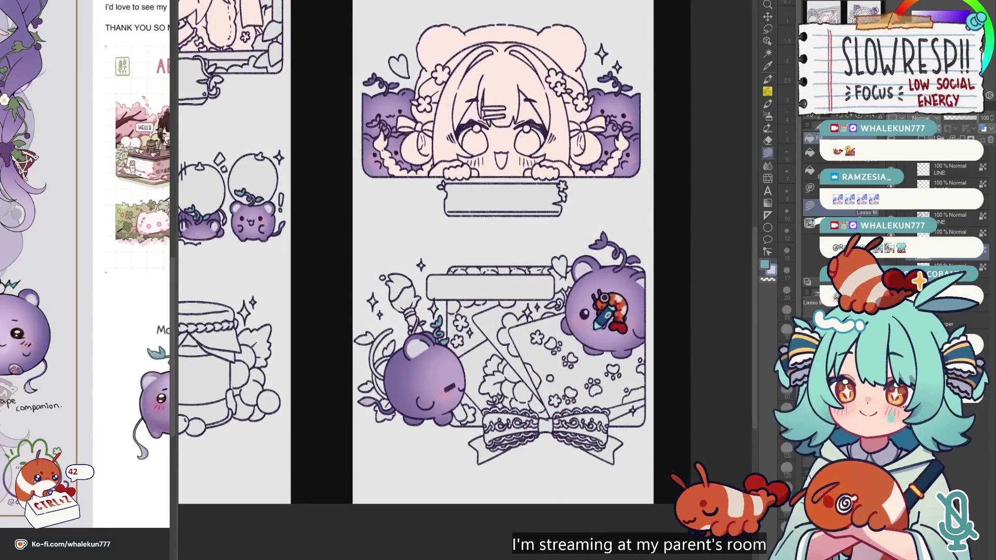
# Zoom in on the middle panel, briefly switching between Pen and Lasso fill.
pyautogui.scroll(2, 493, 382)
pyautogui.scroll(2, 505, 327)
pyautogui.press('p')
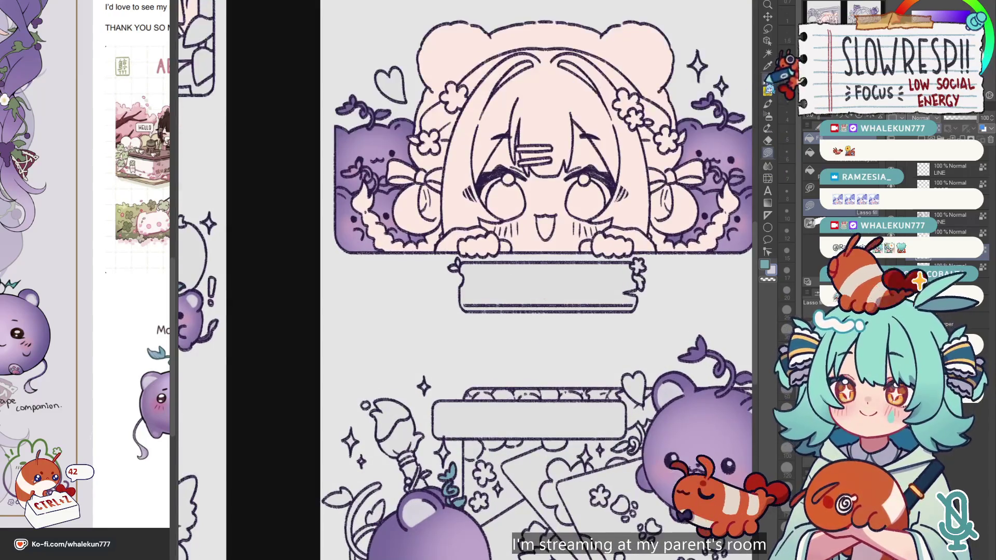
pyautogui.scroll(1, 513, 332)
pyautogui.scroll(2, 456, 270)
pyautogui.scroll(1, 467, 311)
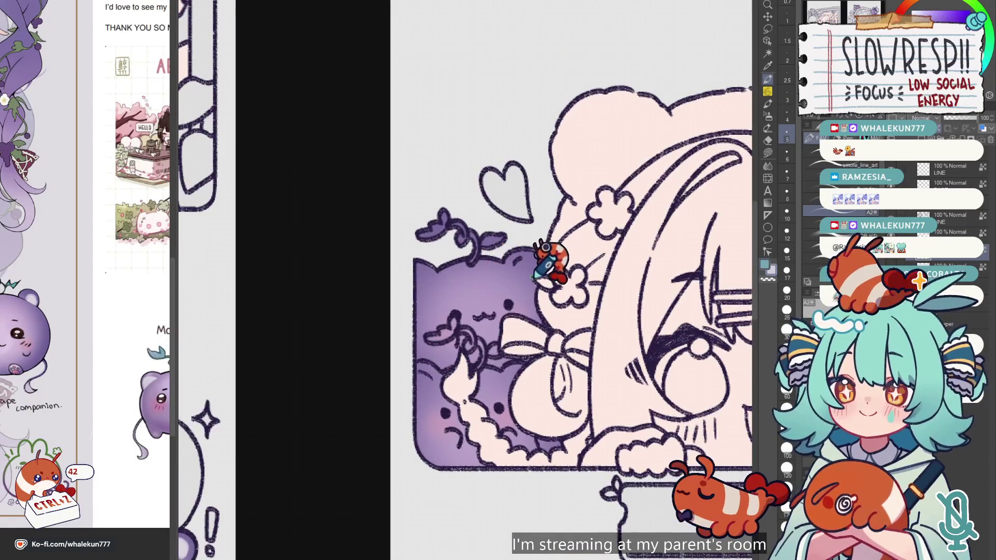
pyautogui.press('g')
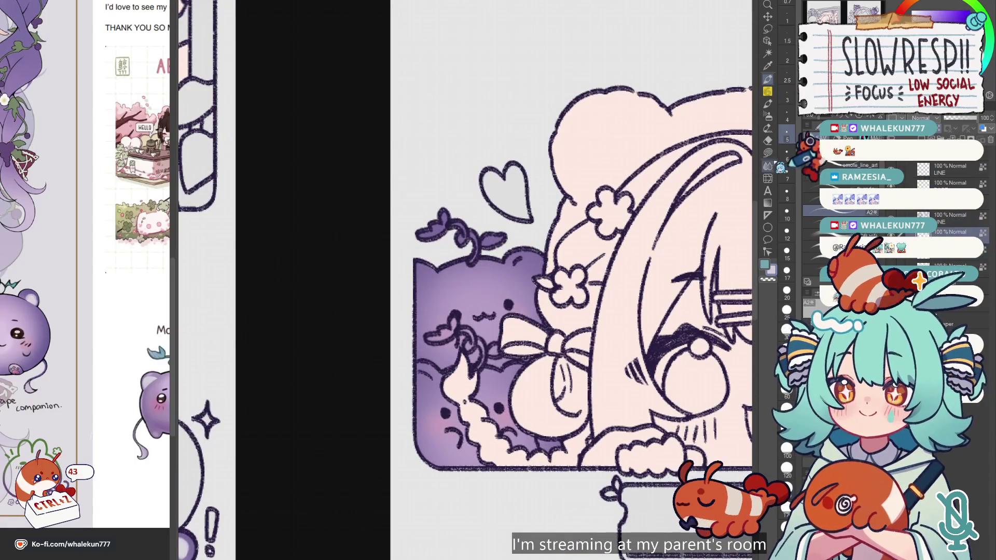
pyautogui.scroll(-3, 653, 259)
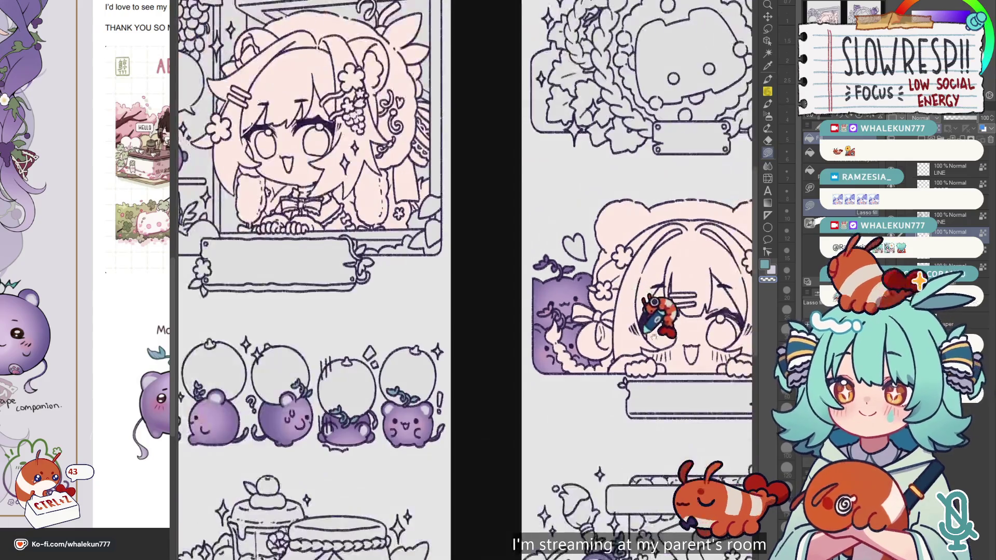
pyautogui.scroll(1, 534, 285)
# Move to the layer above and shade the grape bears with the Pen, undoing one stroke.
pyautogui.click(954, 215)
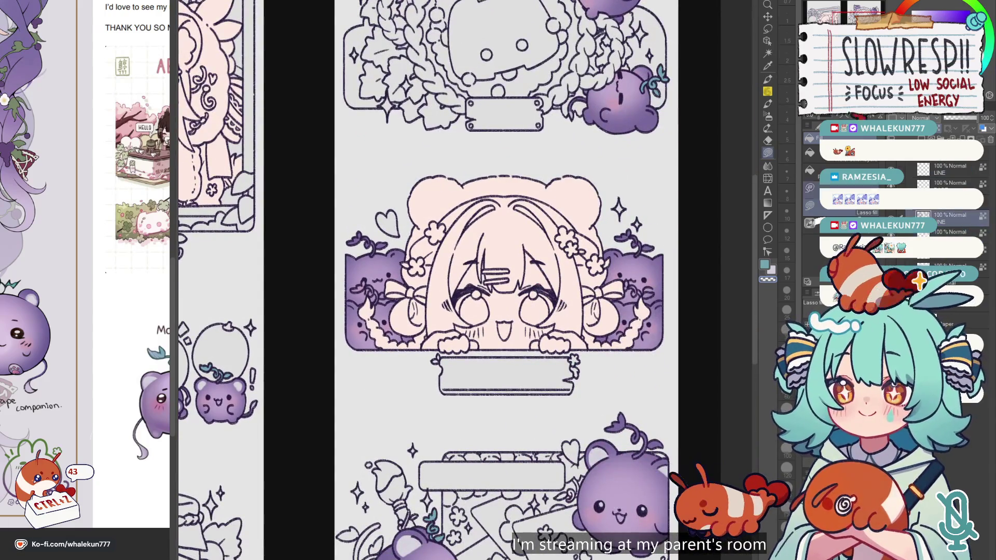
pyautogui.click(768, 79)
pyautogui.moveTo(409, 487); pyautogui.dragTo(519, 347)
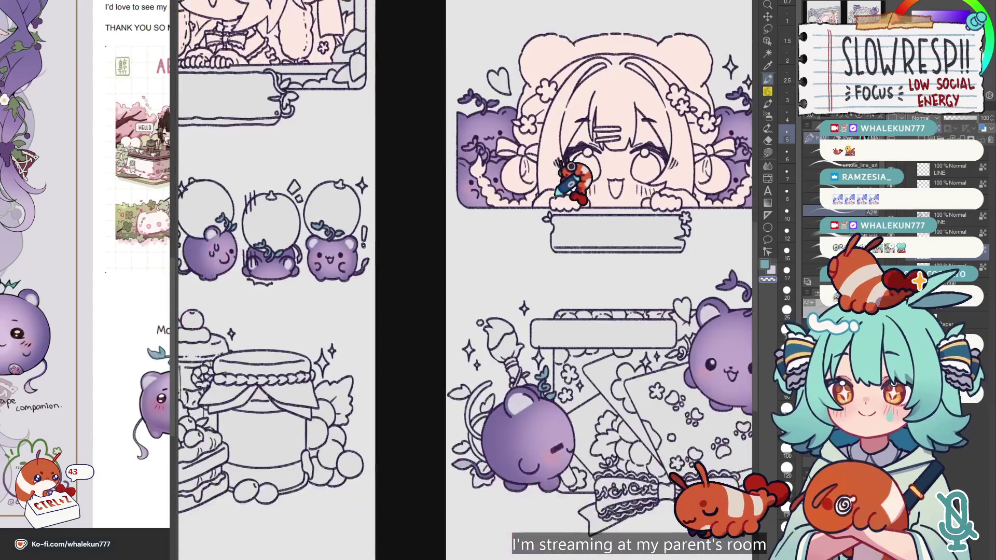
pyautogui.scroll(3, 534, 331)
pyautogui.scroll(2, 519, 407)
pyautogui.scroll(2, 603, 298)
pyautogui.scroll(2, 596, 324)
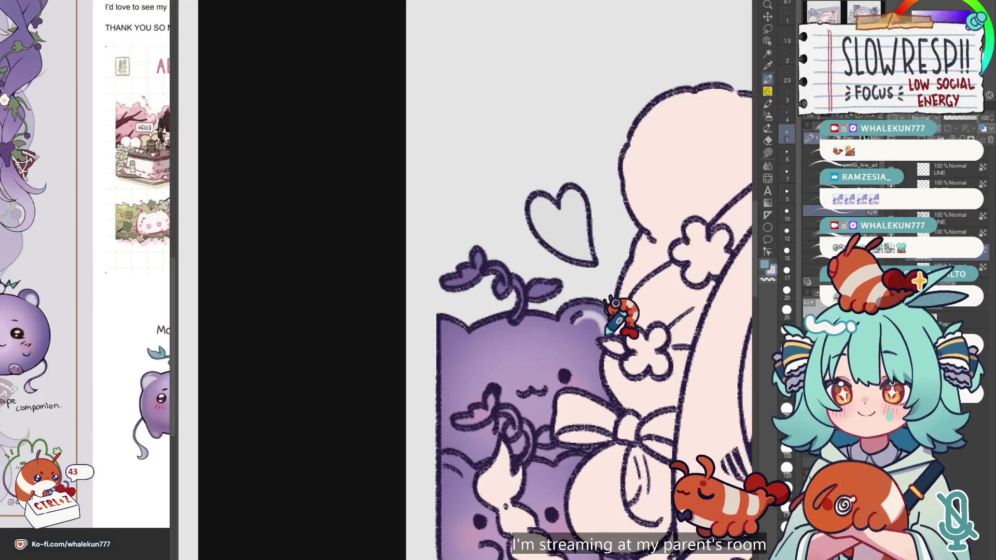
pyautogui.hotkey('ctrl', 'z')
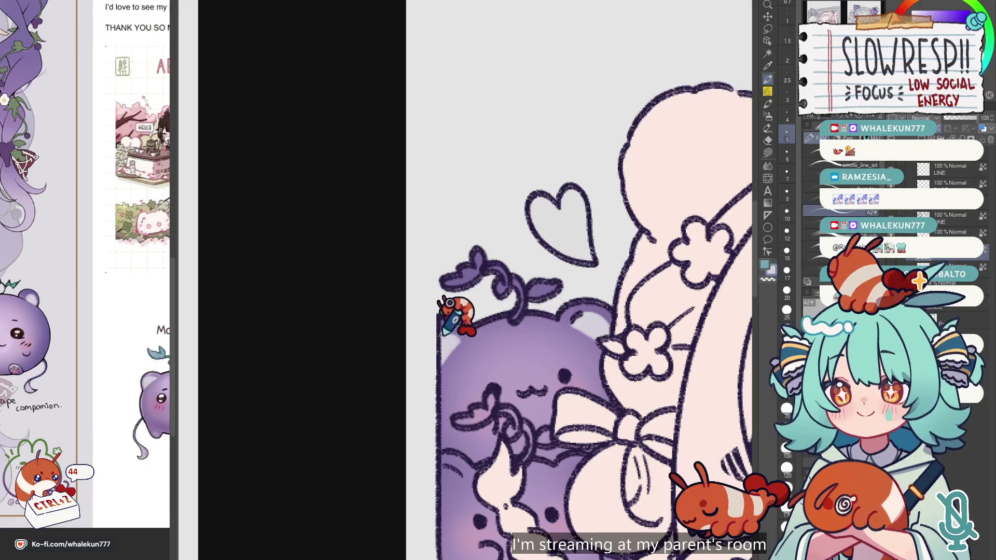
# Zoom in on the bear's lower body to check the shading and blush.
pyautogui.moveTo(565, 420); pyautogui.dragTo(495, 275)
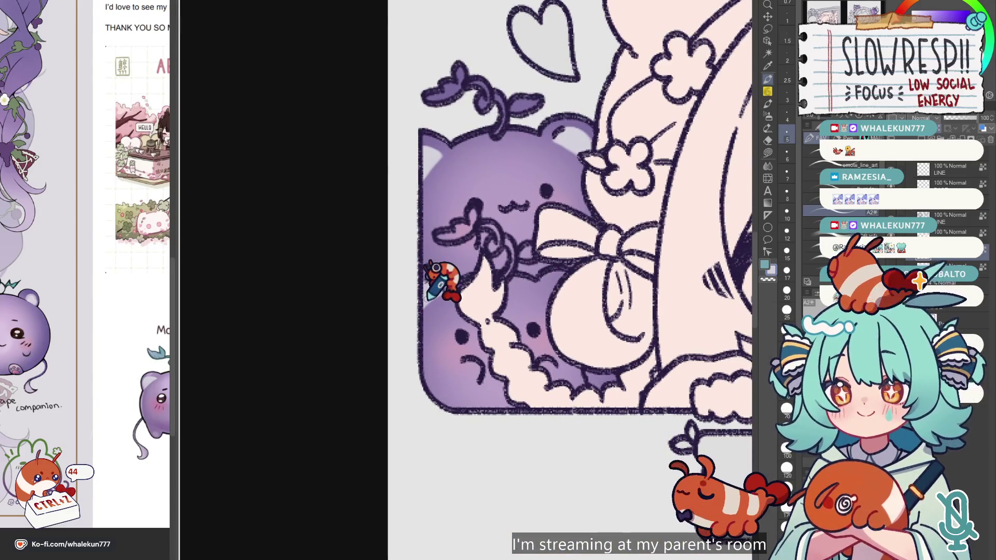
pyautogui.scroll(-5, 589, 267)
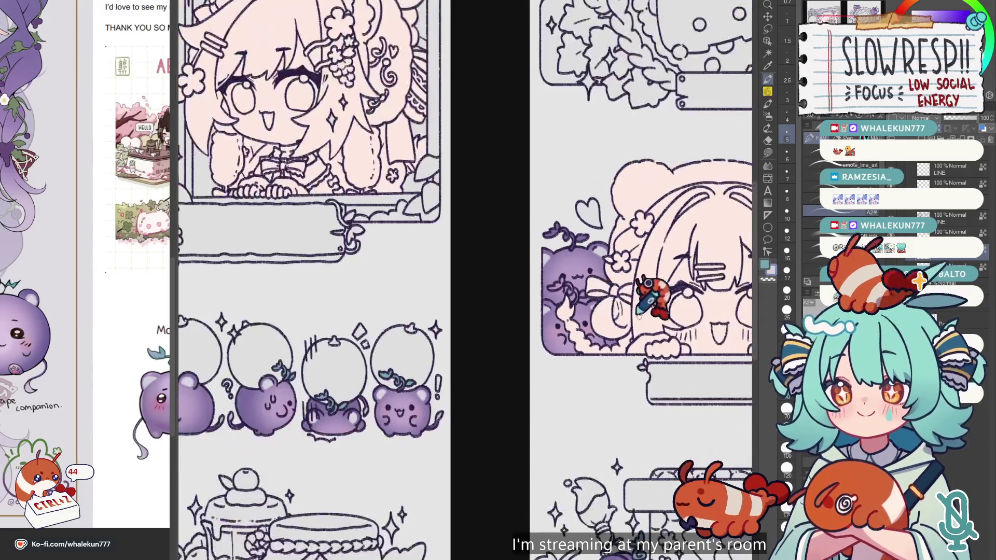
pyautogui.scroll(4, 623, 259)
pyautogui.scroll(2, 601, 275)
pyautogui.scroll(2, 570, 272)
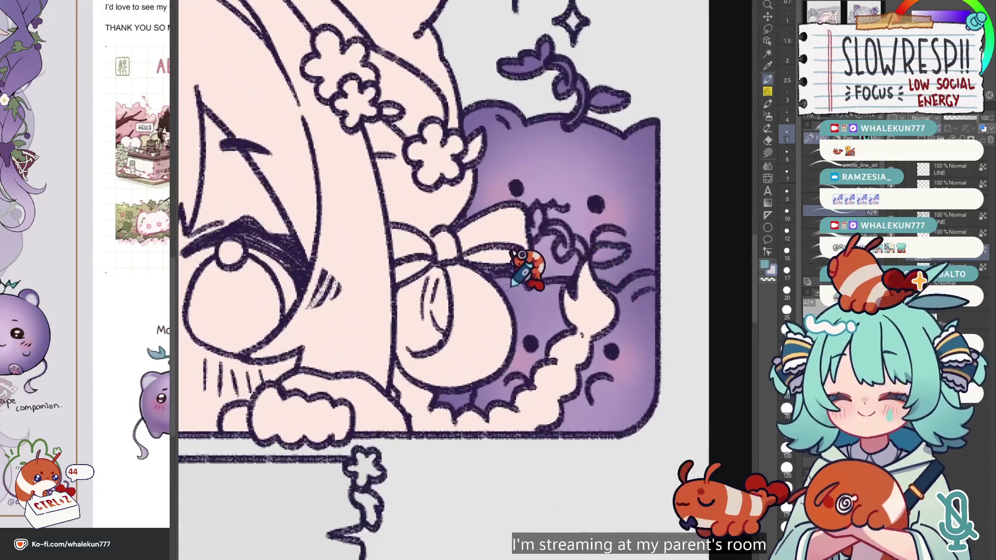
# Undo three unsuccessful ear-highlight strokes on the grape bears and zoom out to the whole sheet.
pyautogui.hotkey('ctrl', 'z')
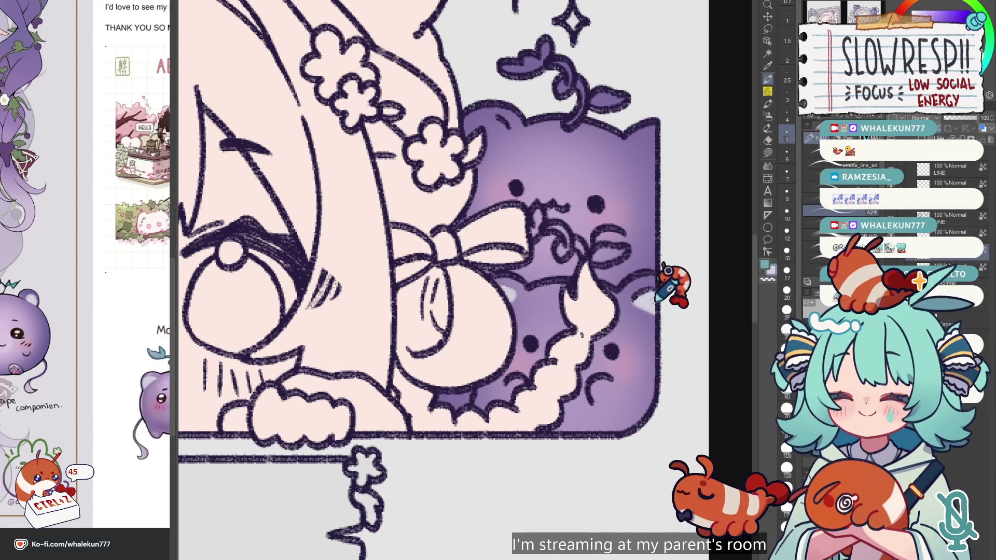
pyautogui.hotkey('ctrl', 'z')
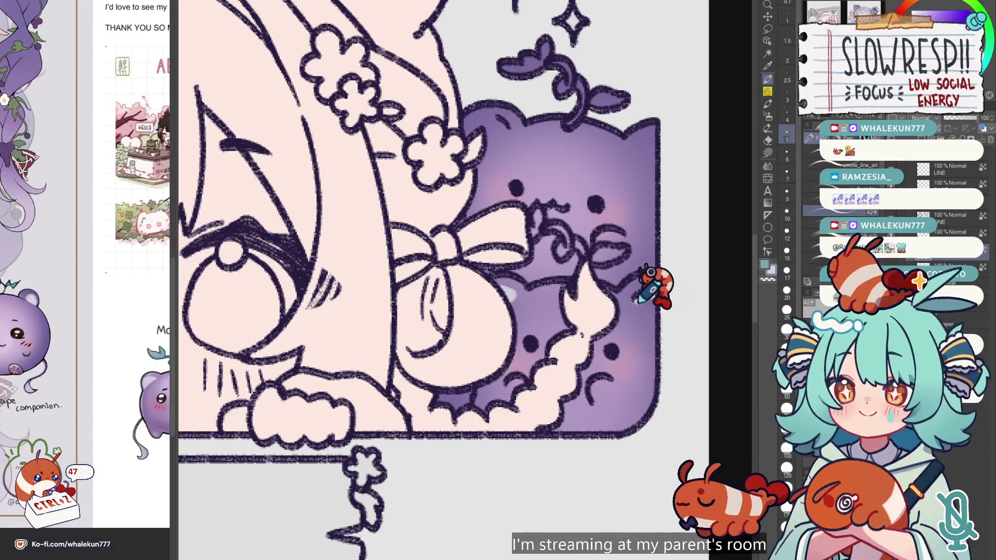
pyautogui.scroll(3, 659, 305)
pyautogui.scroll(2, 666, 275)
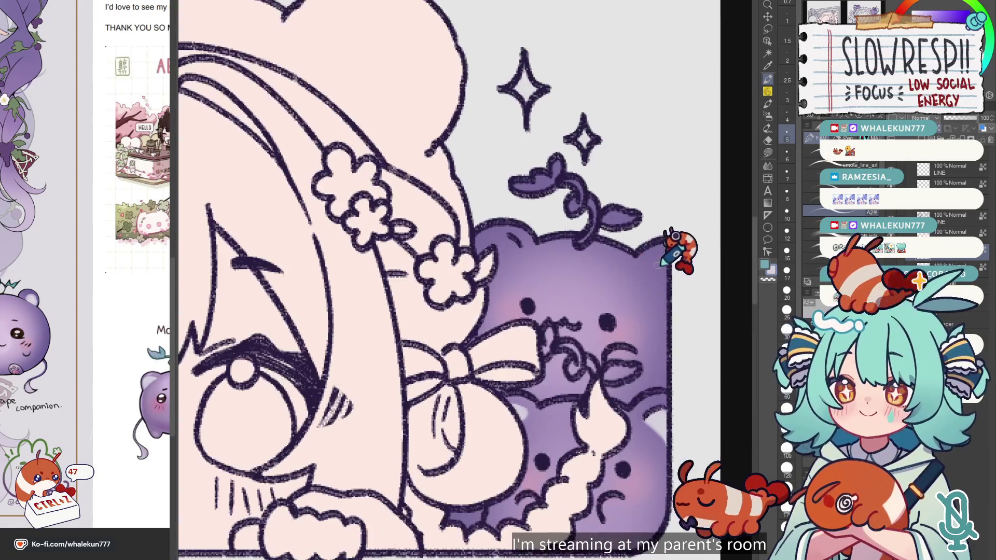
pyautogui.hotkey('ctrl', 'z')
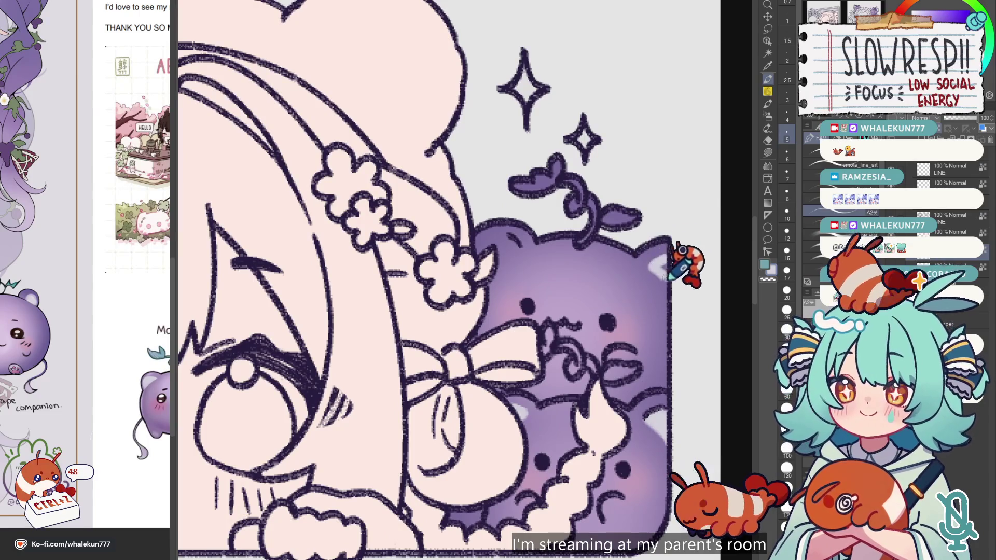
pyautogui.scroll(2, 687, 258)
pyautogui.hscroll(-2, 687, 257)
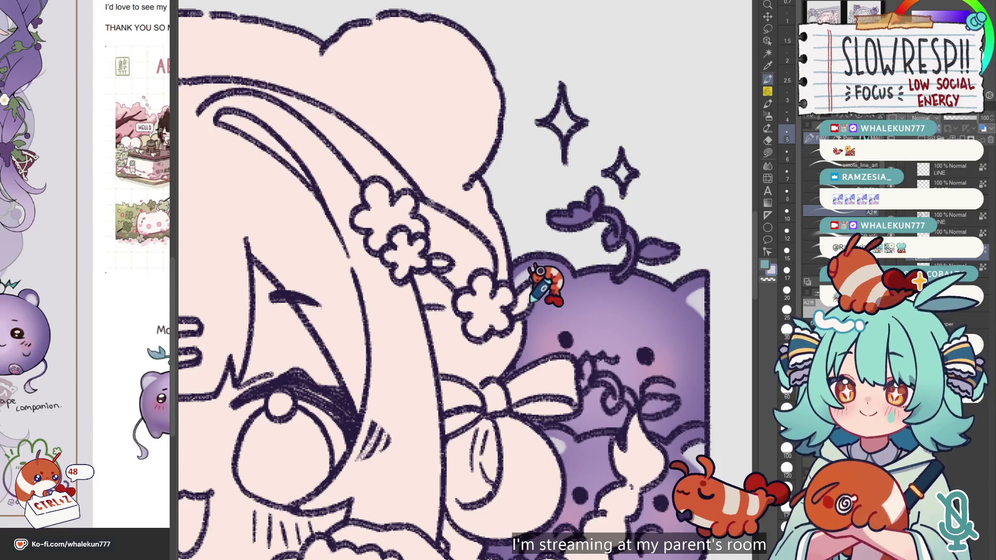
pyautogui.scroll(-5, 539, 275)
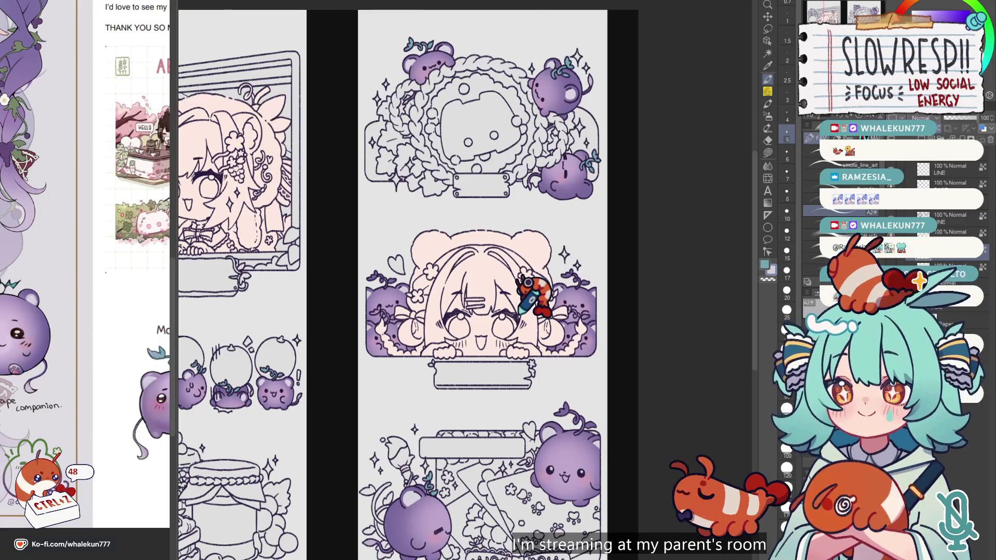
# Paint a lavender highlight along the wreath bear's lower ear with the Pen, undoing a stray stroke.
pyautogui.click(767, 153)
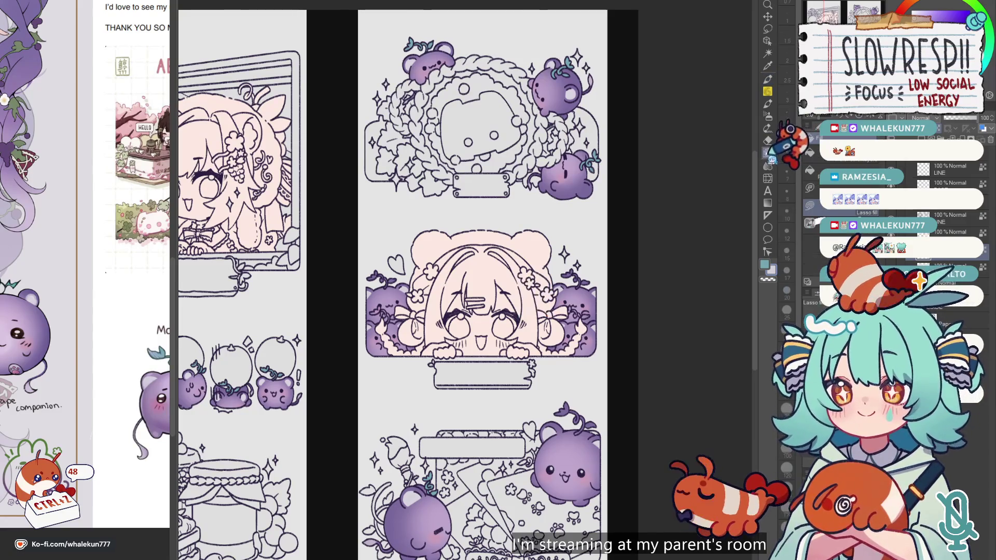
pyautogui.click(767, 79)
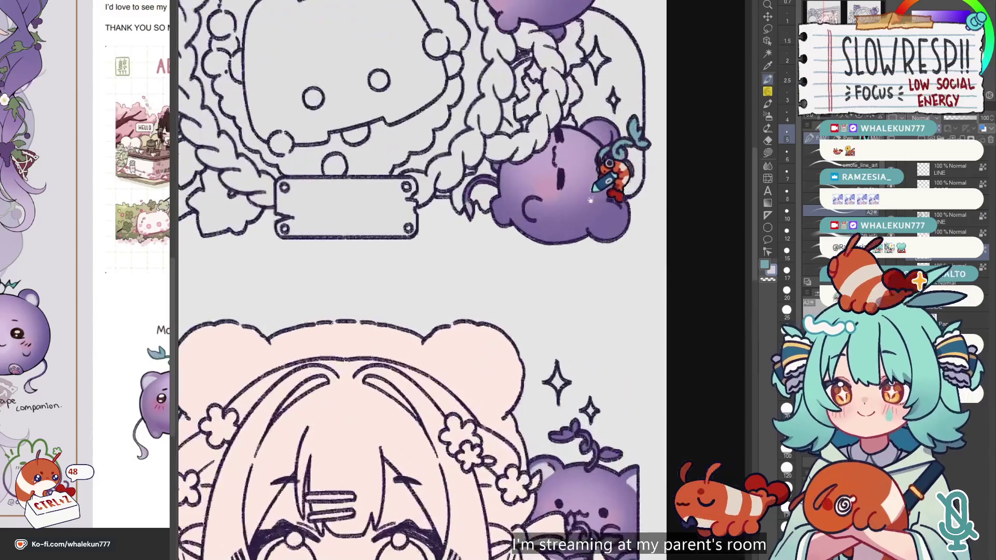
pyautogui.scroll(5, 571, 362)
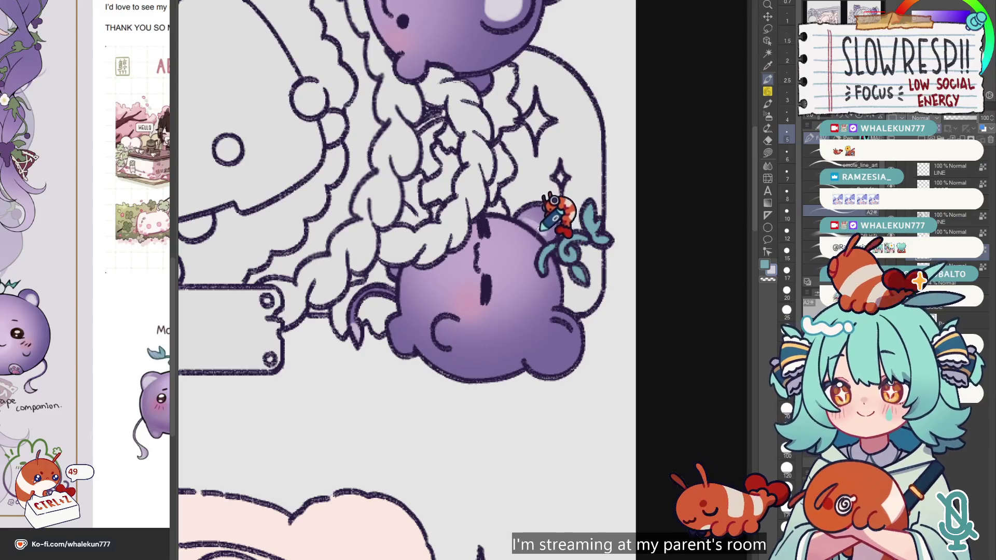
pyautogui.hotkey('ctrl', 'z')
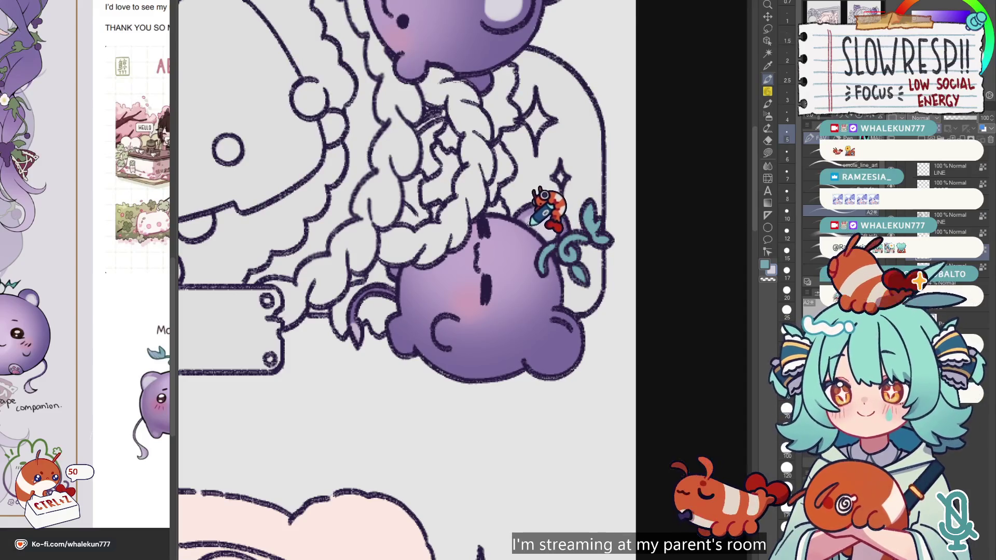
pyautogui.scroll(-2, 565, 205)
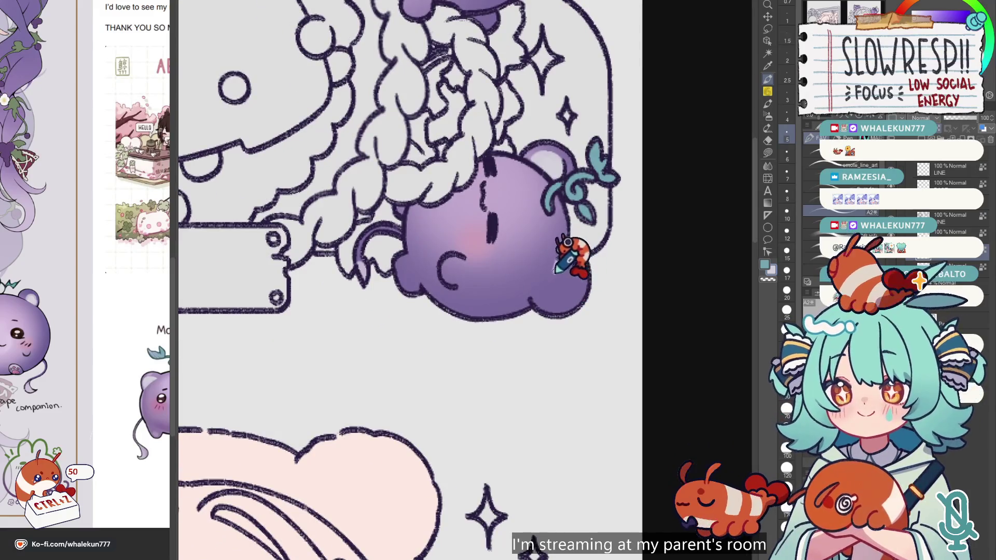
pyautogui.moveTo(541, 294); pyautogui.dragTo(569, 271)
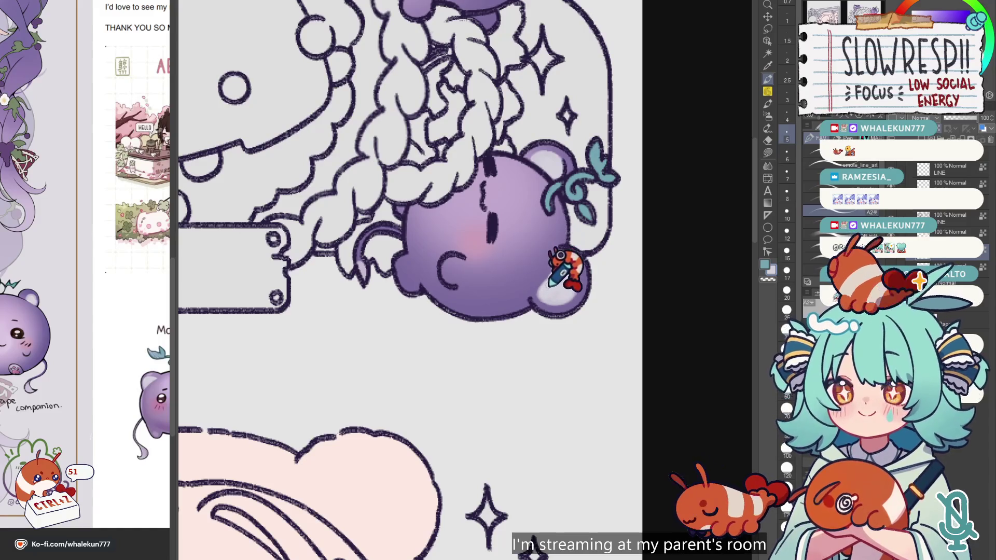
pyautogui.scroll(-5, 589, 233)
pyautogui.scroll(-2, 643, 311)
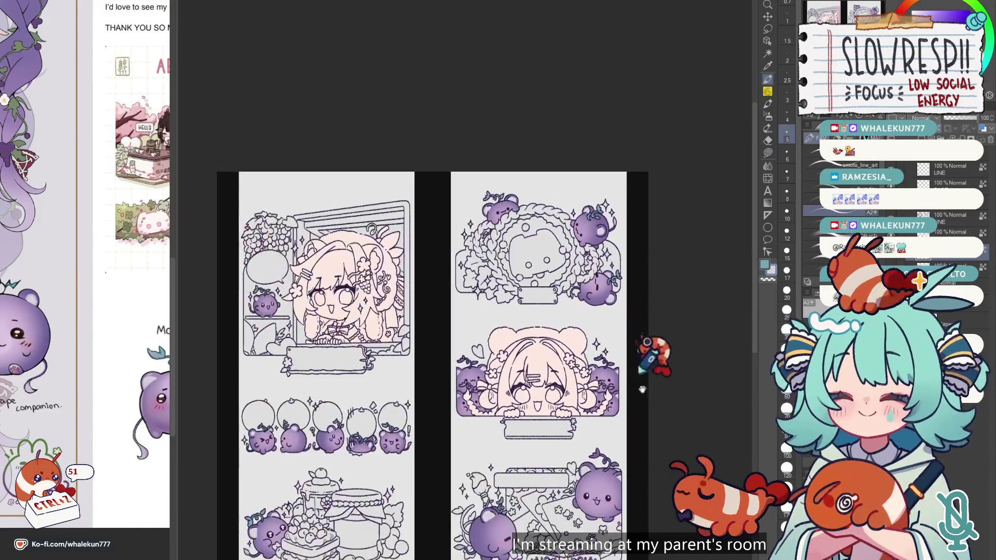
# Lasso-fill the bottom-panel bear's sprout teal.
pyautogui.scroll(2, 638, 241)
pyautogui.press('g')
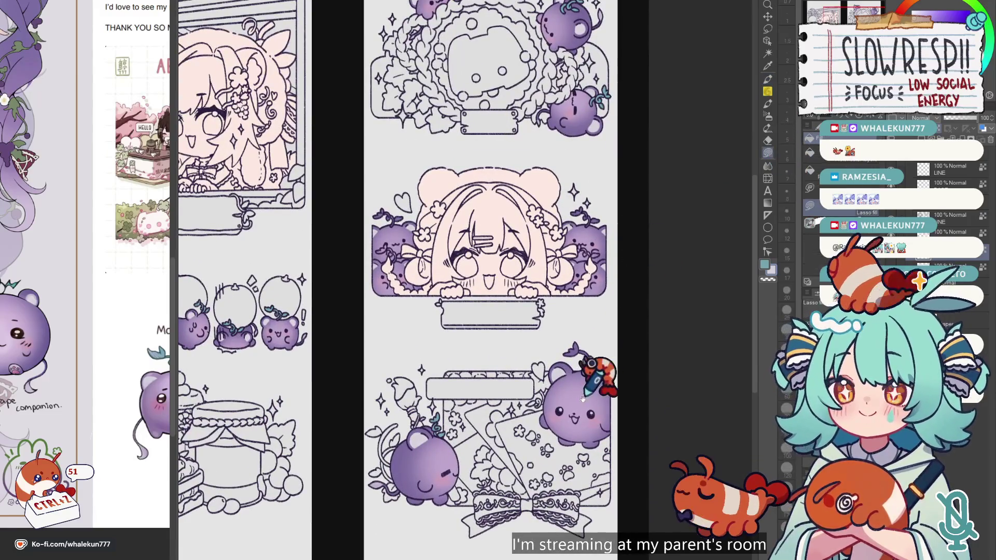
pyautogui.scroll(-3, 601, 311)
pyautogui.scroll(3, 625, 210)
pyautogui.moveTo(626, 206); pyautogui.dragTo(558, 282)
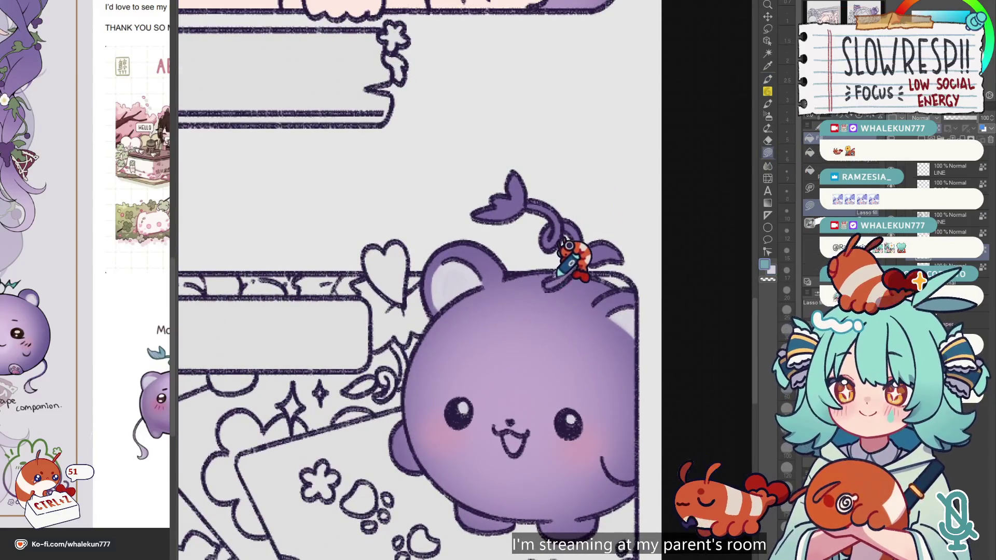
pyautogui.moveTo(659, 228); pyautogui.dragTo(591, 233)
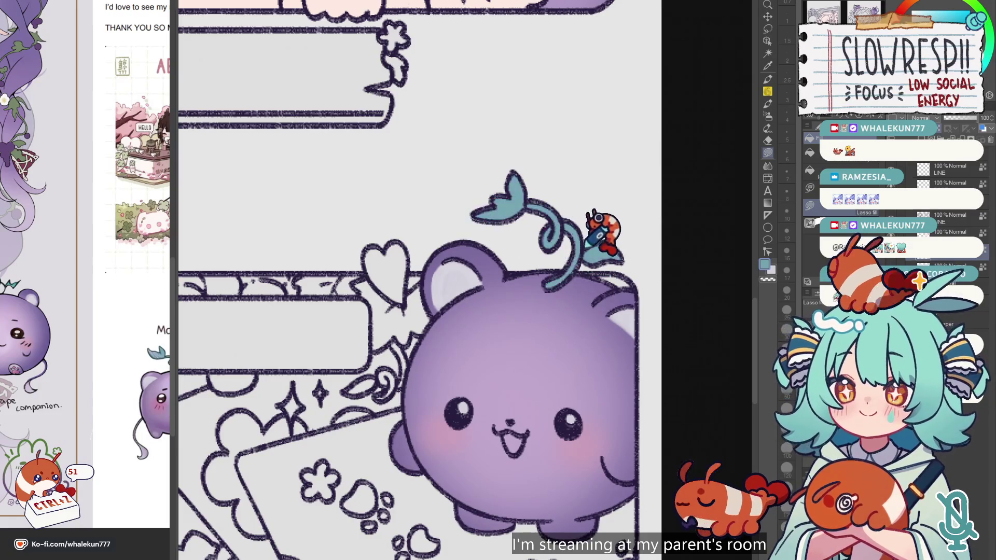
# Fill the sprout on the bear behind the girl teal.
pyautogui.scroll(-5, 591, 233)
pyautogui.scroll(5, 587, 235)
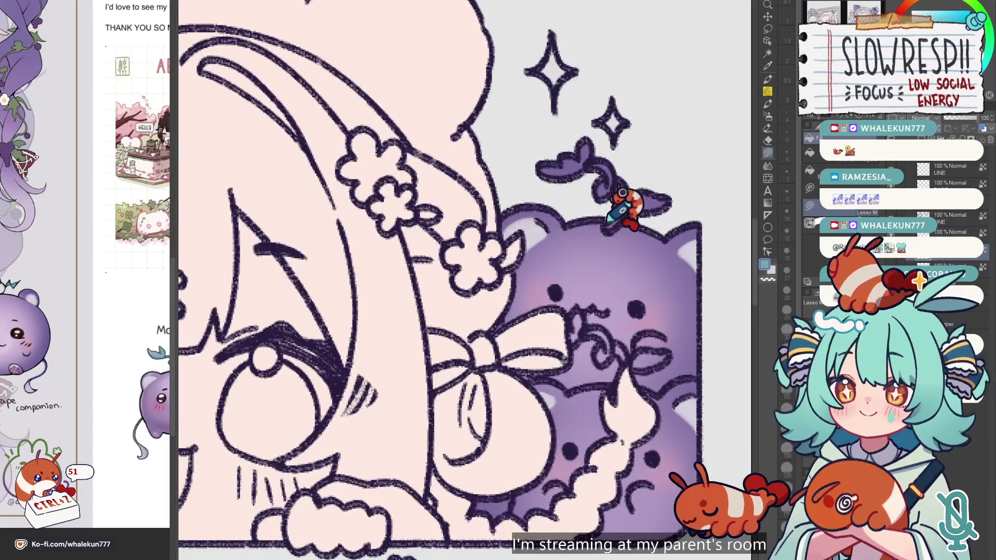
pyautogui.moveTo(622, 193); pyautogui.dragTo(615, 220)
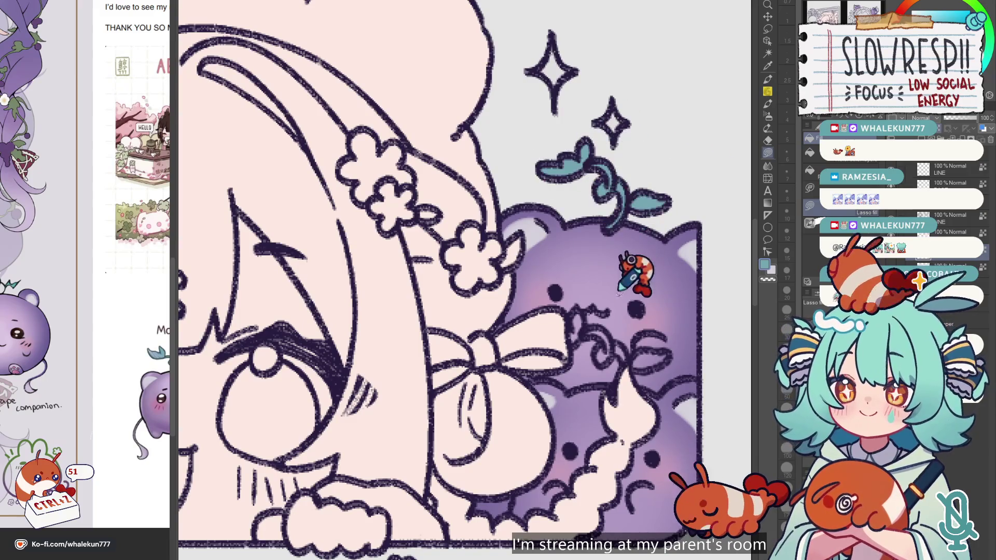
pyautogui.moveTo(618, 293); pyautogui.dragTo(621, 241)
pyautogui.scroll(-1, 597, 218)
pyautogui.scroll(-1, 573, 228)
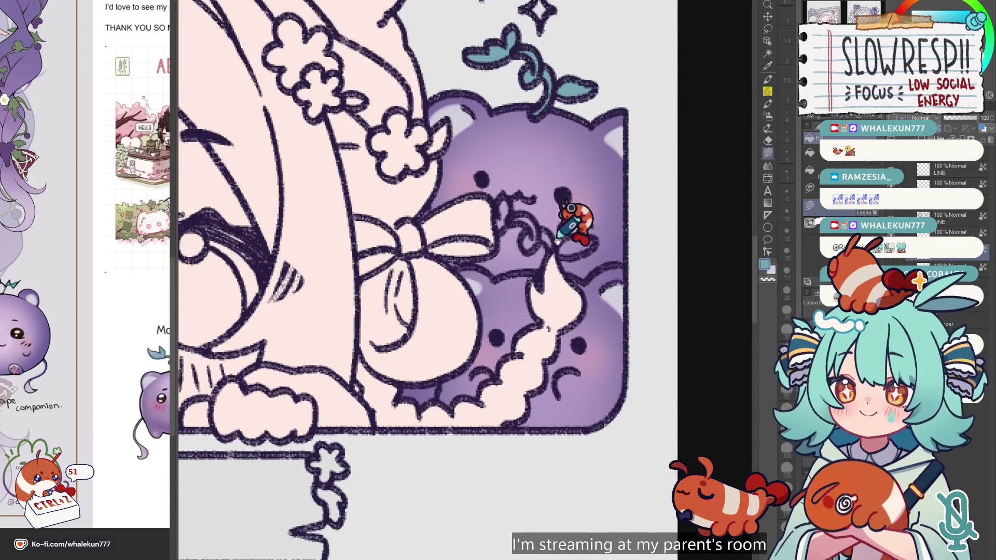
pyautogui.scroll(-1, 575, 239)
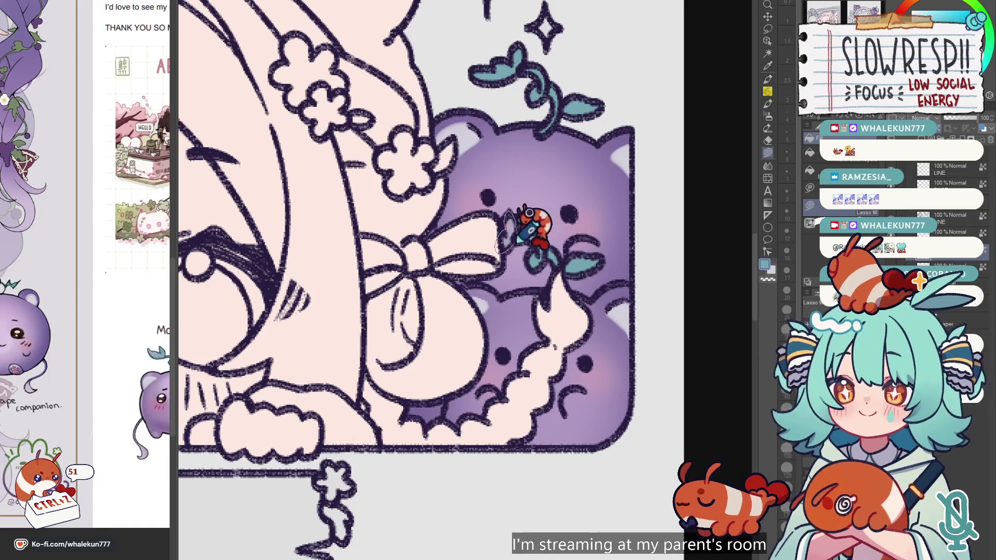
pyautogui.scroll(-1, 519, 233)
pyautogui.scroll(-2, 519, 233)
# Mirror the canvas, fill the leaf near the bow teal, and fit the whole sheet in view.
pyautogui.press('h')
pyautogui.scroll(3, 513, 262)
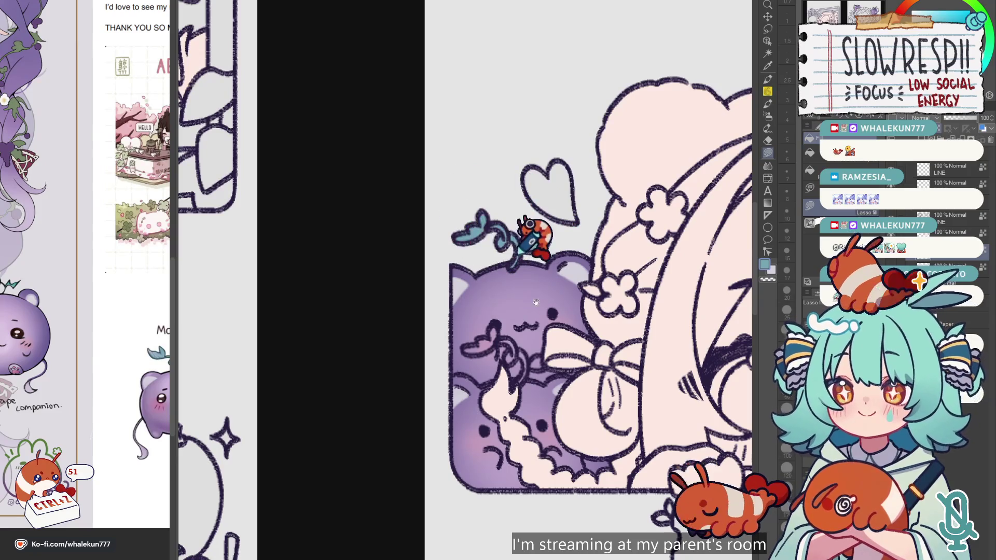
pyautogui.scroll(-2, 511, 264)
pyautogui.scroll(1, 514, 228)
pyautogui.scroll(1, 485, 259)
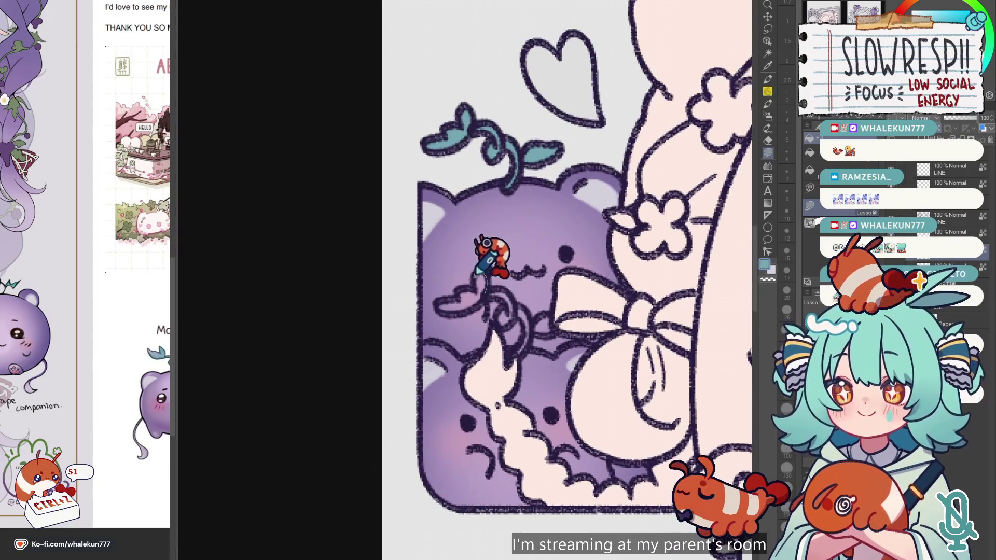
pyautogui.moveTo(459, 297)
pyautogui.mouseDown()
pyautogui.moveTo(482, 275)
pyautogui.moveTo(514, 351)
pyautogui.moveTo(484, 301)
pyautogui.moveTo(500, 293)
pyautogui.moveTo(556, 322)
pyautogui.moveTo(561, 294)
pyautogui.mouseUp()
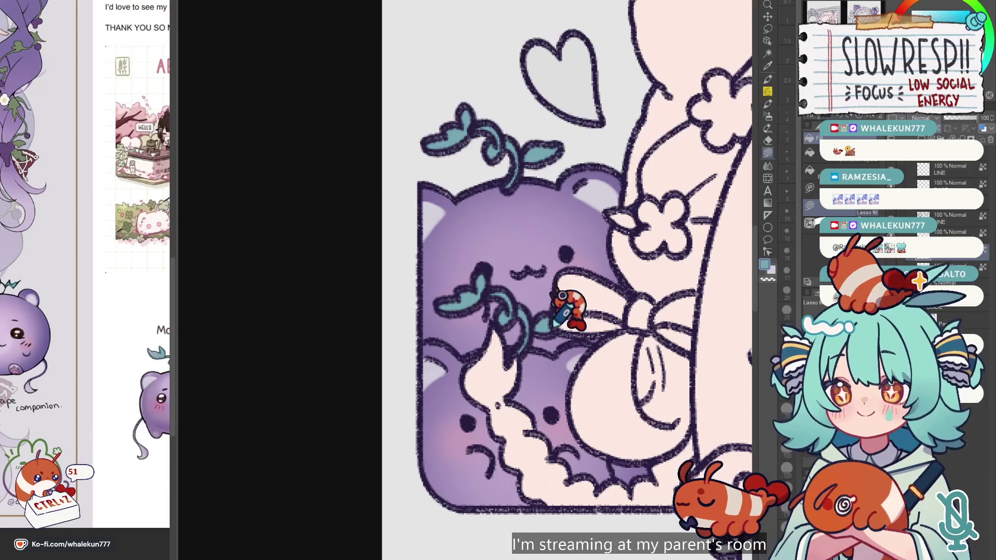
pyautogui.hotkey('ctrl', '0')
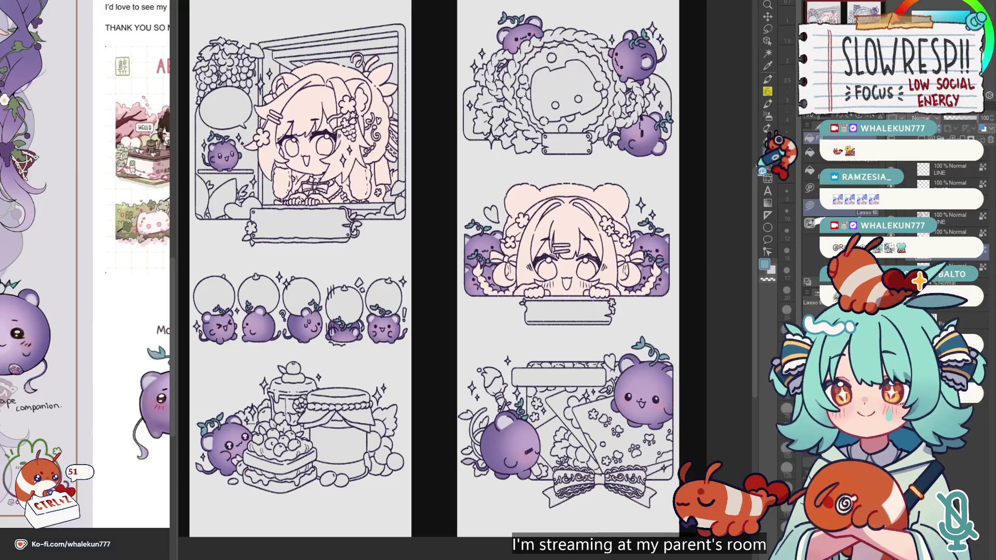
pyautogui.moveTo(617, 383)
pyautogui.mouseDown()
pyautogui.moveTo(685, 284)
pyautogui.moveTo(615, 327)
pyautogui.mouseUp()
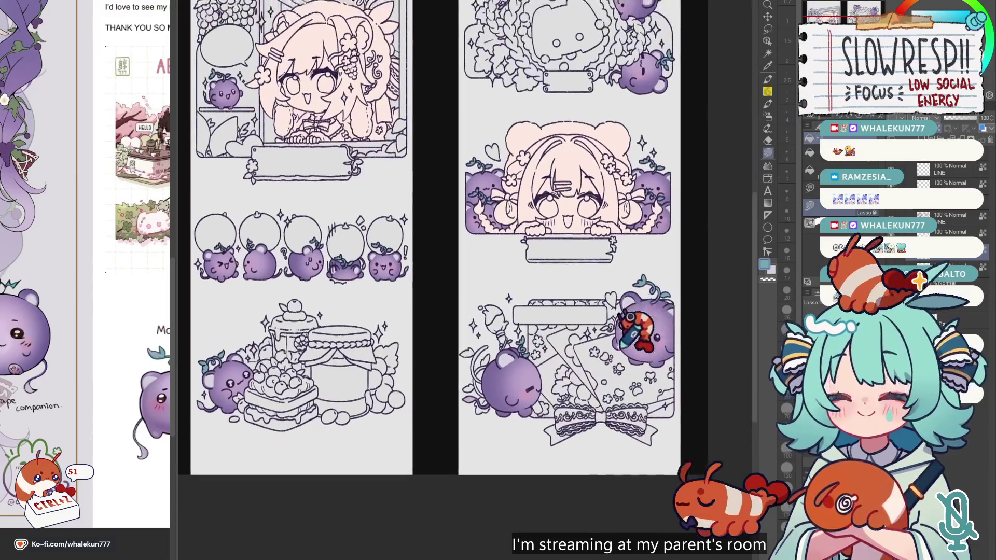
pyautogui.moveTo(563, 300); pyautogui.dragTo(588, 398)
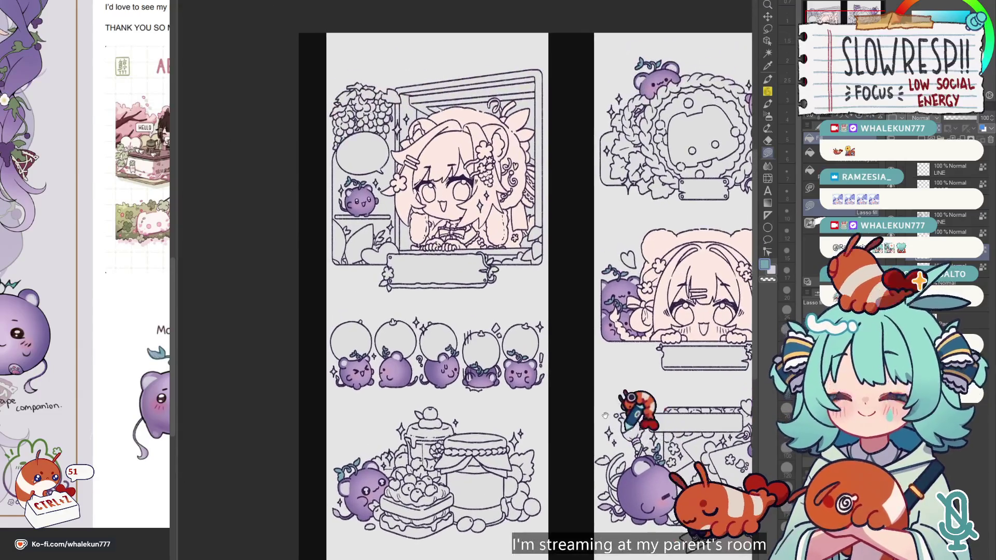
pyautogui.moveTo(187, 398); pyautogui.dragTo(99, 396)
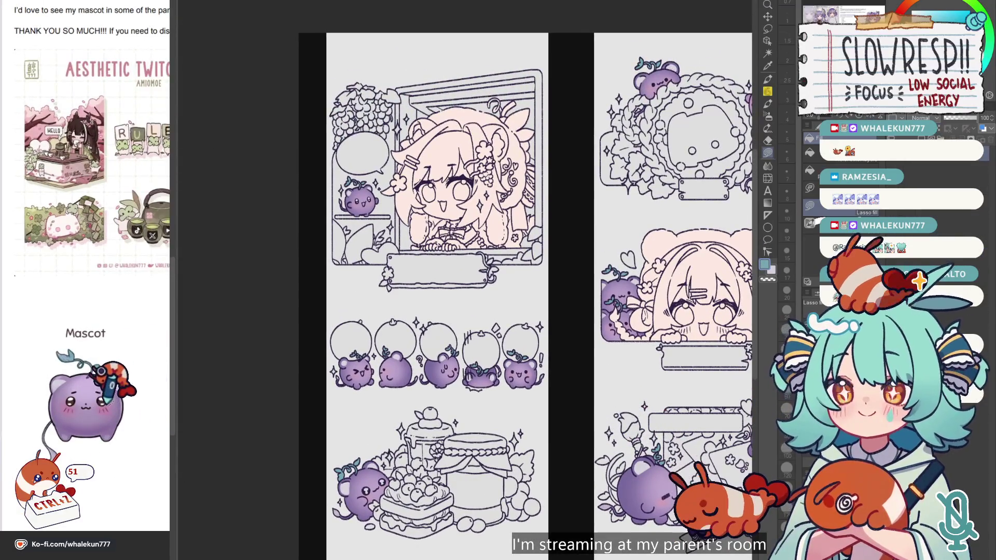
pyautogui.scroll(1, 410, 197)
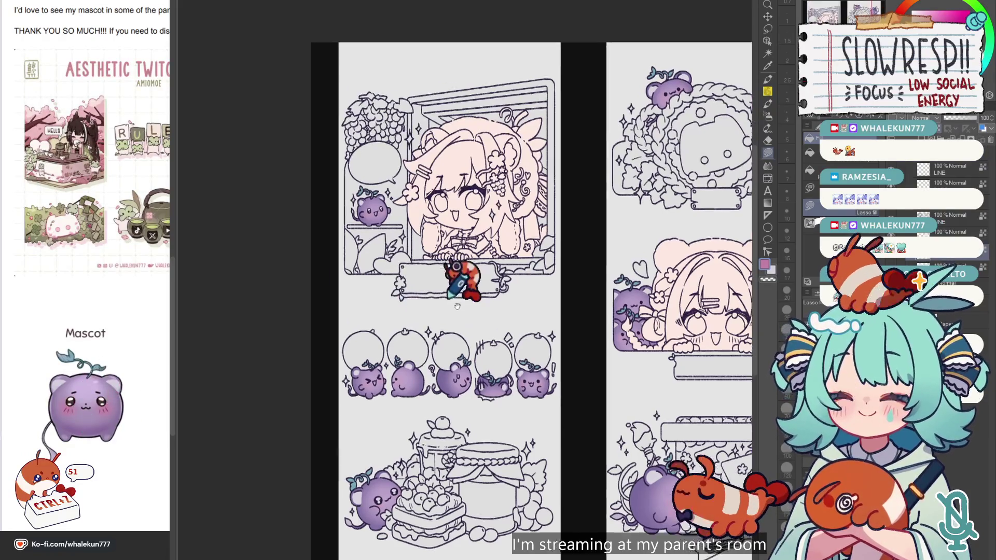
pyautogui.scroll(1, 404, 274)
pyautogui.scroll(2, 440, 240)
pyautogui.scroll(2, 440, 240)
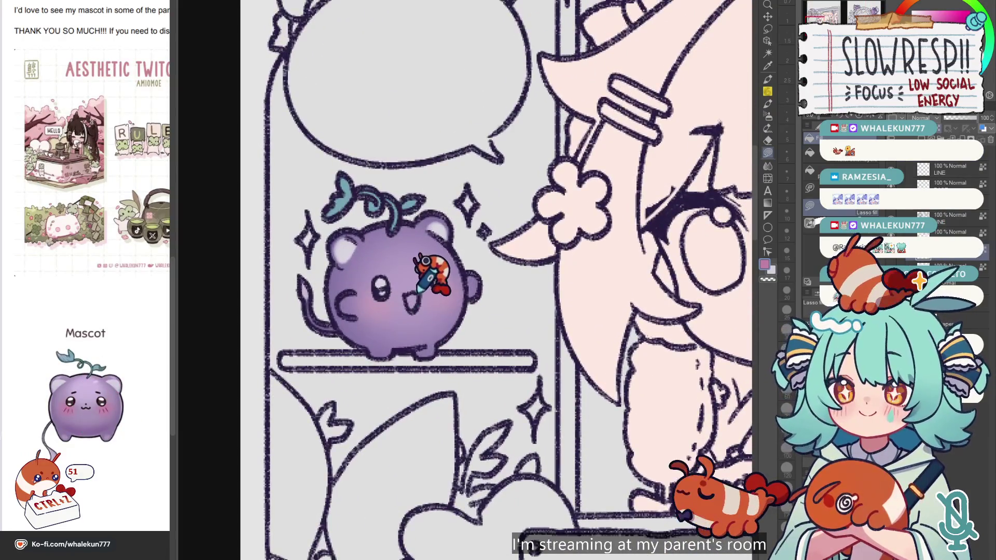
pyautogui.scroll(-2, 484, 222)
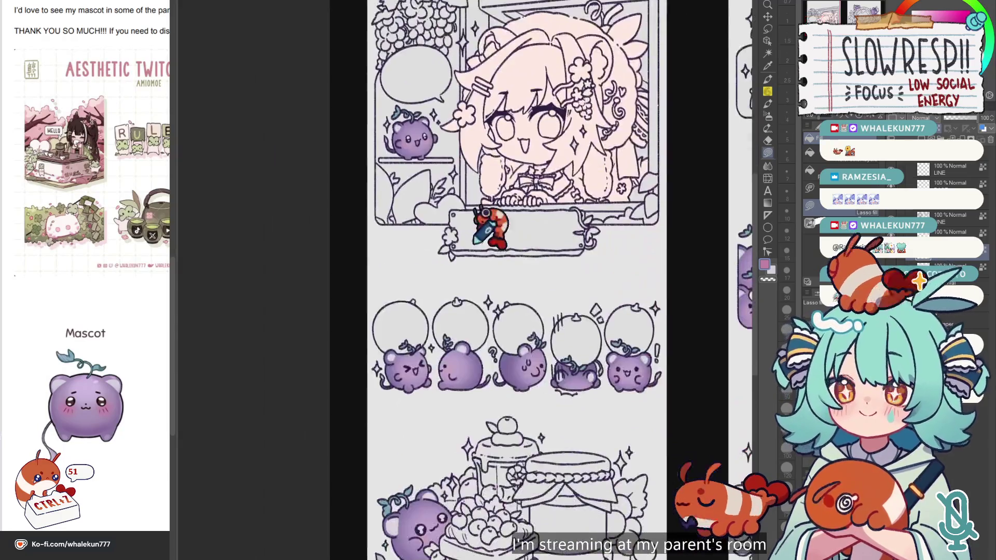
pyautogui.scroll(-1, 517, 256)
pyautogui.scroll(1, 511, 214)
pyautogui.scroll(3, 456, 301)
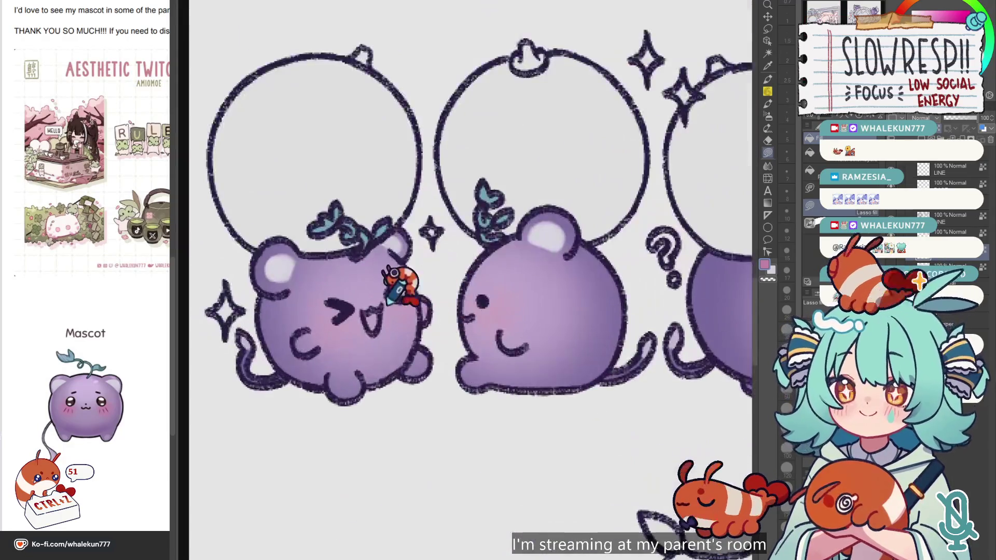
pyautogui.scroll(-3, 399, 263)
pyautogui.scroll(2, 560, 211)
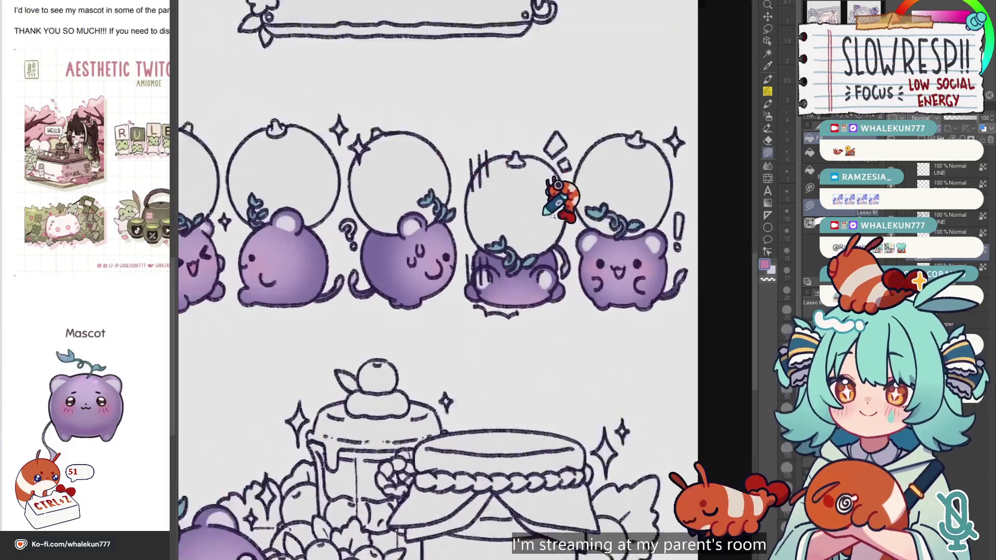
pyautogui.scroll(2, 629, 289)
pyautogui.scroll(-3, 623, 311)
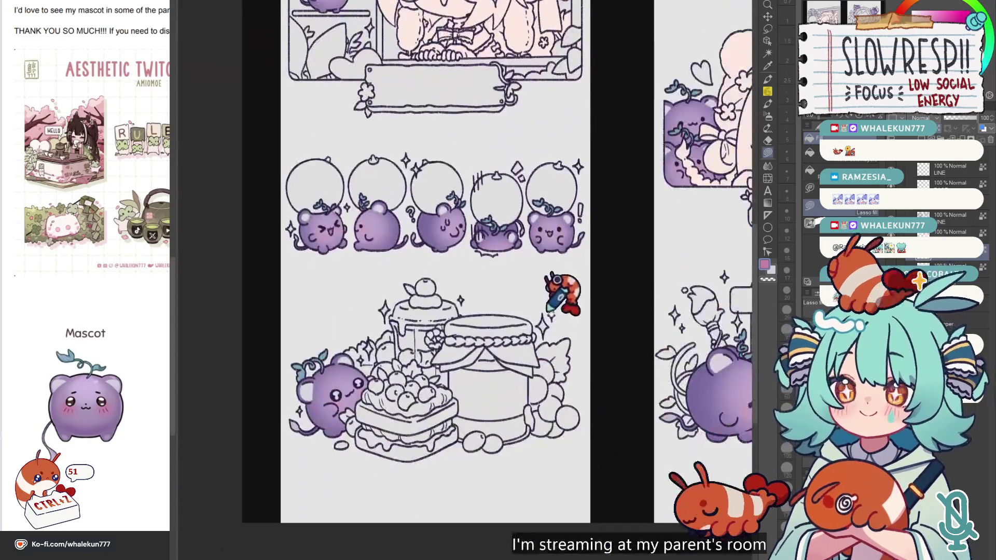
pyautogui.scroll(-1, 524, 238)
pyautogui.scroll(1, 575, 243)
pyautogui.scroll(2, 574, 241)
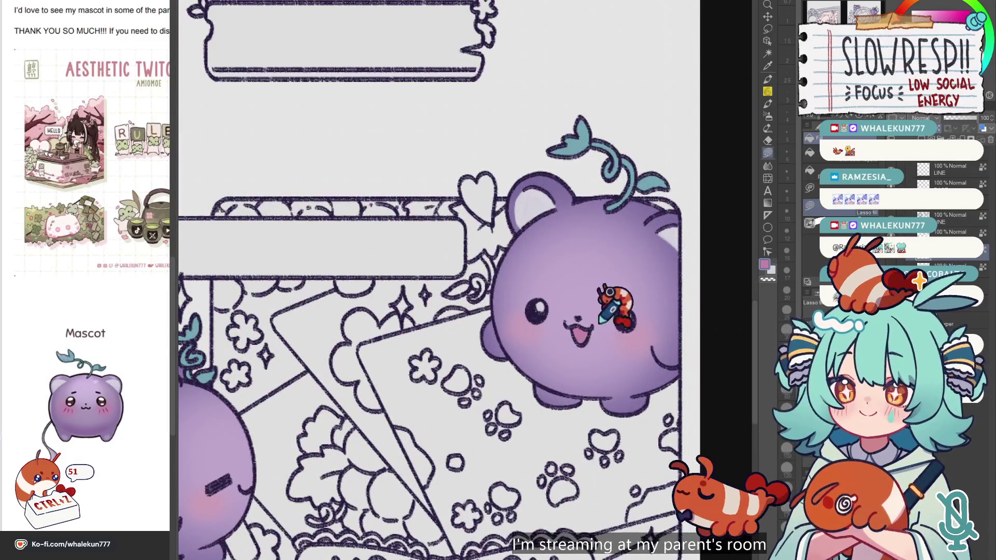
pyautogui.scroll(-3, 610, 296)
pyautogui.scroll(1, 644, 259)
pyautogui.scroll(1, 645, 290)
pyautogui.scroll(1, 643, 326)
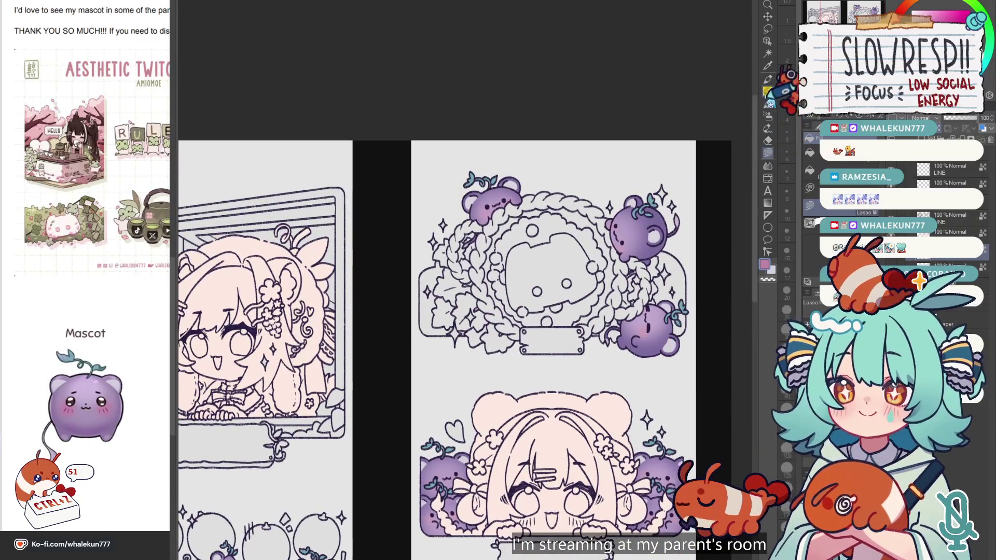
pyautogui.click(768, 115)
# Raise the airbrush size from 17 to 20 and pan through the panels to review them.
pyautogui.moveTo(497, 194); pyautogui.dragTo(524, 269)
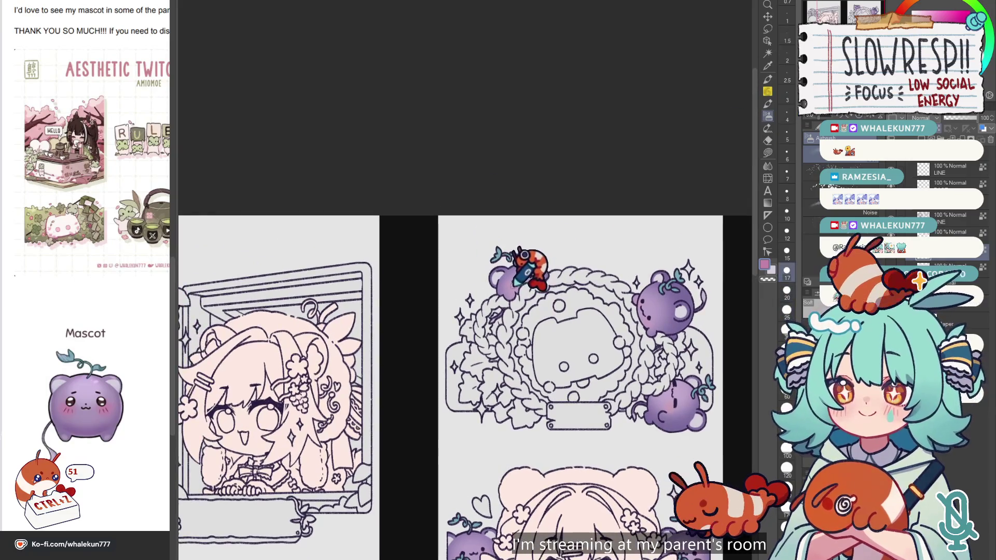
pyautogui.press(']')
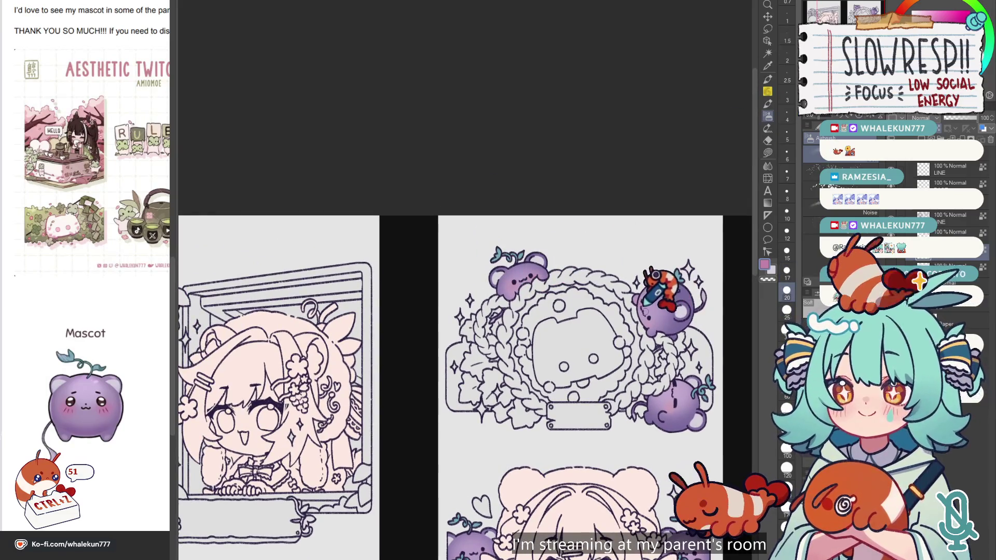
pyautogui.moveTo(659, 303); pyautogui.dragTo(624, 180)
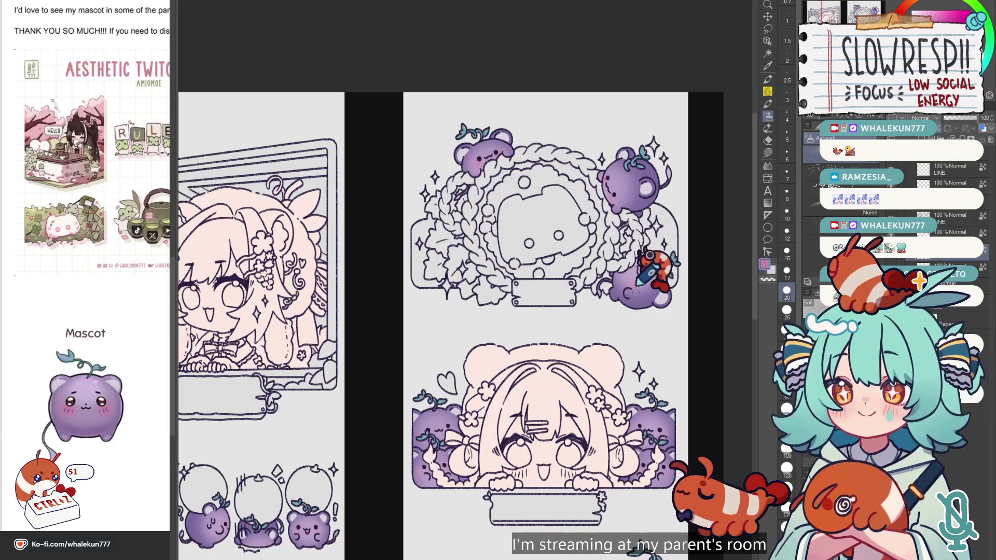
pyautogui.moveTo(646, 273); pyautogui.dragTo(639, 123)
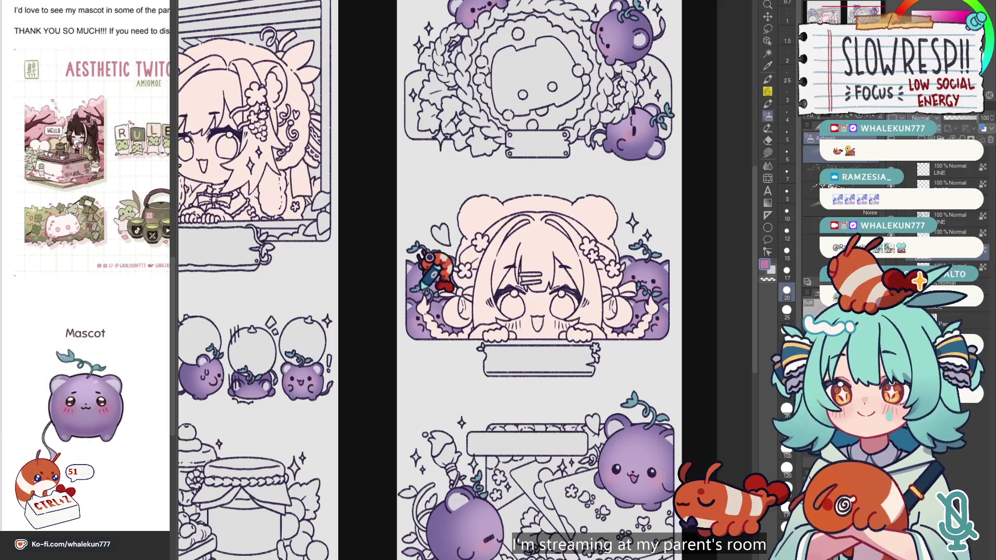
pyautogui.moveTo(453, 305); pyautogui.dragTo(480, 85)
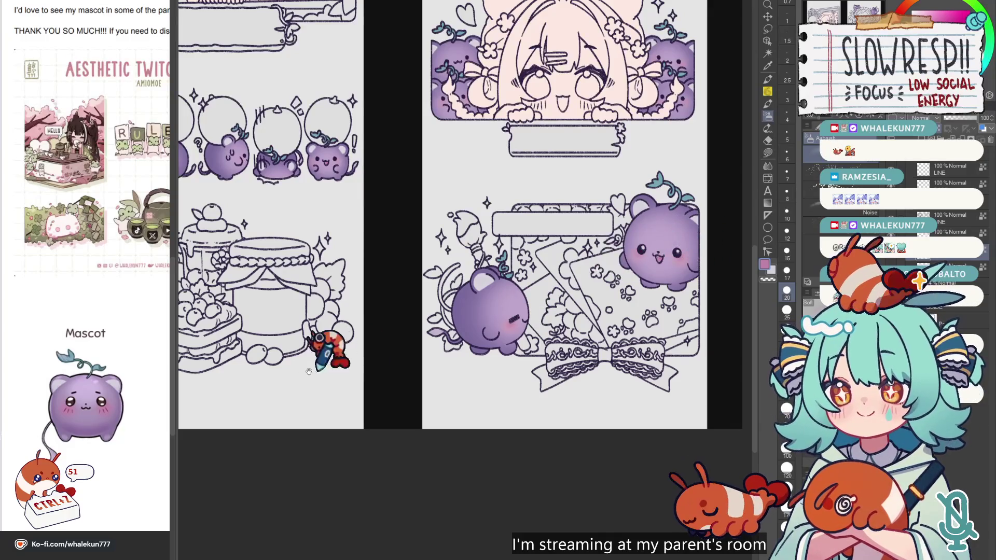
pyautogui.moveTo(327, 362); pyautogui.dragTo(614, 433)
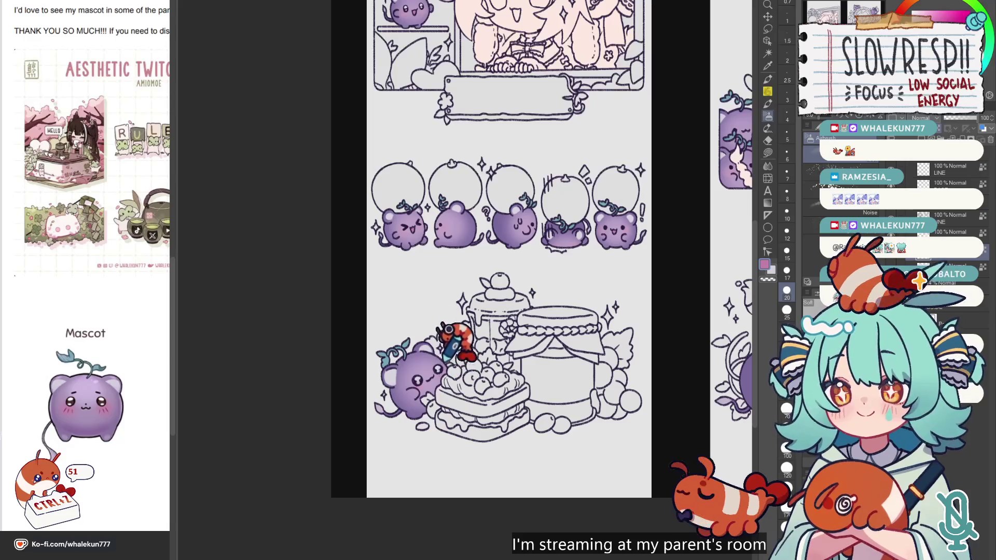
pyautogui.scroll(3, 443, 357)
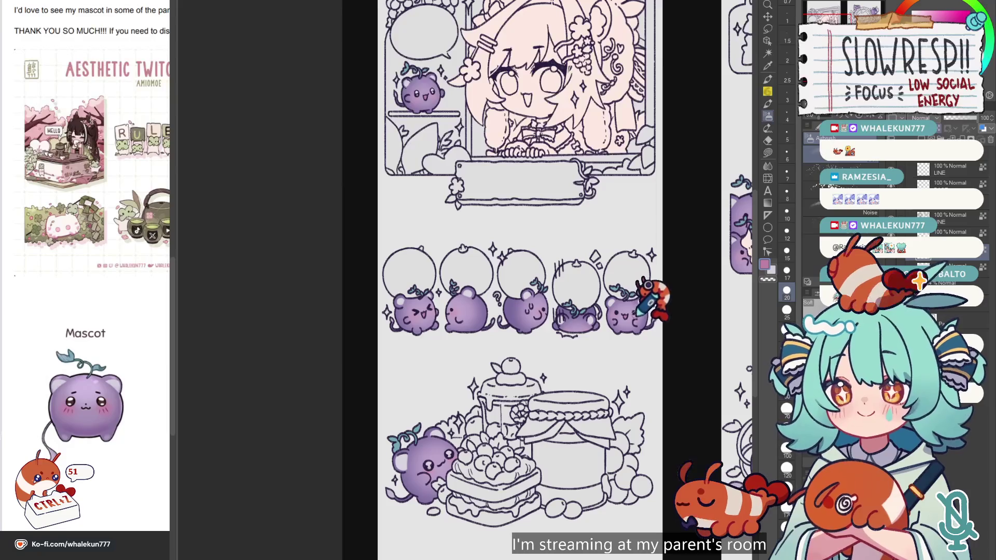
pyautogui.scroll(7, 622, 280)
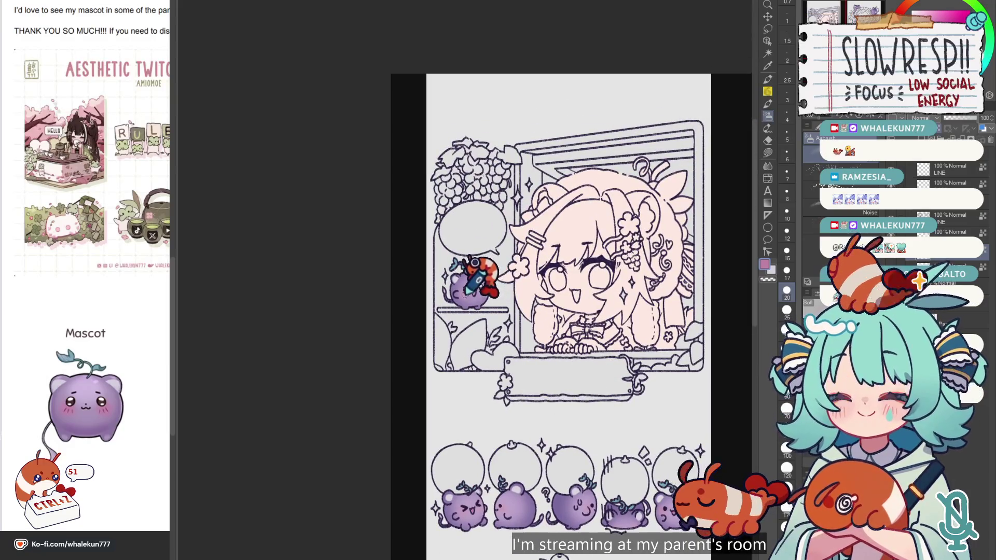
pyautogui.click(767, 151)
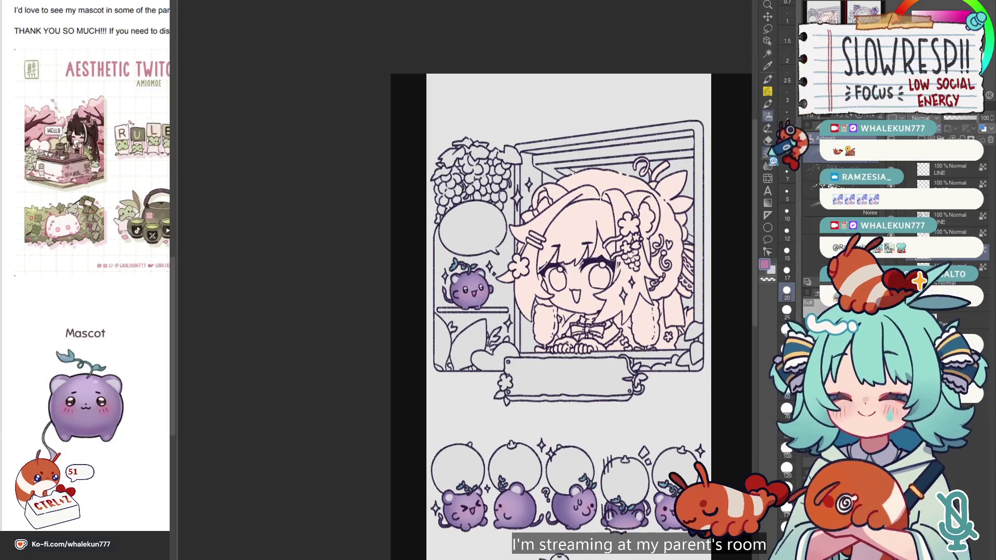
# Zoom across the pages and centre the shelf mascot beside the pink-haired character.
pyautogui.scroll(10, 467, 270)
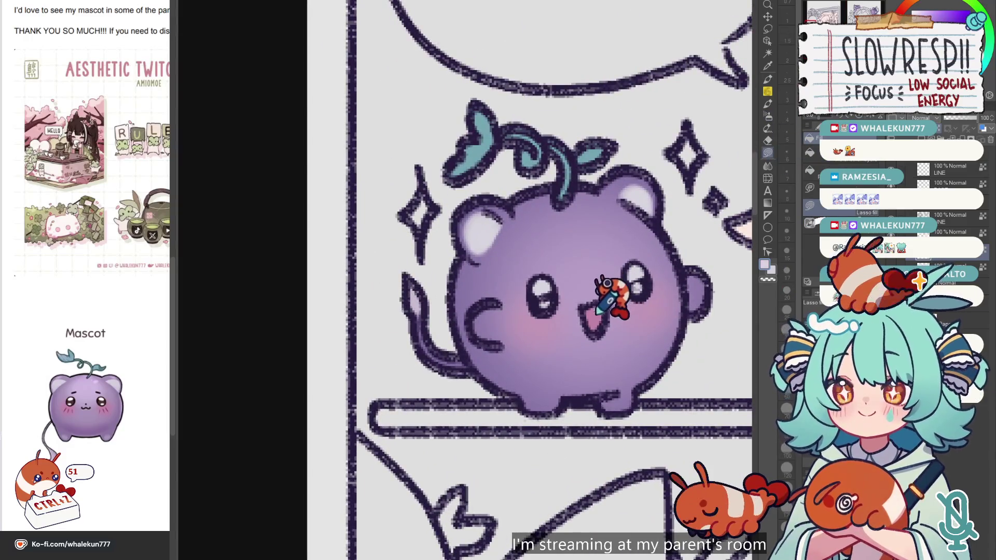
pyautogui.scroll(-10, 597, 312)
pyautogui.scroll(3, 593, 224)
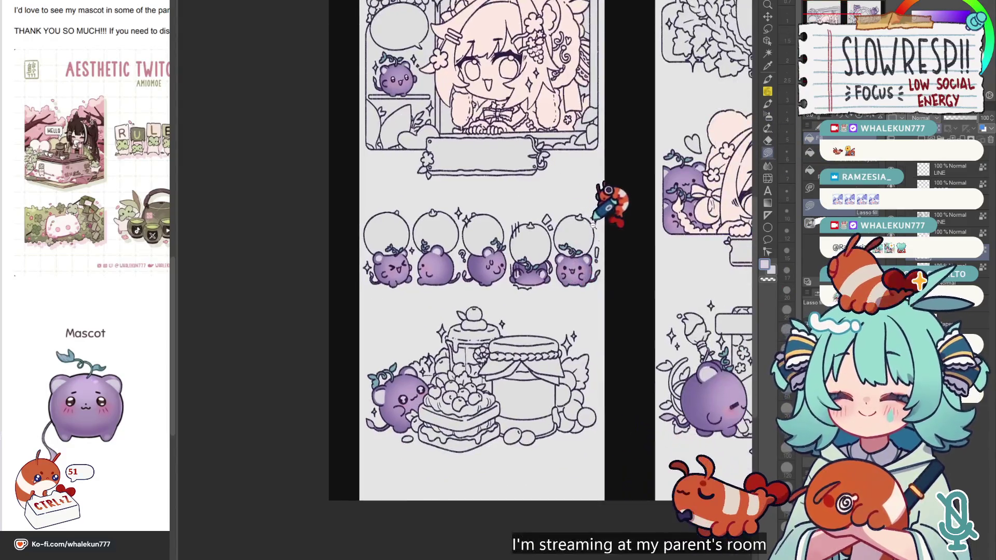
pyautogui.scroll(4, 593, 224)
pyautogui.scroll(-2, 544, 304)
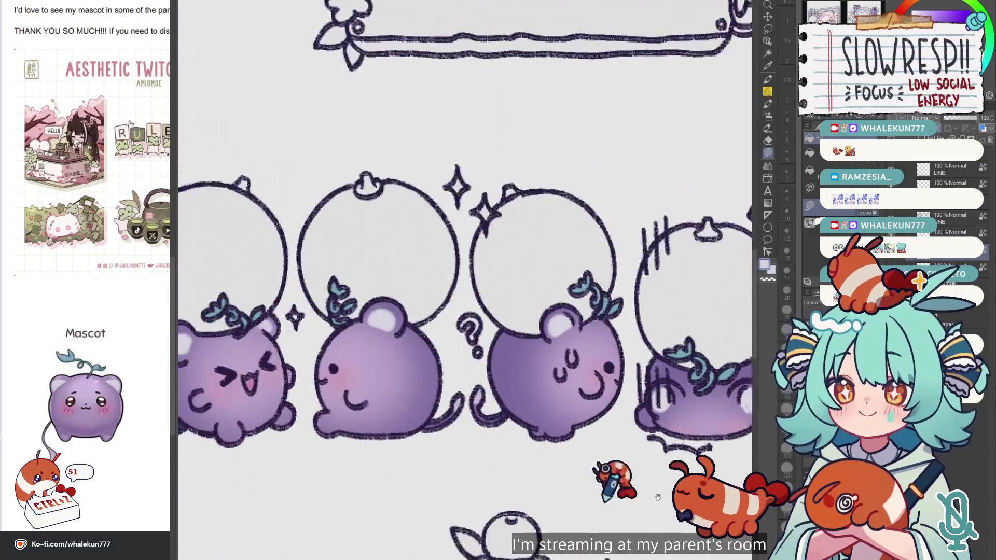
pyautogui.scroll(3, 457, 306)
pyautogui.scroll(-5, 457, 306)
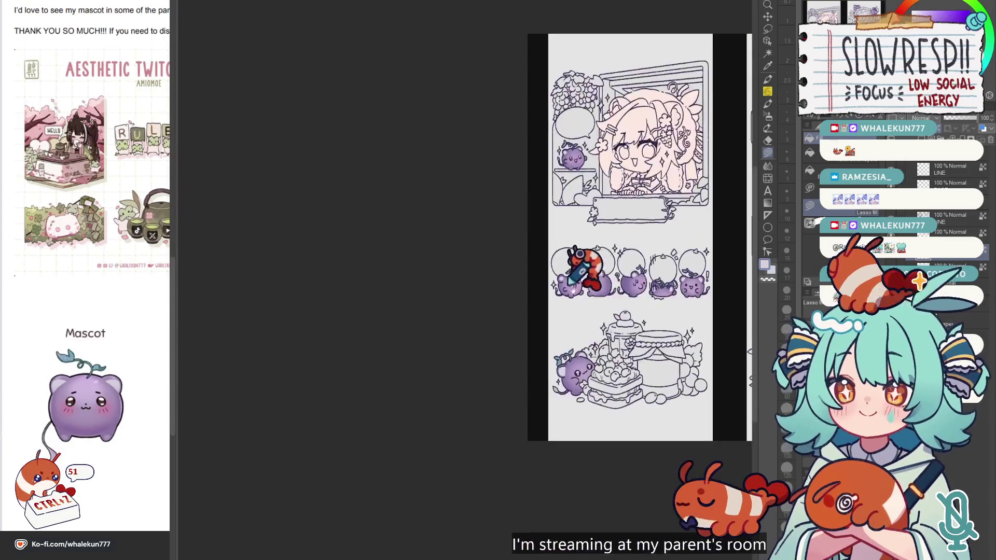
pyautogui.hscroll(2, 644, 278)
pyautogui.scroll(4, 576, 236)
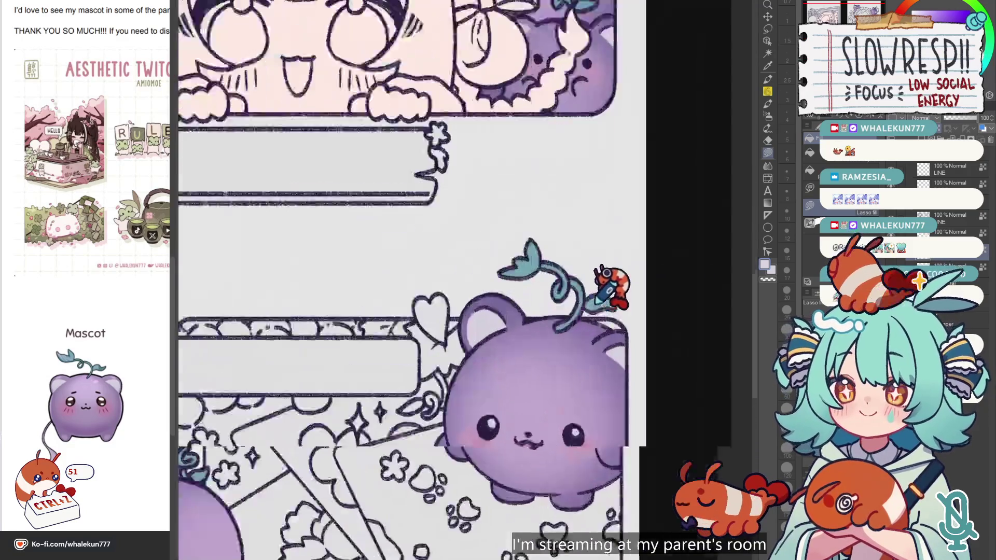
pyautogui.scroll(1, 537, 451)
pyautogui.scroll(1, 525, 373)
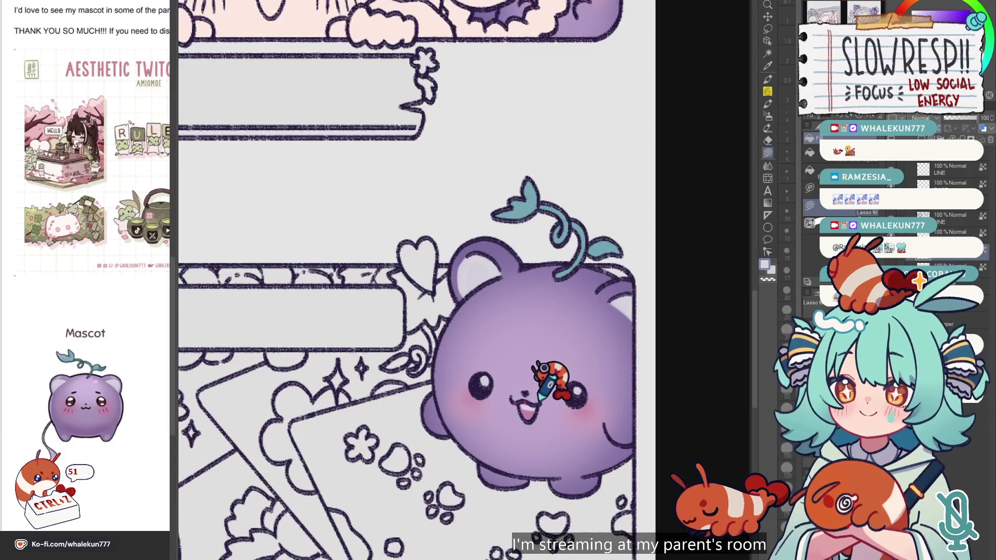
pyautogui.scroll(-4, 539, 389)
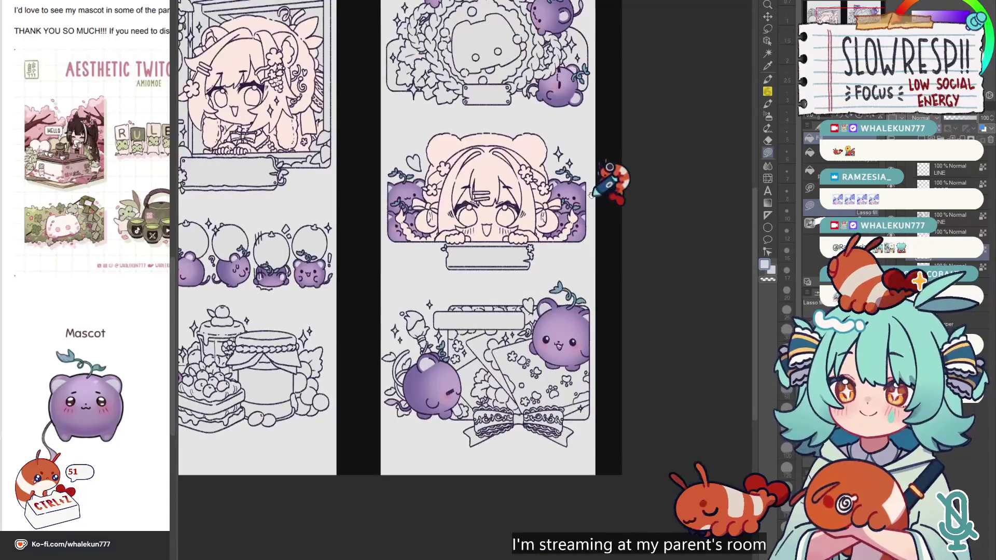
pyautogui.scroll(2, 467, 329)
pyautogui.scroll(-2, 633, 344)
pyautogui.scroll(3, 438, 280)
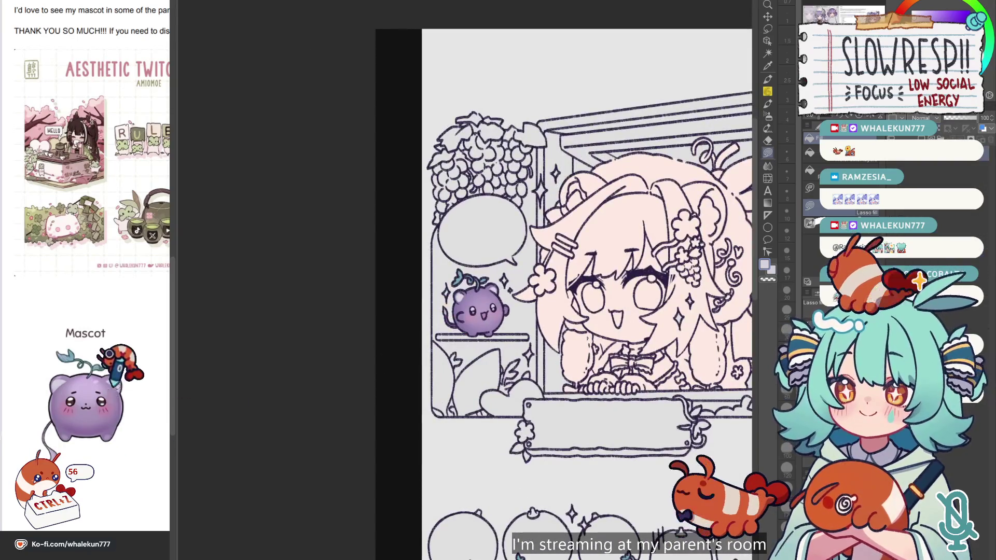
pyautogui.scroll(2, 570, 249)
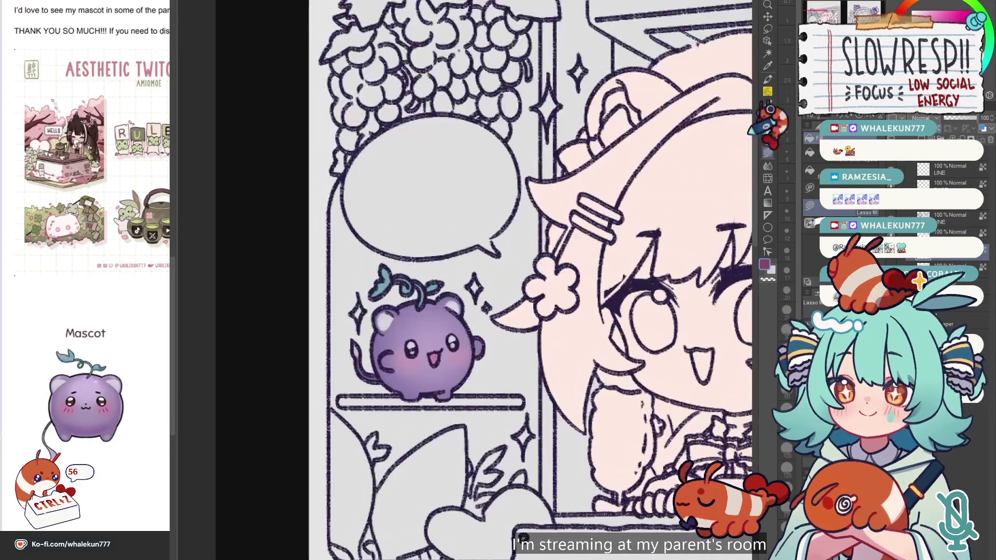
pyautogui.moveTo(576, 247); pyautogui.dragTo(688, 153)
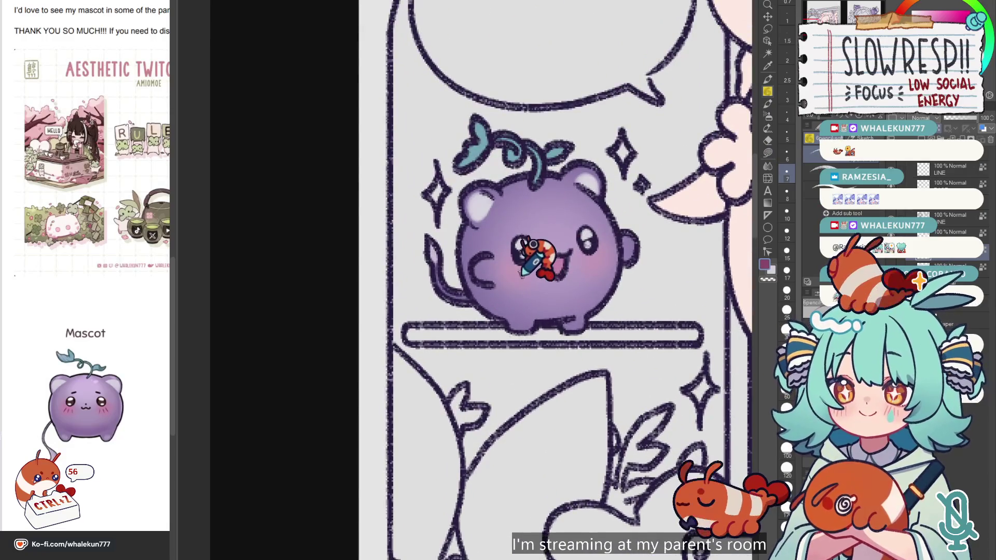
# Undo the last strokes on the girl panel's grape mascot and zoom around to inspect it.
pyautogui.hotkey('ctrl', 'z')
pyautogui.hotkey('ctrl', 'z')
pyautogui.hotkey('ctrl', 'z')
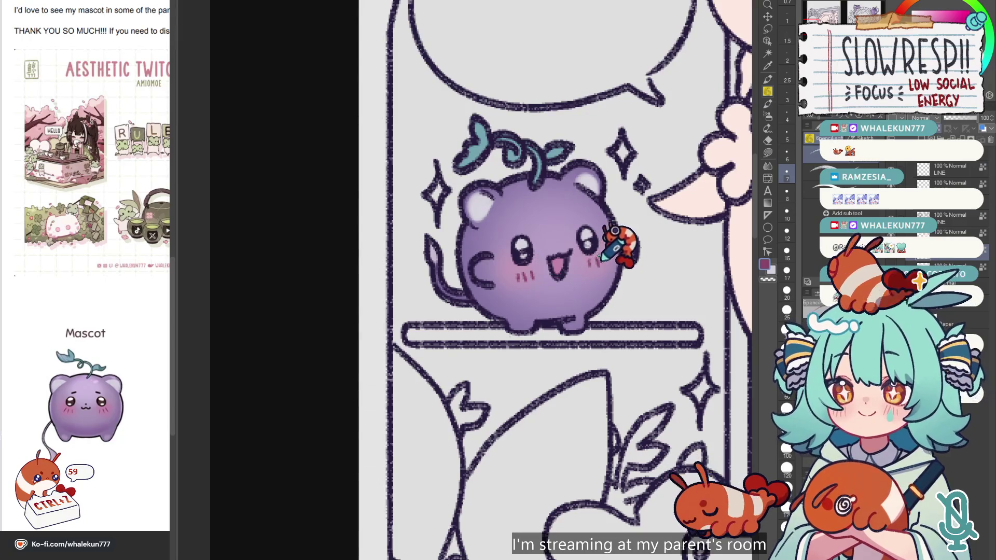
pyautogui.scroll(-3, 579, 234)
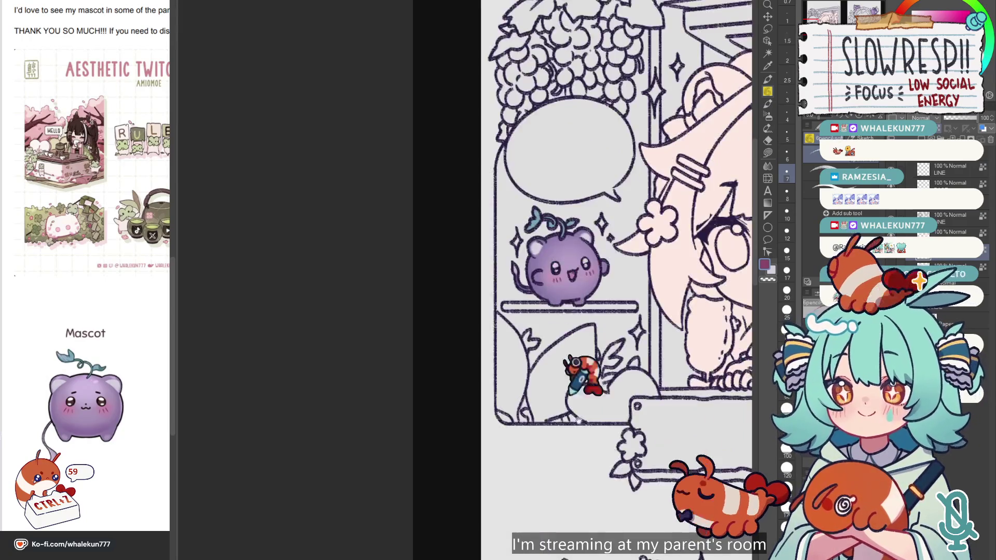
pyautogui.scroll(-5, 618, 344)
pyautogui.scroll(3, 507, 278)
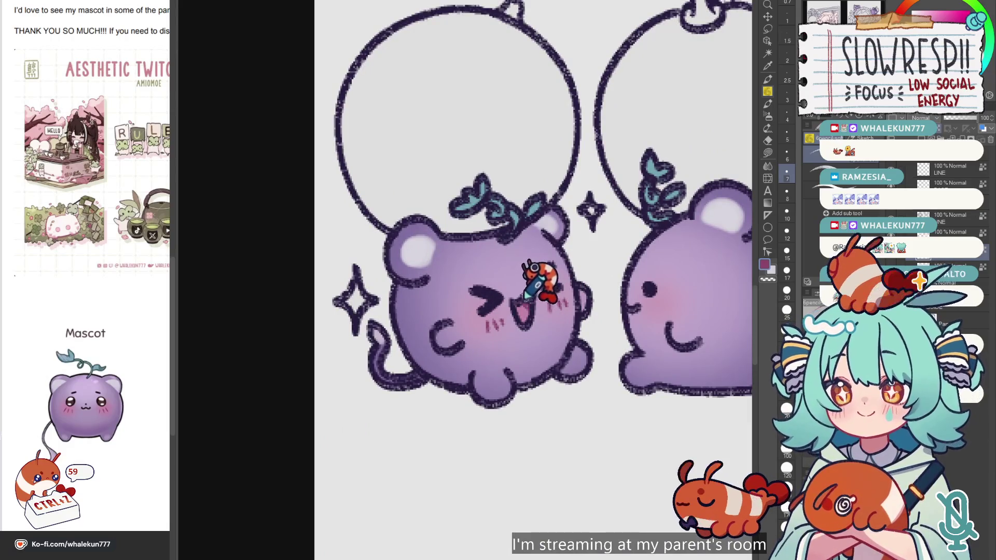
pyautogui.hscroll(3, 524, 300)
pyautogui.scroll(-3, 540, 259)
pyautogui.scroll(1, 519, 280)
pyautogui.scroll(1, 441, 233)
pyautogui.scroll(2, 519, 259)
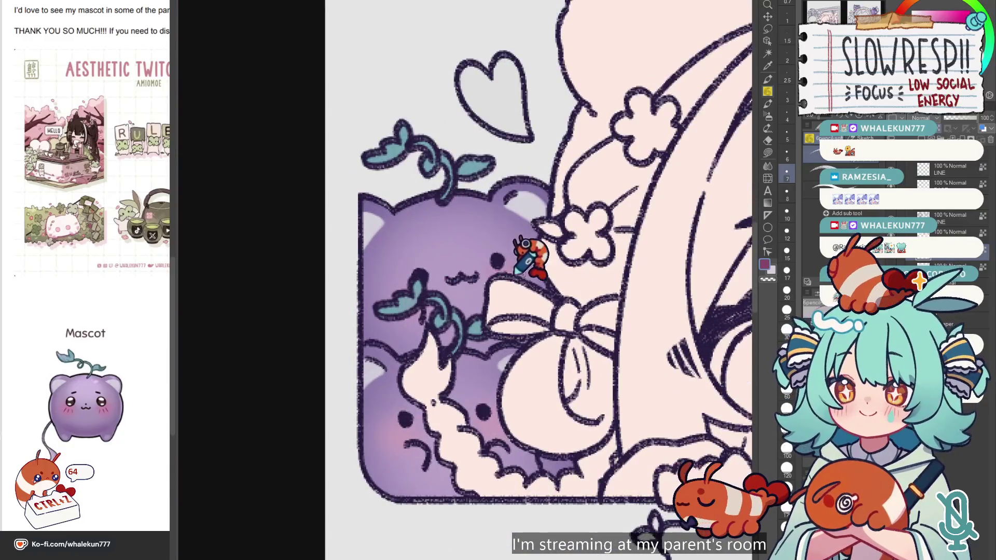
pyautogui.hscroll(3, 526, 254)
# Mirror the canvas view horizontally, then pan up to the top of the wreath panel.
pyautogui.press('h')
pyautogui.hscroll(3, 426, 278)
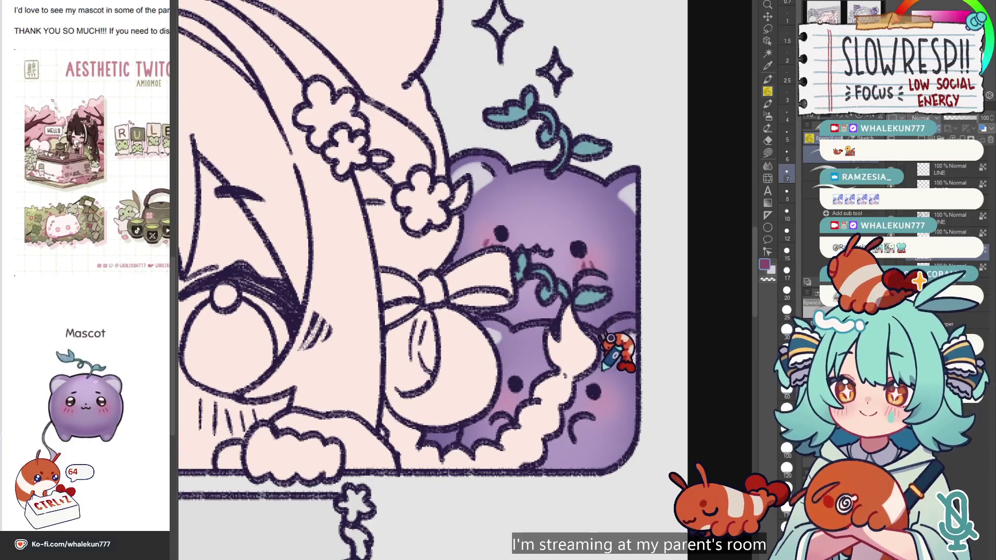
pyautogui.scroll(-3, 603, 247)
pyautogui.scroll(-2, 588, 246)
pyautogui.scroll(4, 456, 405)
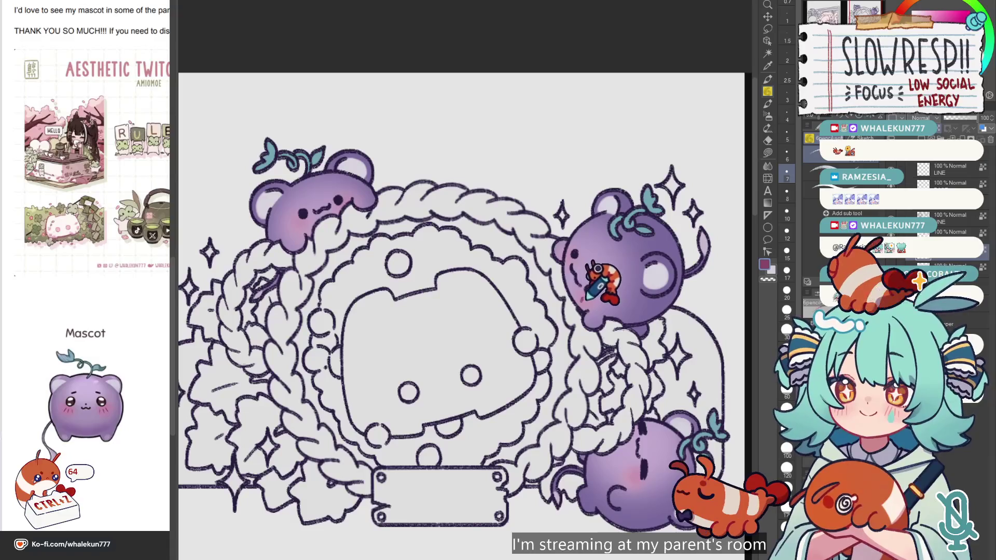
pyautogui.moveTo(467, 286); pyautogui.dragTo(591, 420)
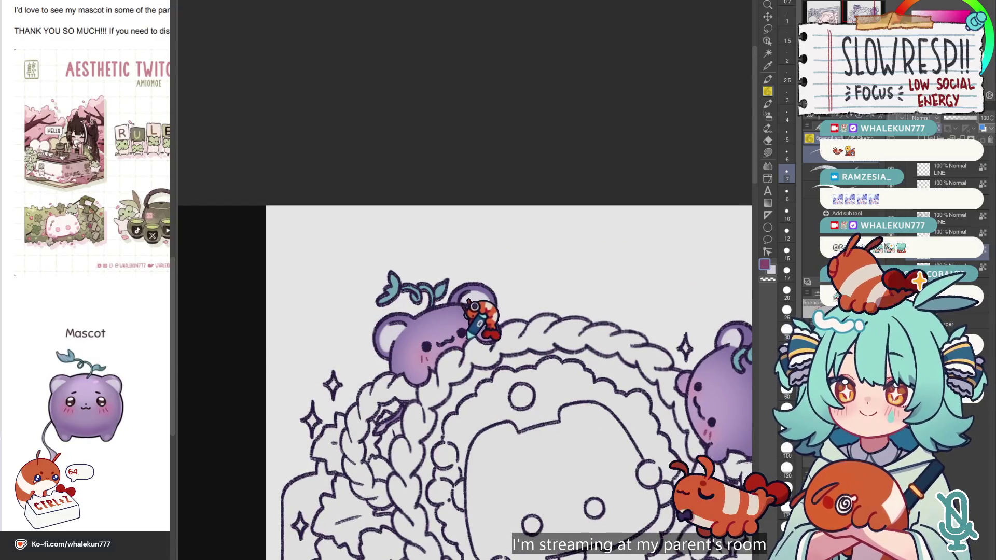
# Zoom and nudge the view on the wreath panel's grapes, then undo the last stroke.
pyautogui.scroll(-2, 485, 337)
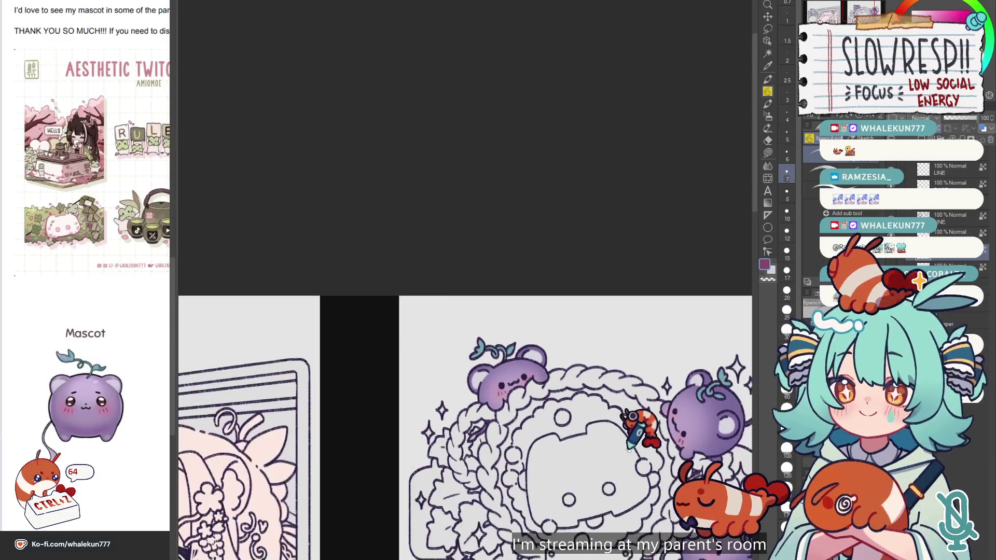
pyautogui.scroll(2, 564, 264)
pyautogui.scroll(1, 555, 273)
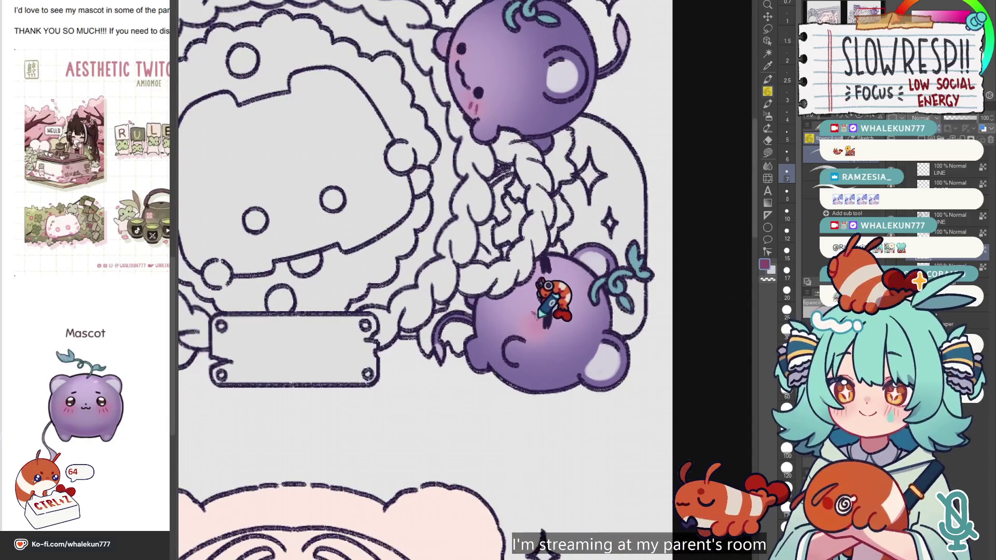
pyautogui.scroll(-2, 545, 308)
pyautogui.scroll(-1, 580, 262)
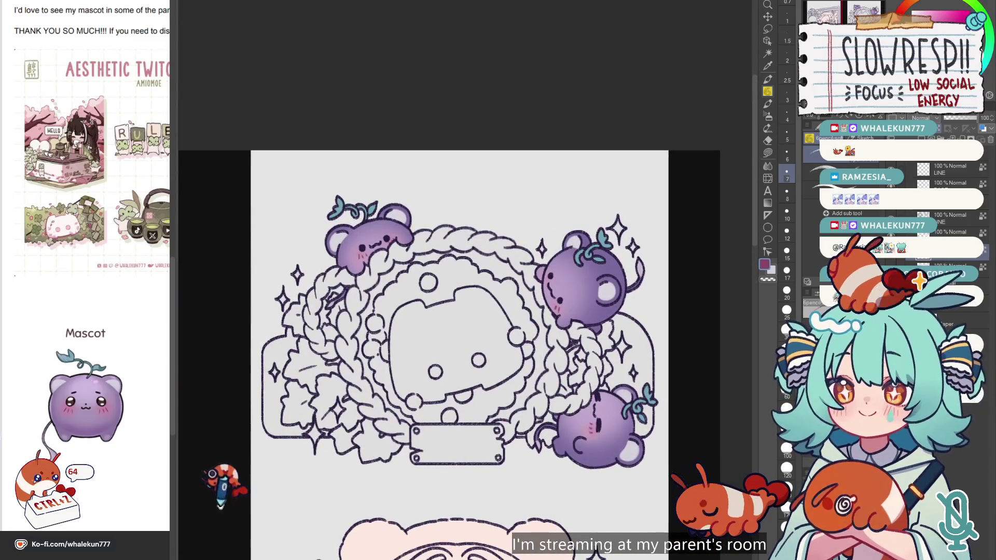
pyautogui.moveTo(384, 335); pyautogui.dragTo(407, 324)
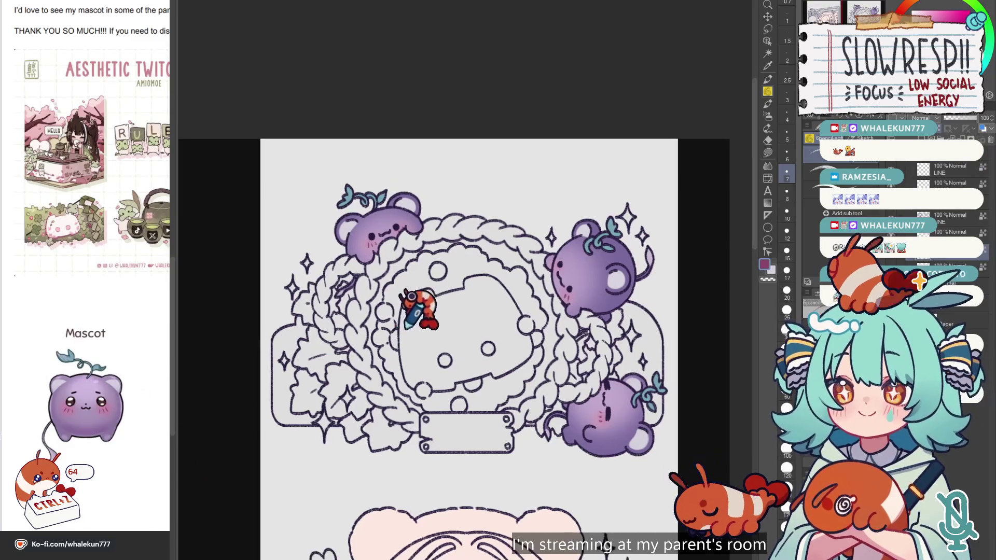
pyautogui.scroll(3, 386, 211)
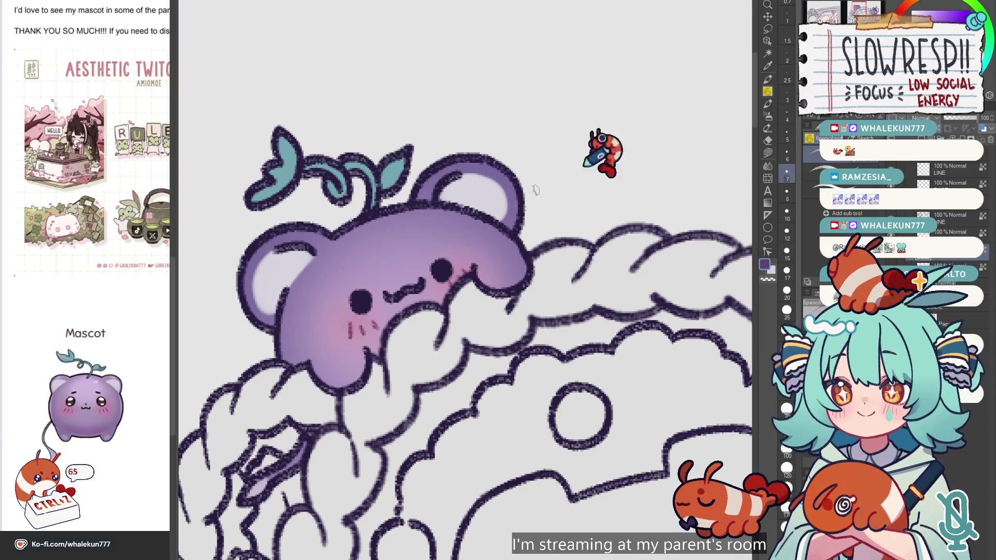
pyautogui.hotkey('ctrl', 'z')
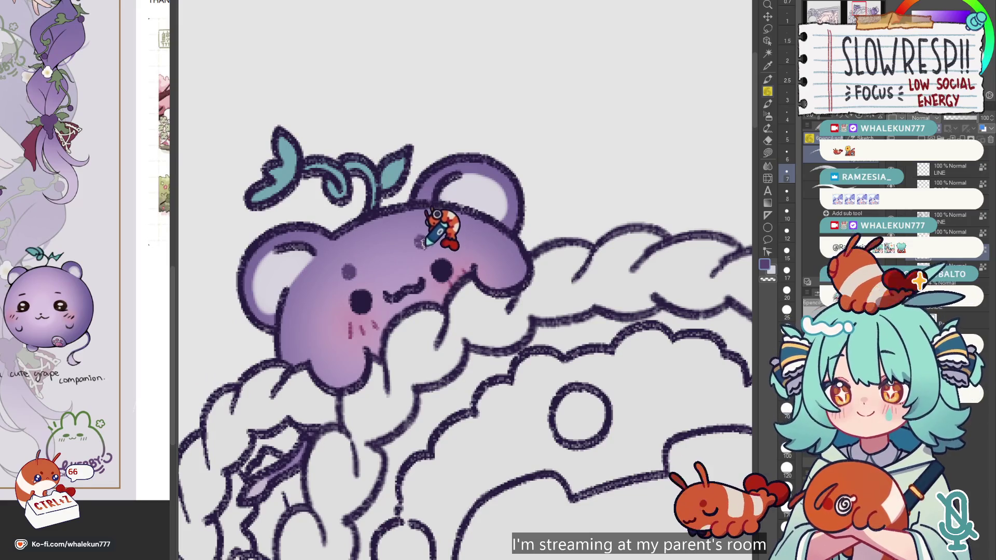
# Rotate the view around the top and lower grapes and undo the last change to the lower grape's face.
pyautogui.scroll(-3, 449, 221)
pyautogui.moveTo(448, 221); pyautogui.dragTo(467, 249)
pyautogui.scroll(3, 466, 249)
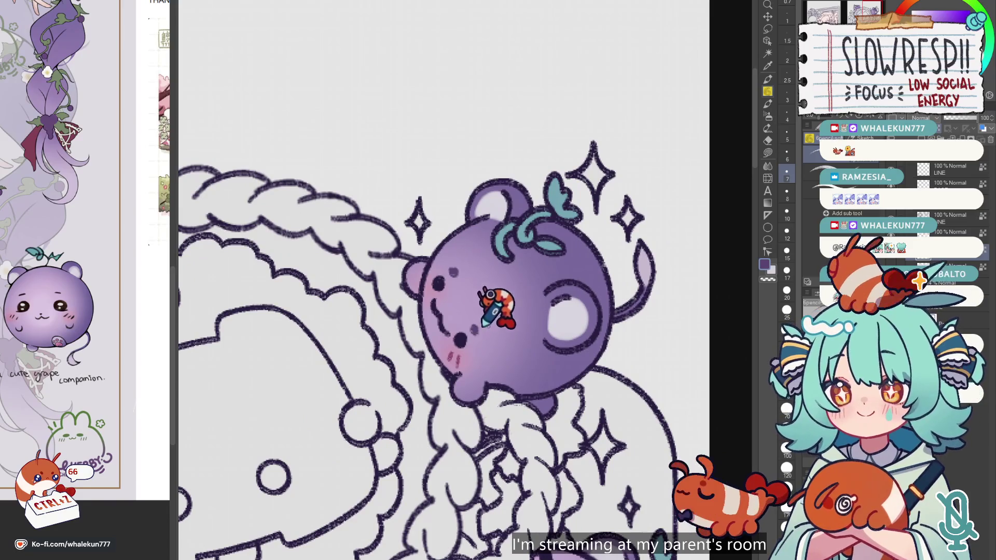
pyautogui.scroll(-3, 490, 294)
pyautogui.moveTo(544, 422); pyautogui.dragTo(502, 400)
pyautogui.scroll(3, 505, 323)
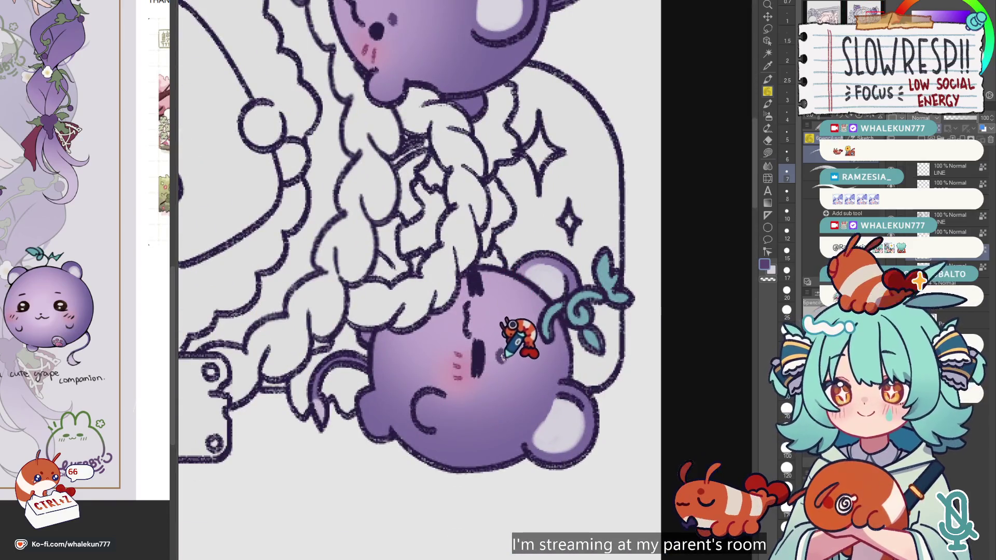
pyautogui.hotkey('ctrl', 'z')
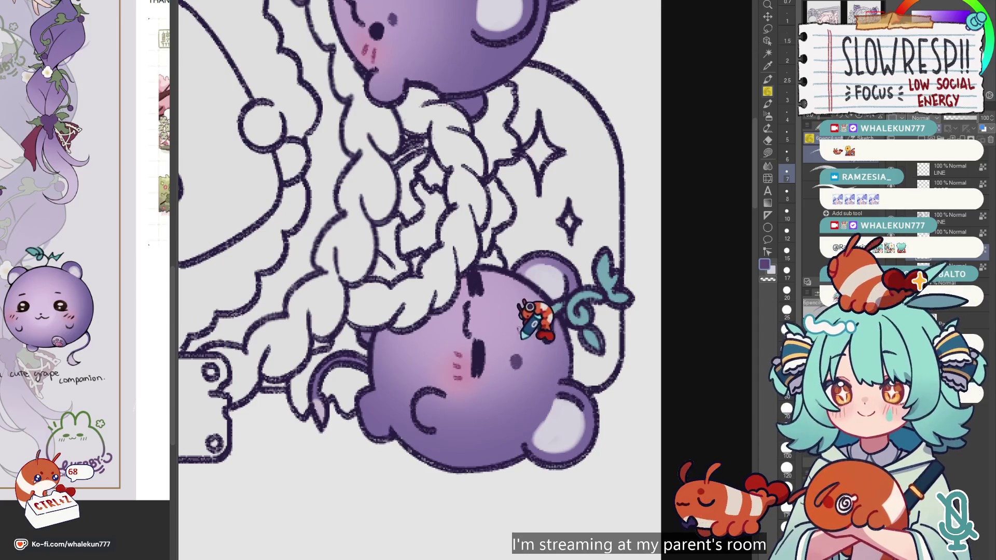
# Mirror the canvas view to check the girl panel, then zoom out.
pyautogui.scroll(-3, 508, 289)
pyautogui.scroll(1, 467, 280)
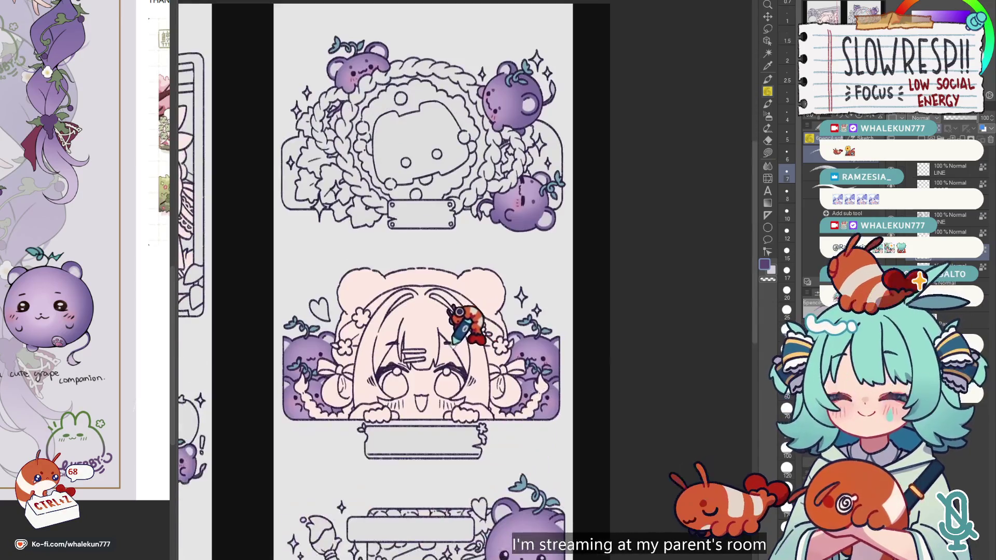
pyautogui.scroll(1, 441, 282)
pyautogui.scroll(1, 401, 287)
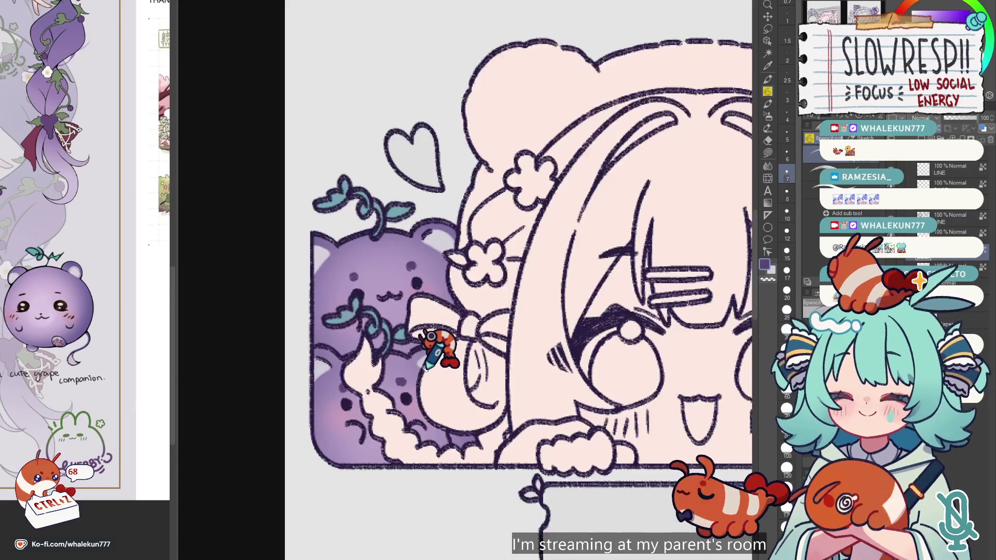
pyautogui.press('h')
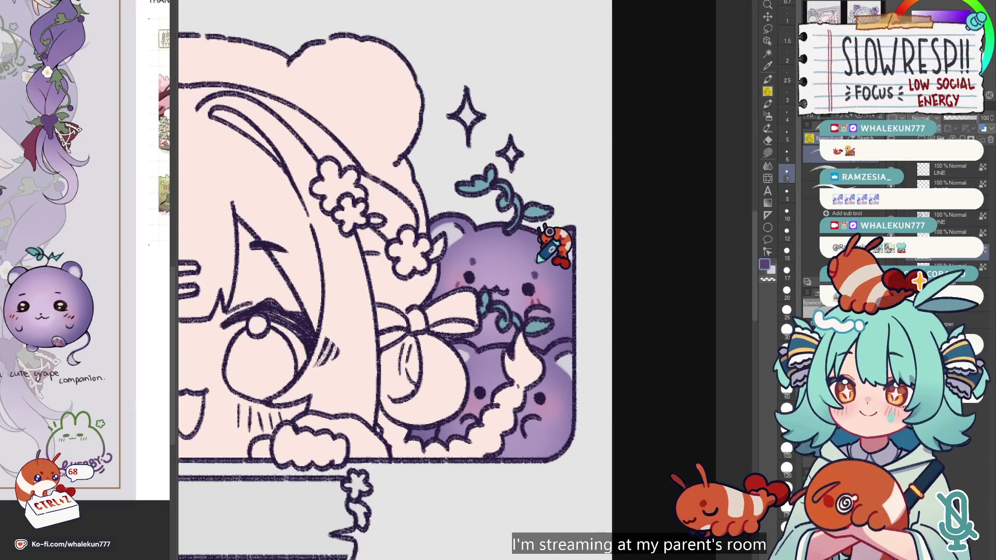
pyautogui.scroll(-1, 537, 262)
pyautogui.scroll(-1, 477, 228)
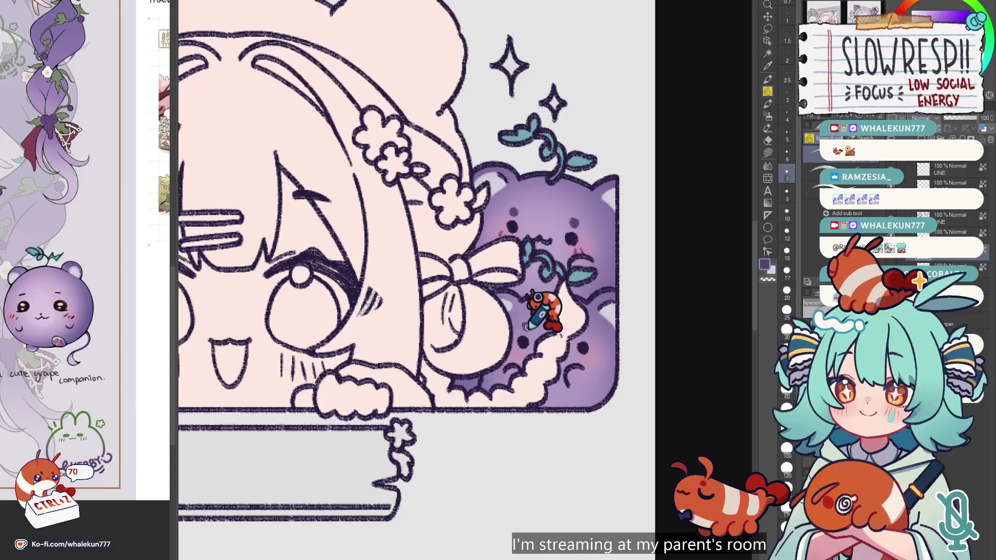
pyautogui.scroll(-3, 595, 334)
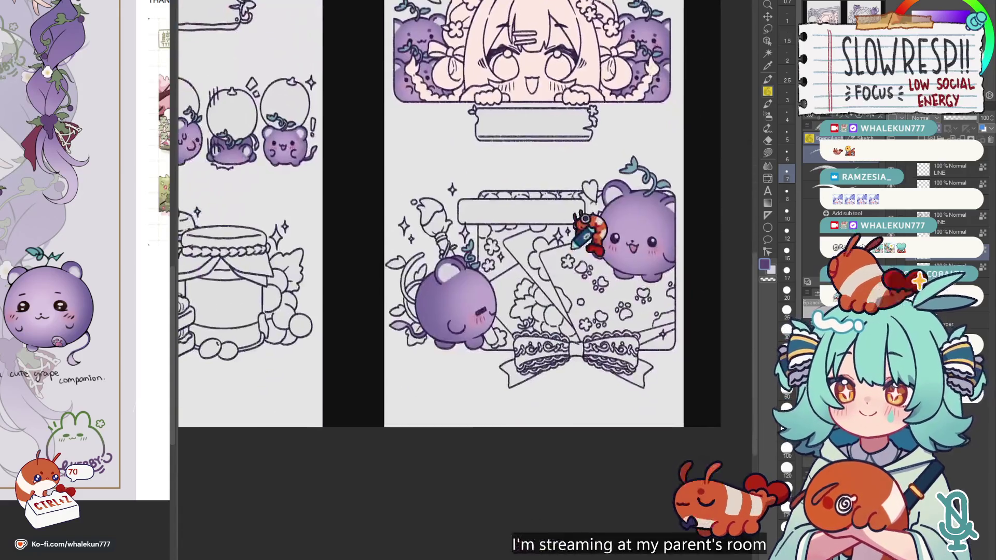
# Dab a dark purple dot on the smiling grape's head, fit both pages in view, then undo it.
pyautogui.scroll(4, 589, 228)
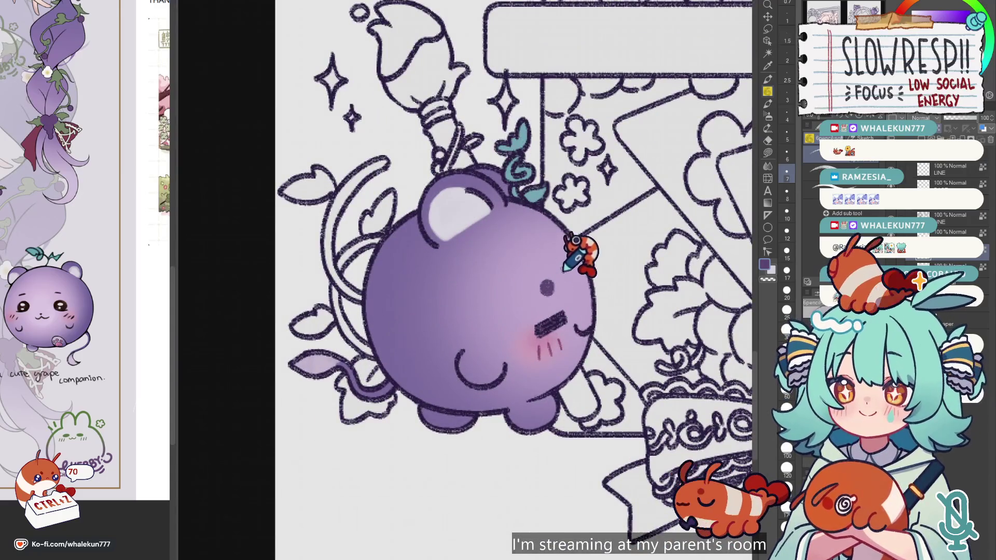
pyautogui.moveTo(565, 257); pyautogui.dragTo(373, 412)
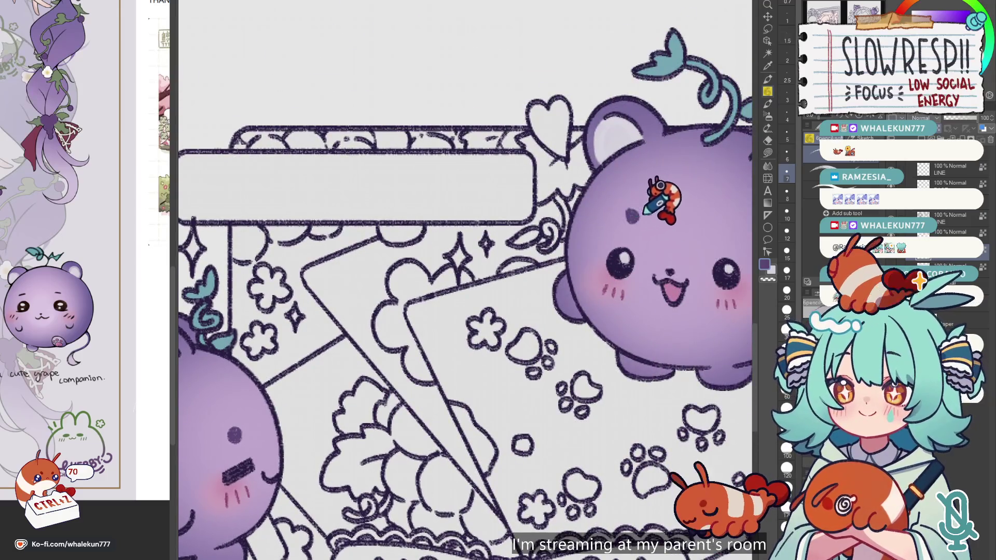
pyautogui.moveTo(638, 212); pyautogui.dragTo(526, 243)
pyautogui.click(525, 251)
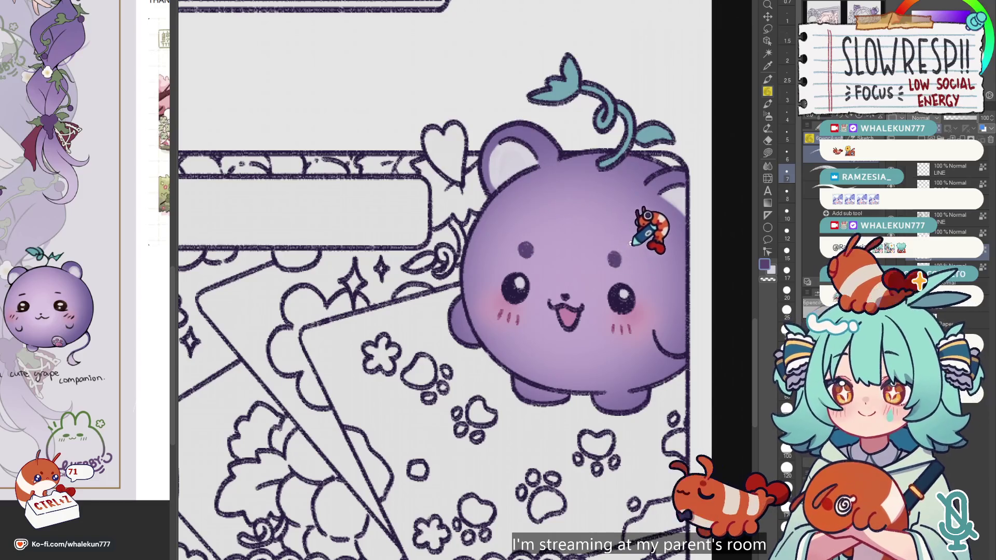
pyautogui.hotkey('ctrl', '0')
pyautogui.scroll(3, 387, 301)
pyautogui.scroll(3, 411, 290)
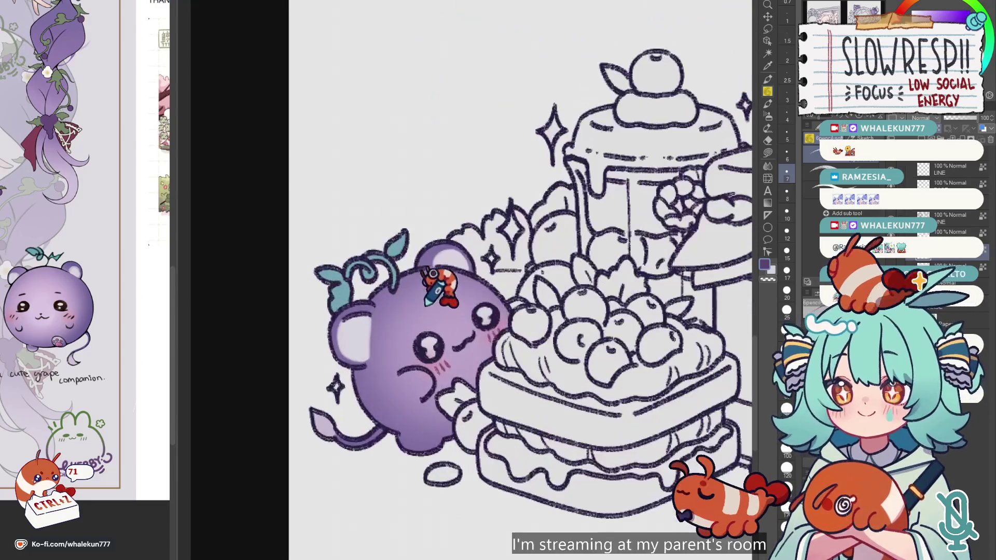
pyautogui.hotkey('ctrl', 'z')
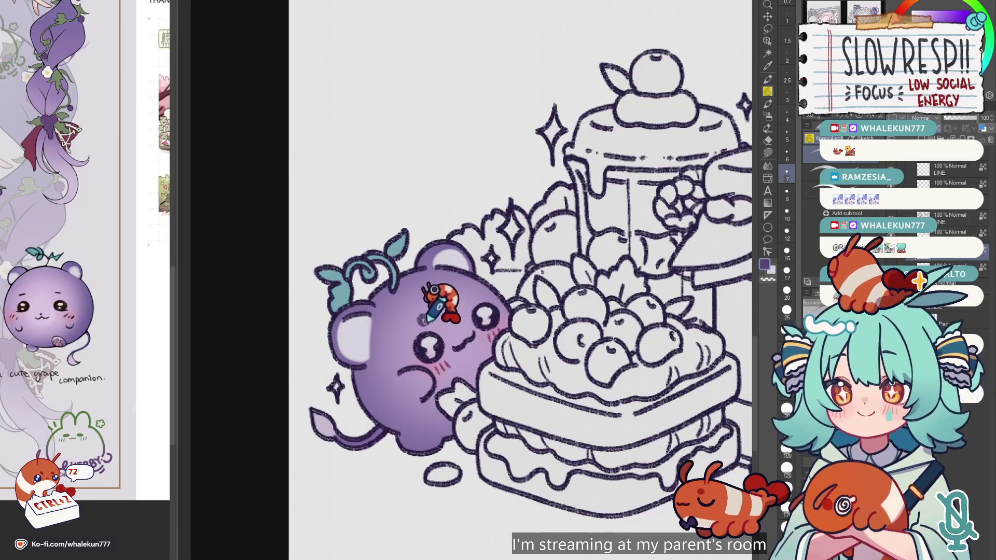
# Pan along the grape row to the second, third and exclamation-mark grapes.
pyautogui.scroll(-3, 467, 301)
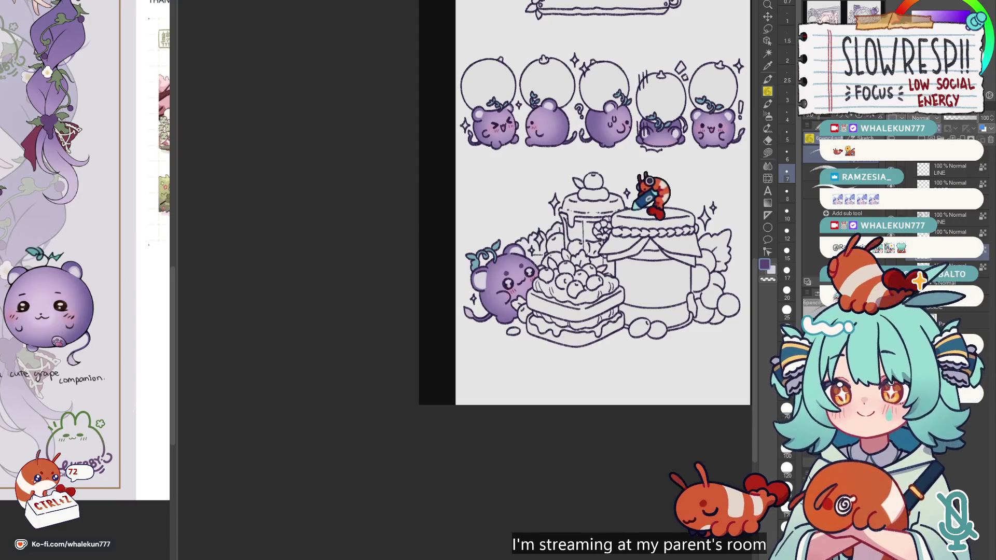
pyautogui.moveTo(644, 200); pyautogui.dragTo(516, 223)
pyautogui.scroll(5, 394, 233)
pyautogui.moveTo(409, 300); pyautogui.dragTo(401, 314)
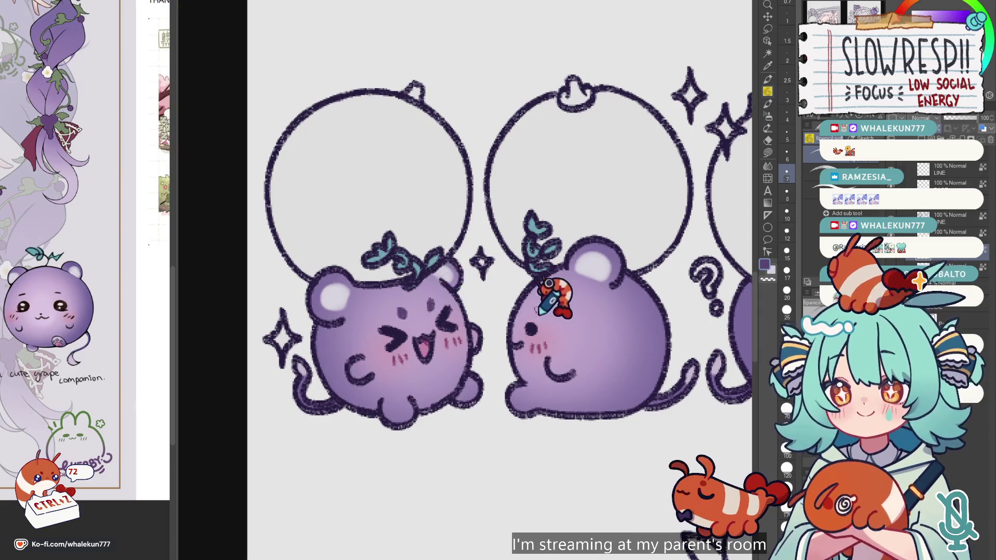
pyautogui.moveTo(698, 285); pyautogui.dragTo(547, 232)
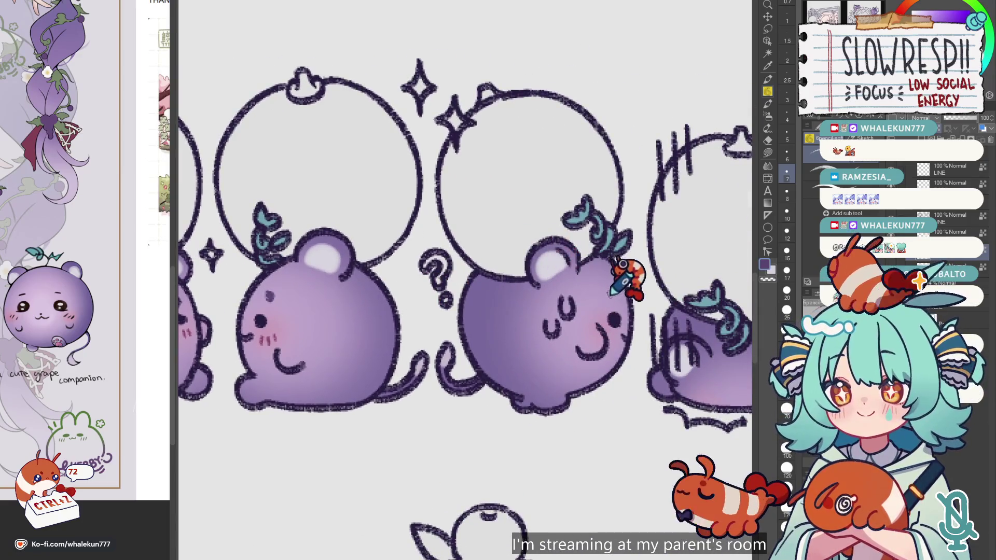
pyautogui.moveTo(637, 274)
pyautogui.mouseDown()
pyautogui.moveTo(650, 328)
pyautogui.moveTo(629, 273)
pyautogui.moveTo(542, 244)
pyautogui.mouseUp()
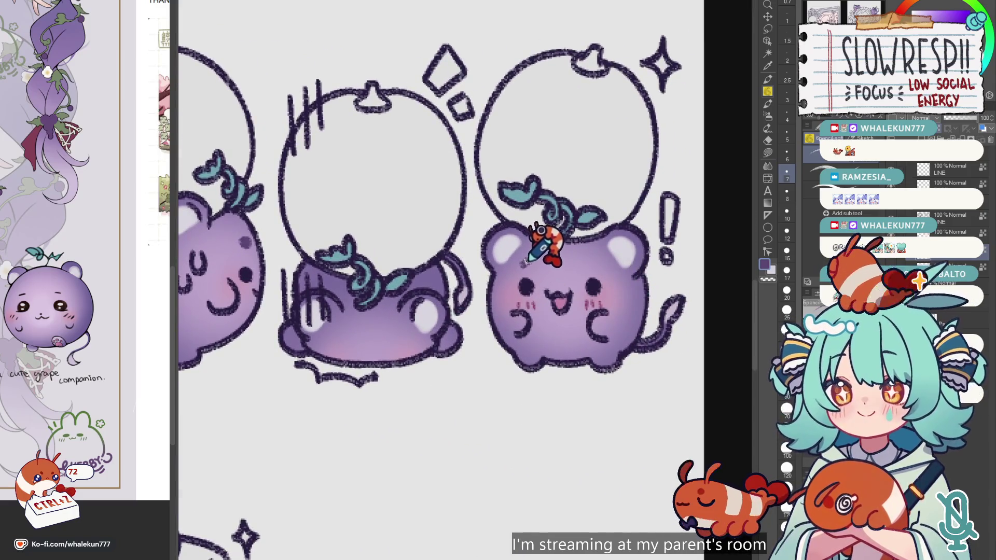
# Zoom in across the grape row beneath the bubbles and undo the last stroke there.
pyautogui.scroll(-5, 610, 249)
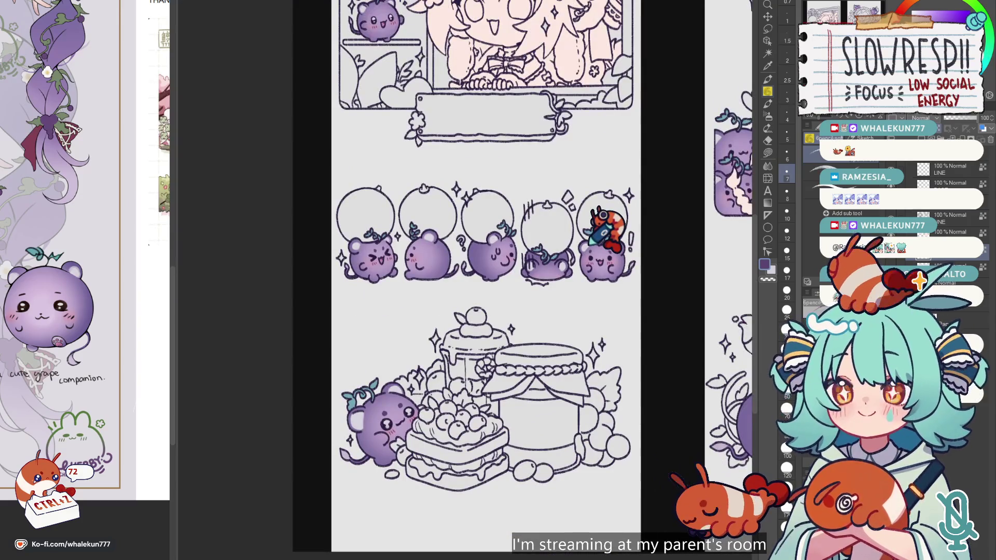
pyautogui.scroll(5, 423, 284)
pyautogui.scroll(5, 423, 233)
pyautogui.scroll(3, 466, 223)
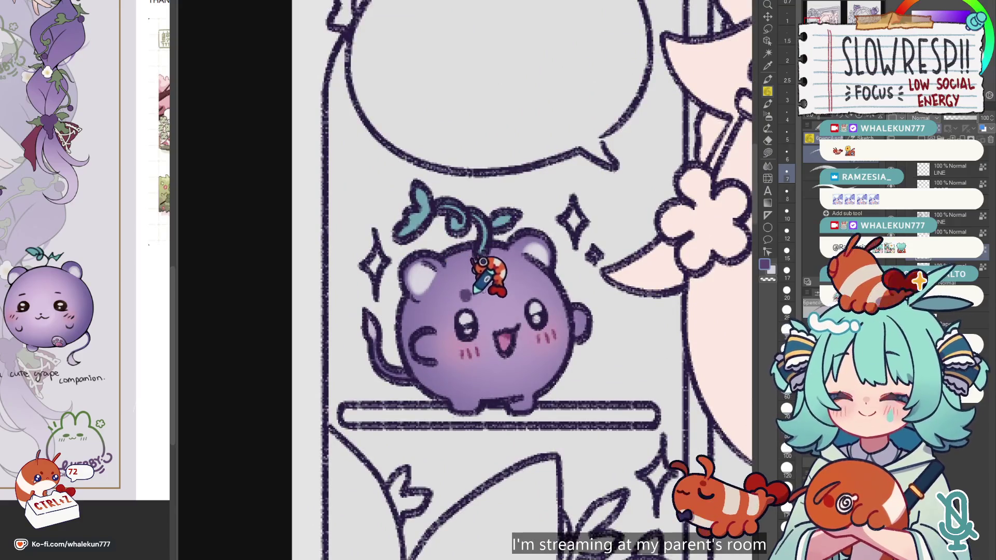
pyautogui.scroll(-5, 570, 316)
pyautogui.scroll(-2, 591, 374)
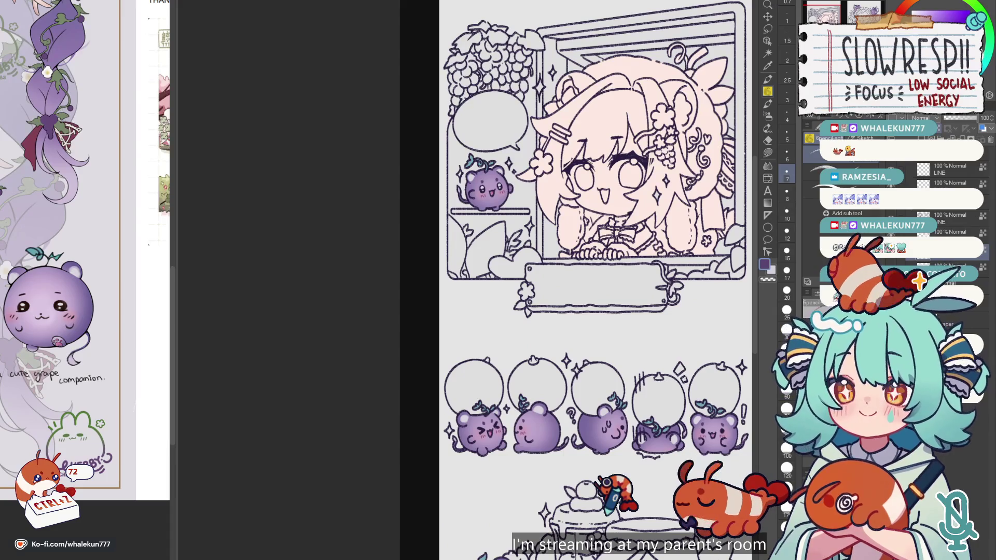
pyautogui.hscroll(3, 505, 386)
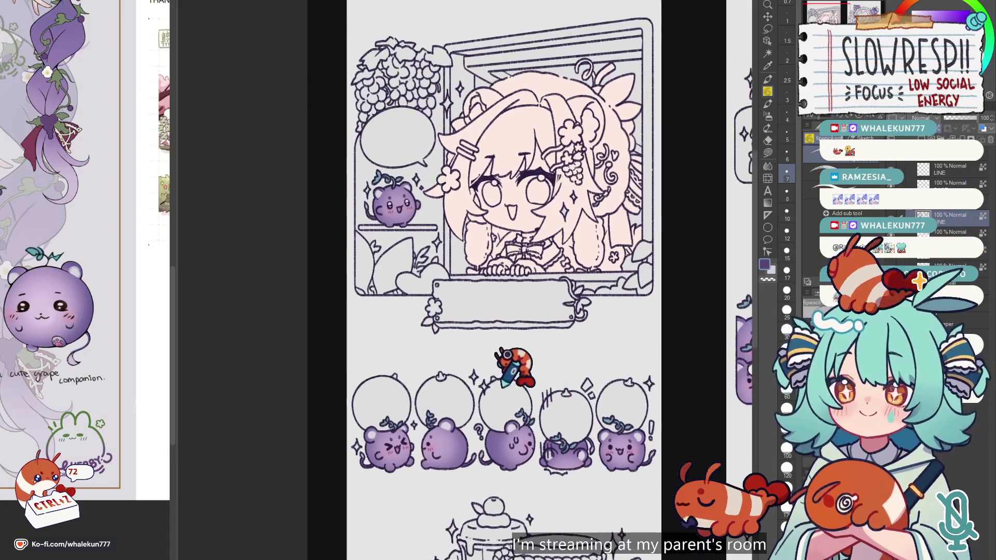
pyautogui.scroll(3, 502, 384)
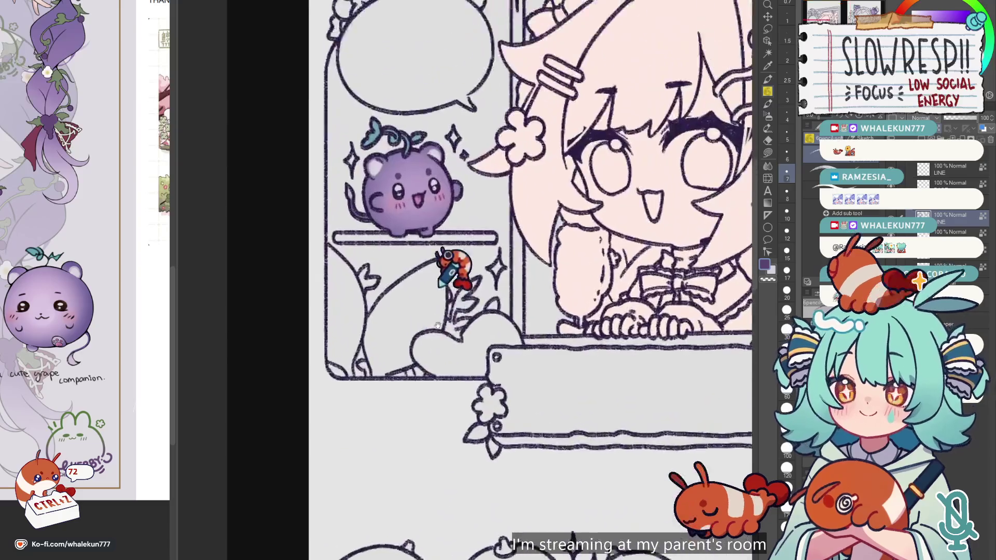
pyautogui.scroll(3, 422, 358)
pyautogui.scroll(-3, 530, 358)
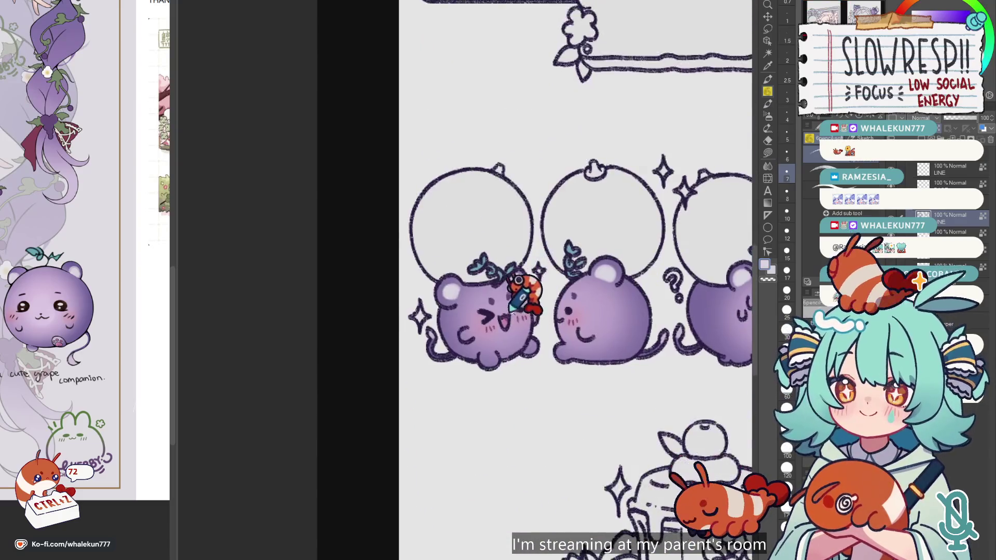
pyautogui.scroll(2, 507, 236)
pyautogui.scroll(-8, 490, 296)
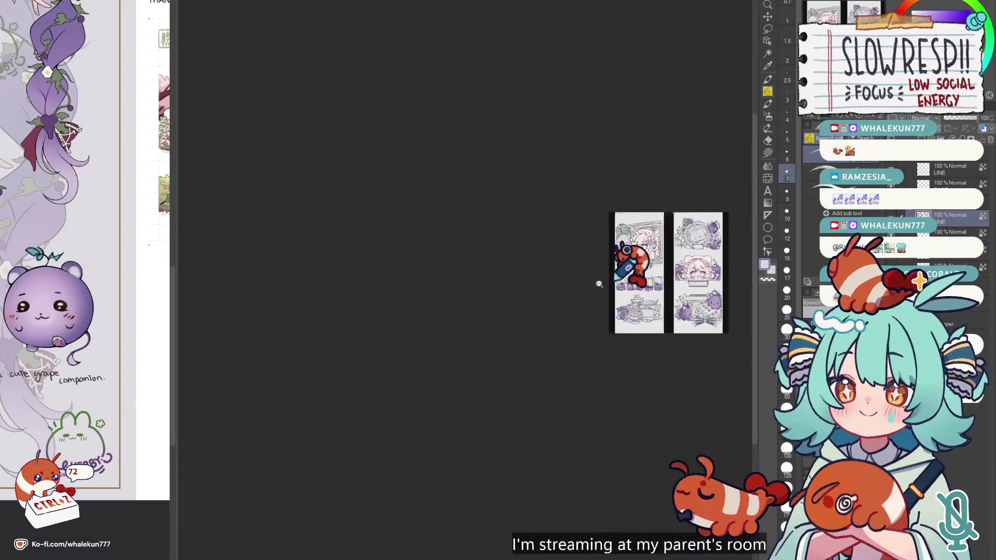
pyautogui.scroll(5, 456, 283)
pyautogui.scroll(4, 529, 367)
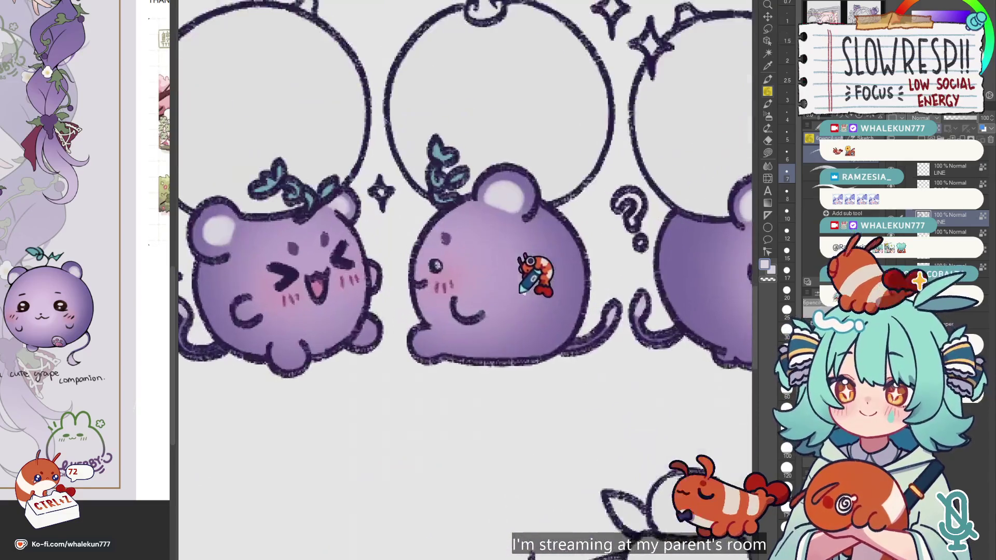
pyautogui.scroll(2, 534, 290)
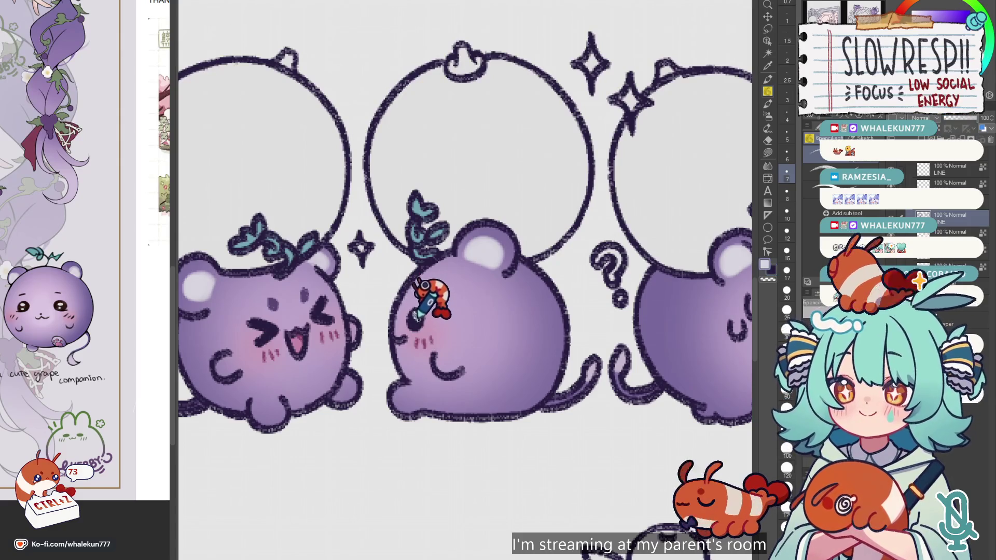
pyautogui.hscroll(4, 441, 280)
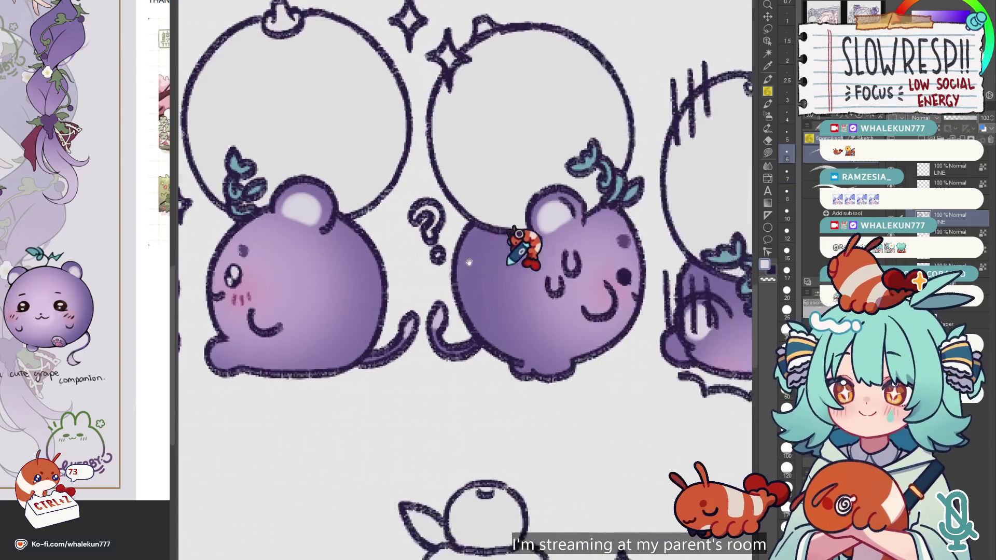
pyautogui.hscroll(1, 527, 245)
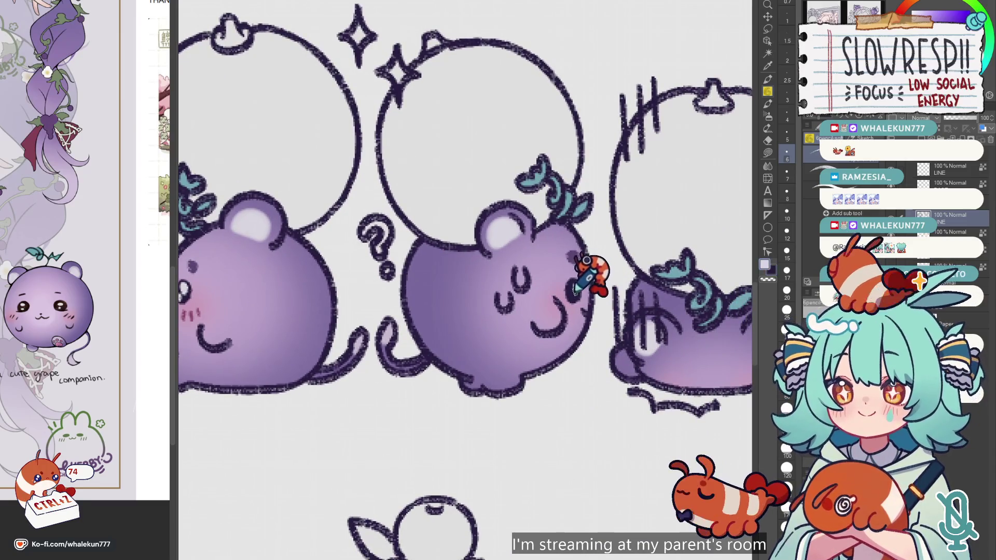
pyautogui.hotkey('ctrl', 'z')
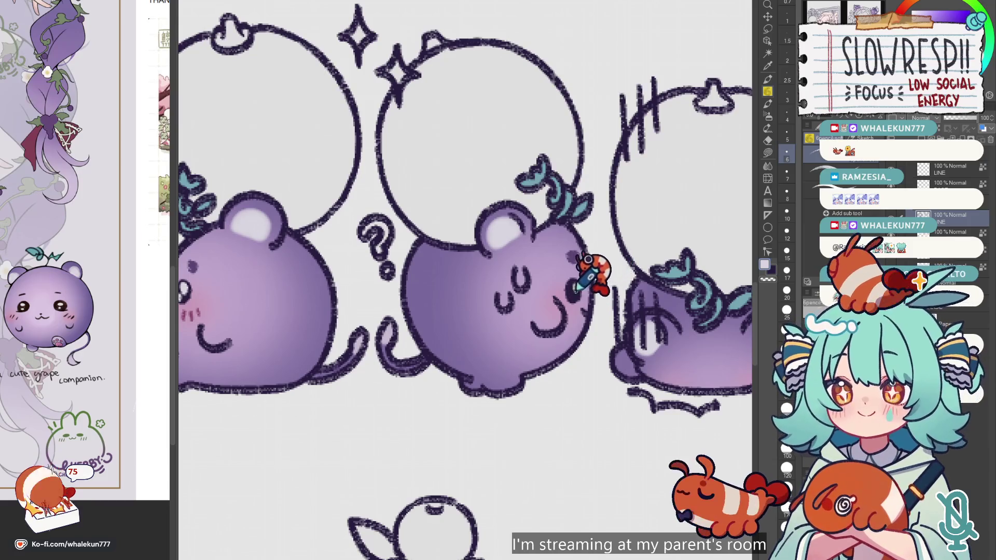
pyautogui.scroll(-5, 576, 290)
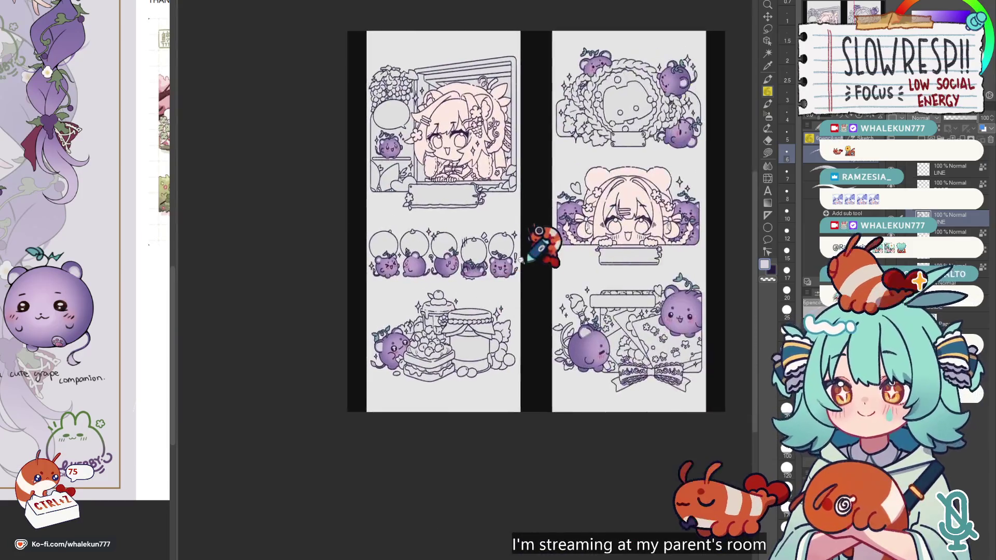
# Zoom in on the smiling grape and undo the latest stroke on its eye.
pyautogui.scroll(3, 540, 247)
pyautogui.scroll(2, 534, 280)
pyautogui.hotkey('ctrl', 'z')
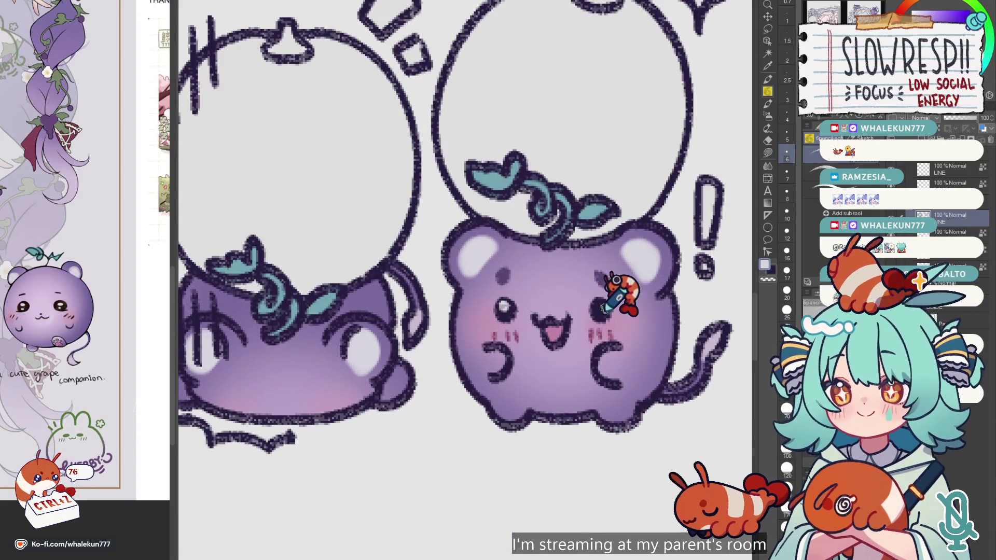
pyautogui.scroll(-5, 578, 282)
pyautogui.scroll(1, 500, 415)
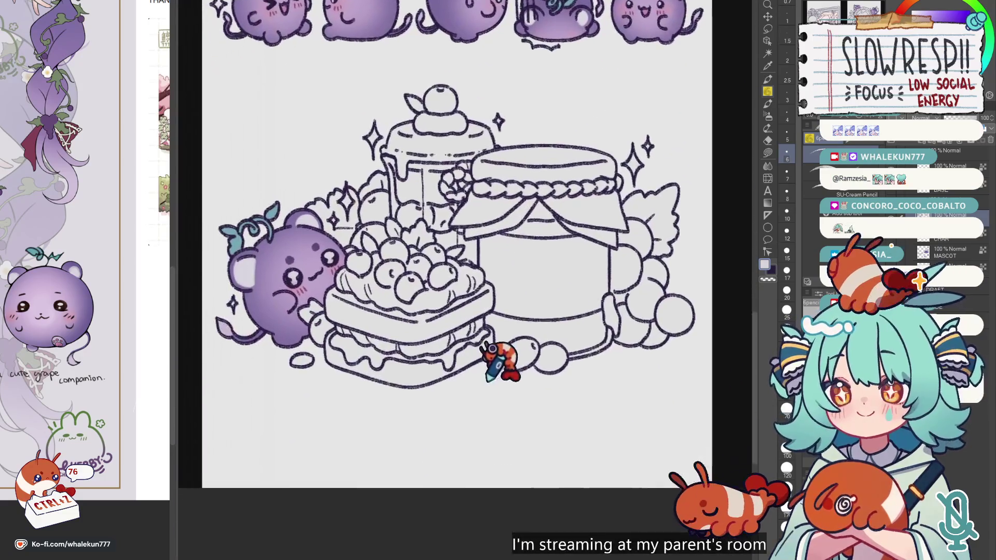
pyautogui.scroll(-2, 677, 427)
pyautogui.scroll(2, 403, 398)
pyautogui.scroll(-1, 556, 345)
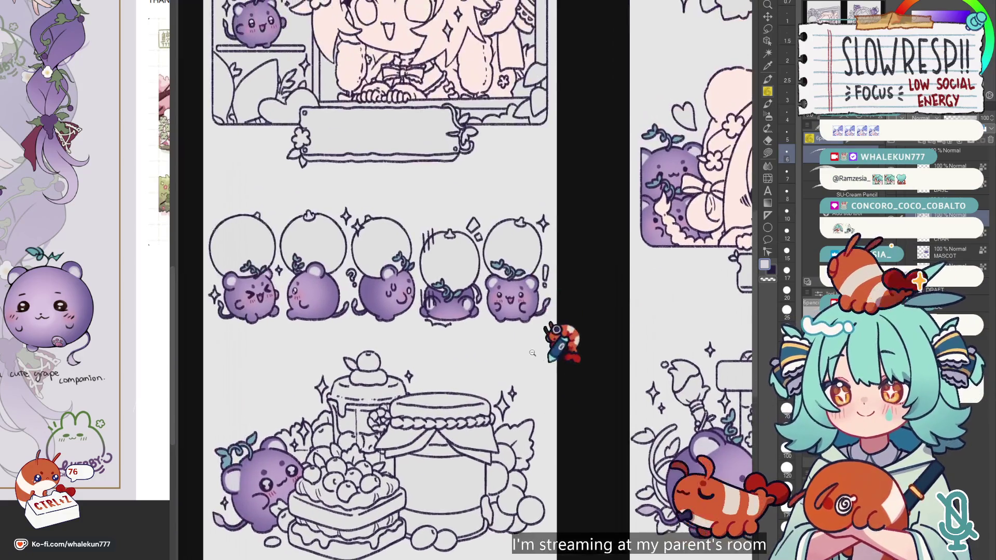
pyautogui.scroll(3, 534, 282)
pyautogui.scroll(2, 505, 295)
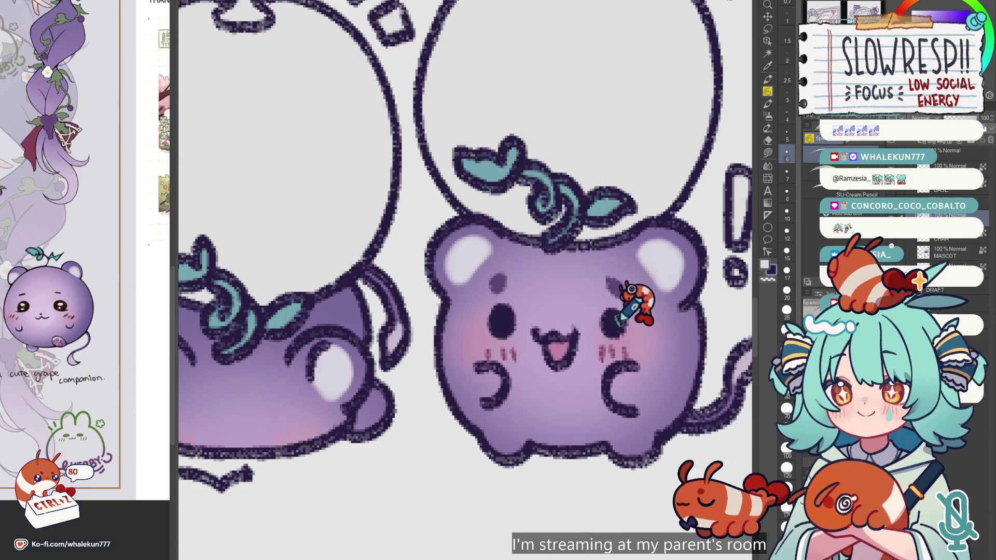
# Undo three more strokes to restore the grape's left eye, then zoom around the panel.
pyautogui.hotkey('ctrl', 'z')
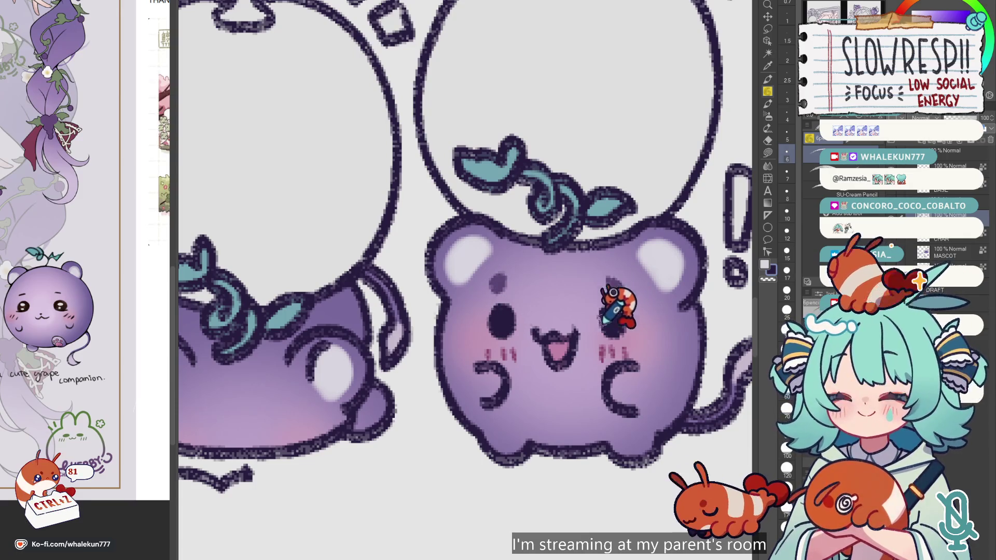
pyautogui.hotkey('ctrl', 'z')
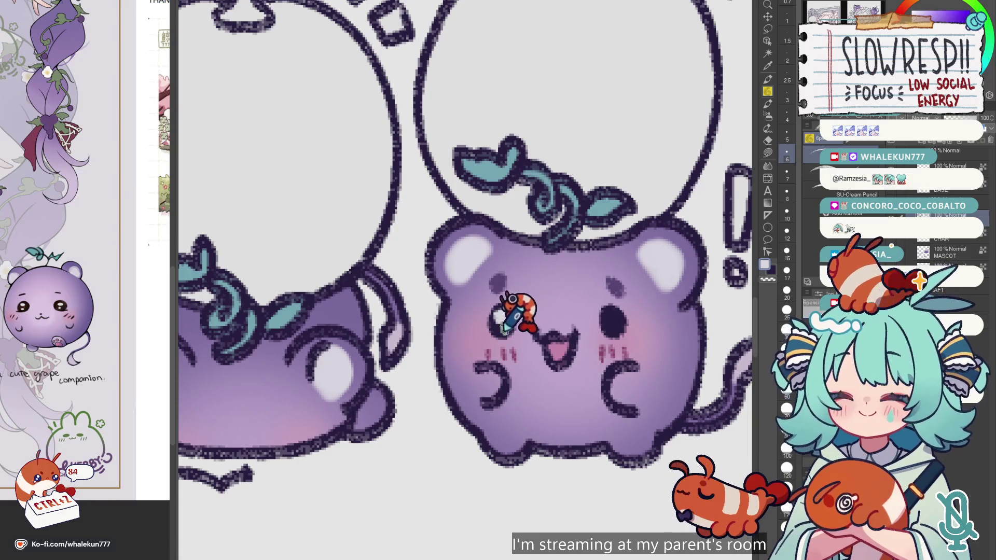
pyautogui.hotkey('ctrl', 'z')
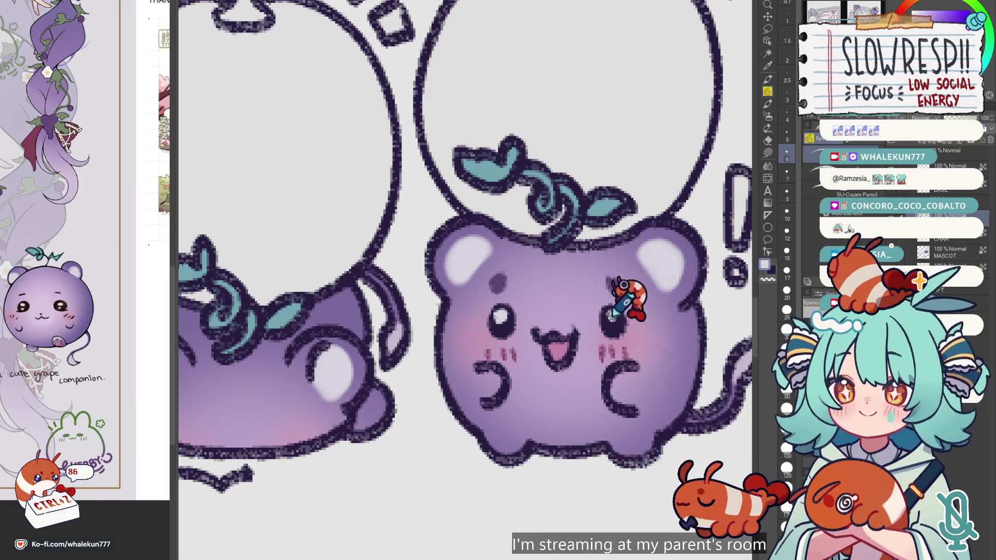
pyautogui.scroll(-5, 620, 288)
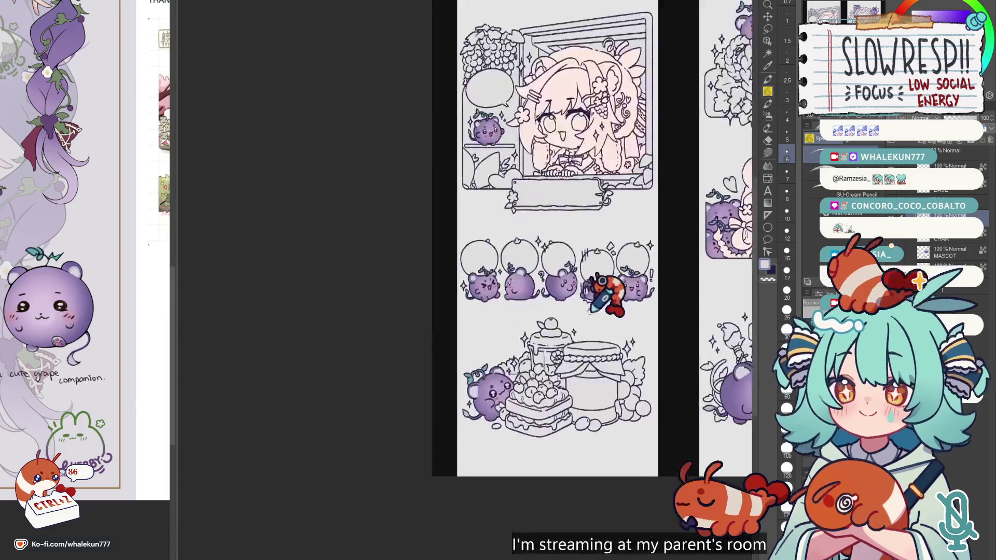
pyautogui.scroll(-1, 518, 348)
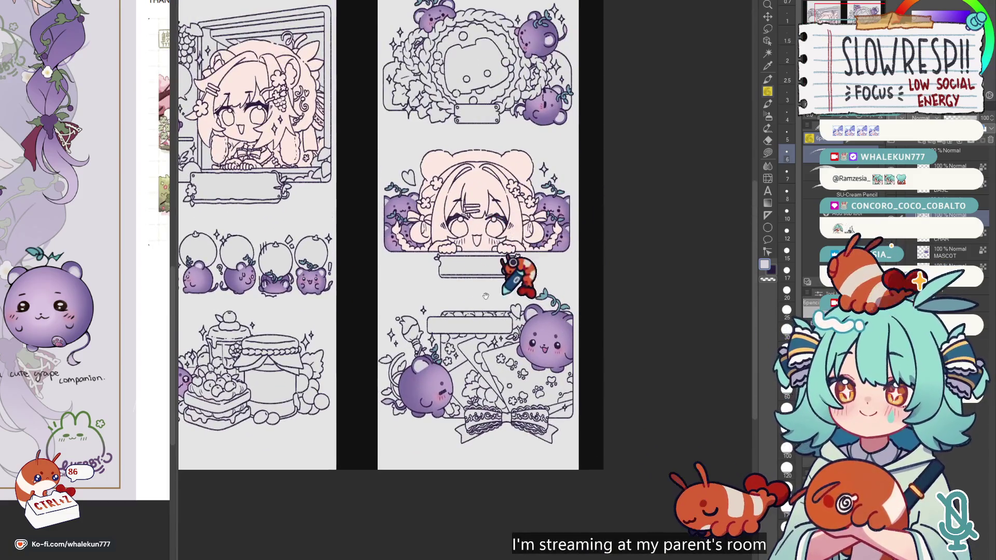
pyautogui.scroll(2, 492, 353)
pyautogui.scroll(2, 459, 332)
pyautogui.scroll(-2, 451, 363)
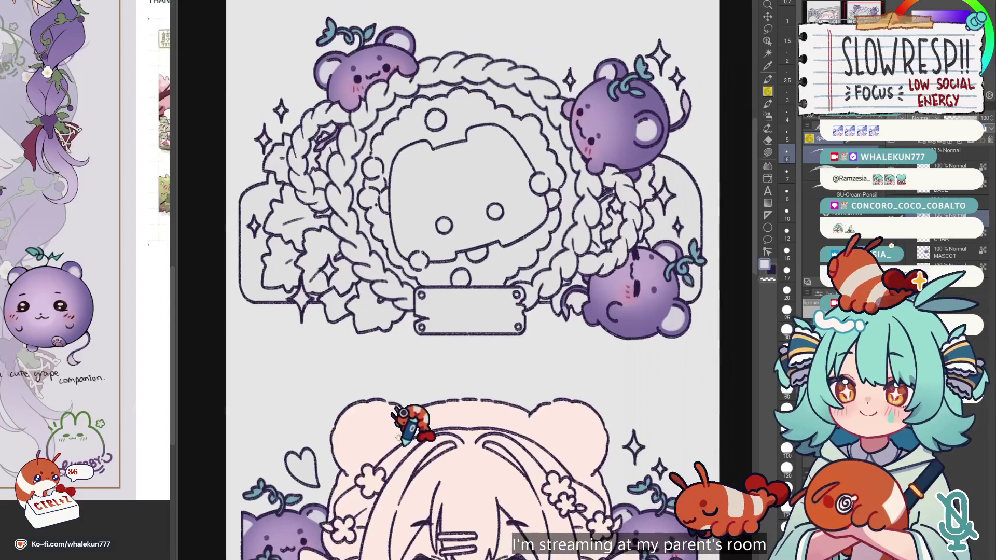
pyautogui.scroll(1, 498, 373)
pyautogui.scroll(2, 461, 332)
pyautogui.scroll(3, 452, 337)
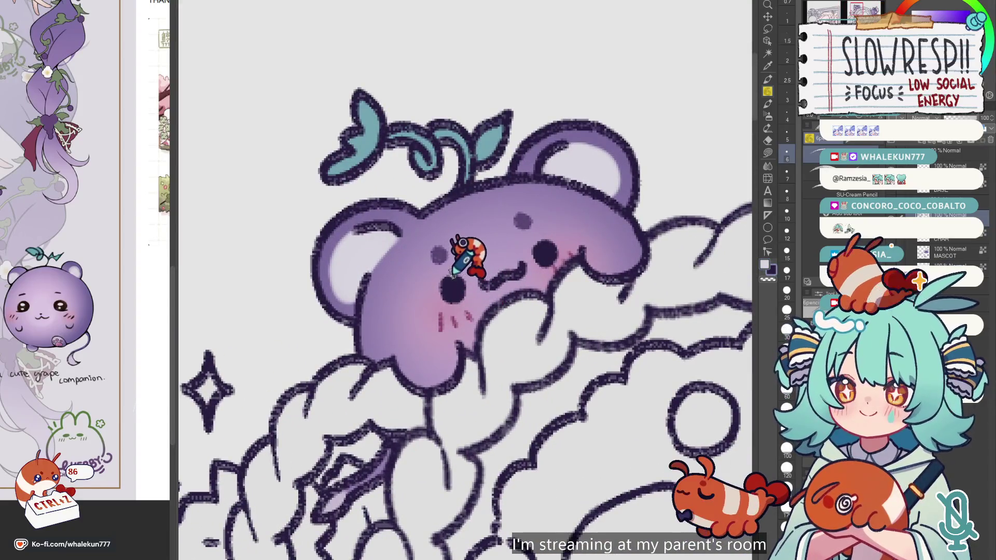
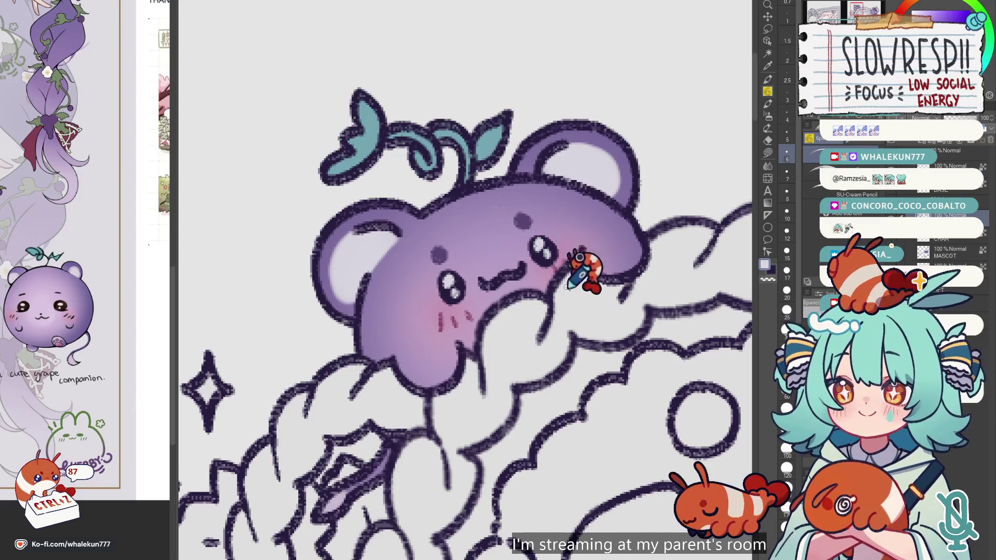
# Pan to another grape bear mascot and add a white highlight dot in its eye.
pyautogui.scroll(-5, 561, 222)
pyautogui.scroll(3, 525, 185)
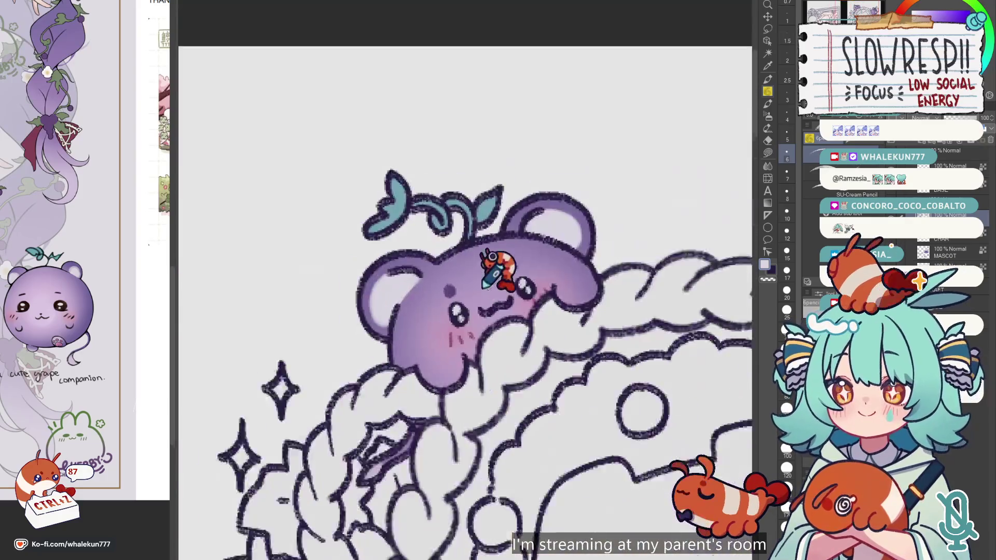
pyautogui.scroll(2, 498, 280)
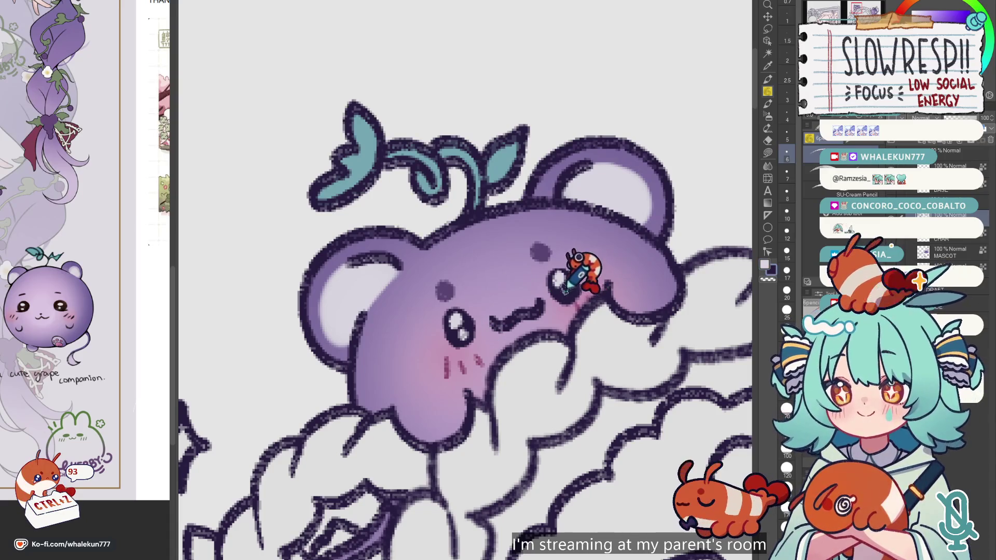
pyautogui.scroll(-5, 458, 332)
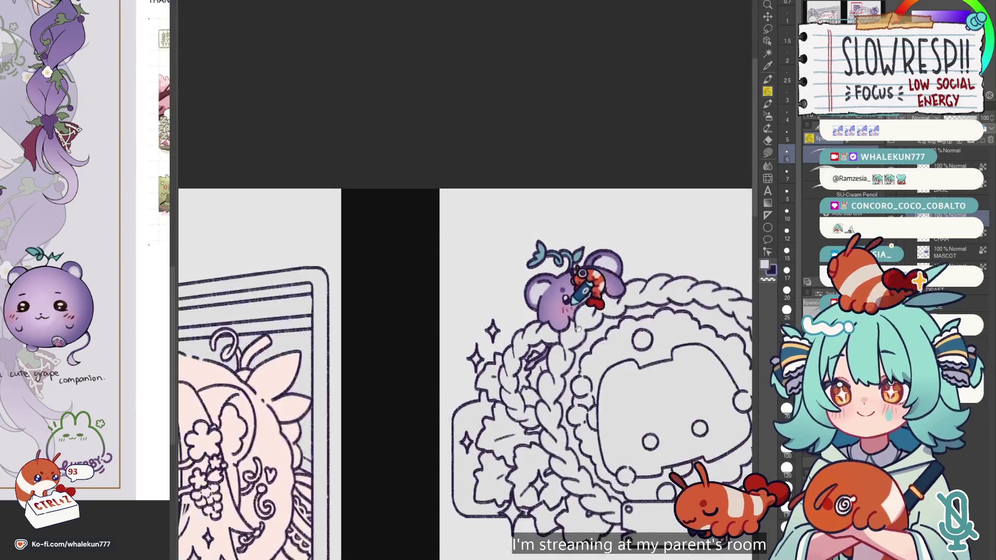
pyautogui.moveTo(573, 278); pyautogui.dragTo(533, 233)
pyautogui.scroll(5, 467, 228)
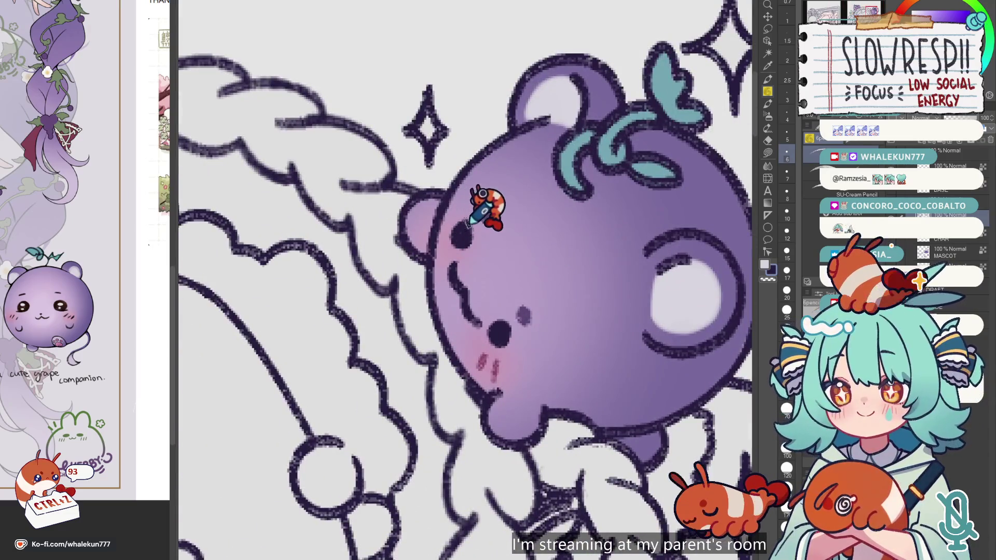
pyautogui.click(501, 327)
# Zoom around the mascot, then mirror the canvas to check the drawing.
pyautogui.scroll(-5, 576, 414)
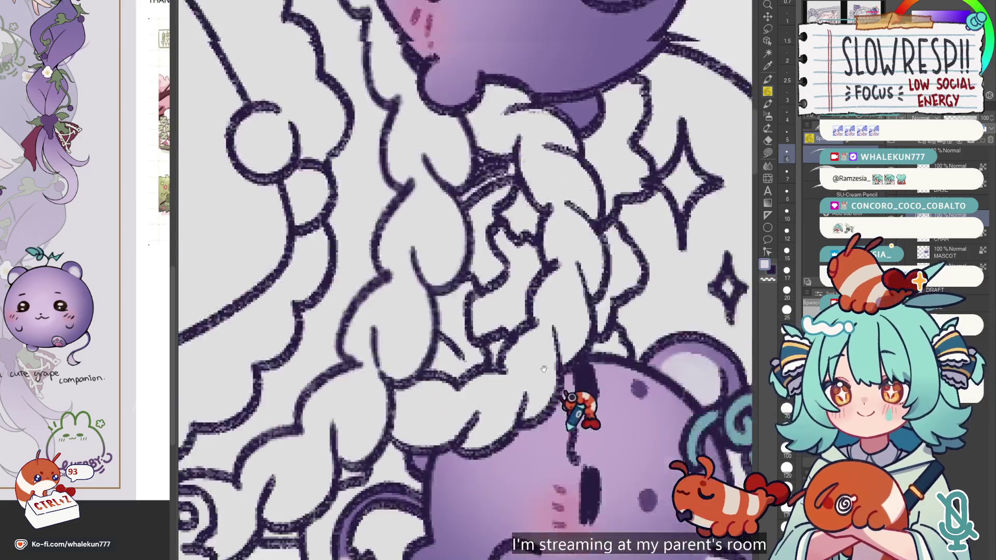
pyautogui.scroll(-5, 582, 352)
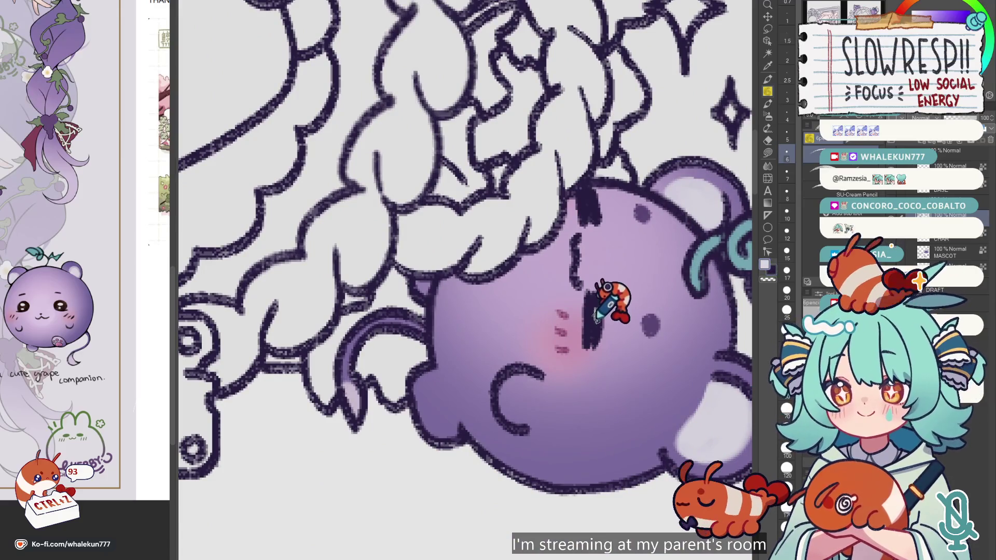
pyautogui.scroll(-3, 599, 332)
pyautogui.scroll(-3, 566, 356)
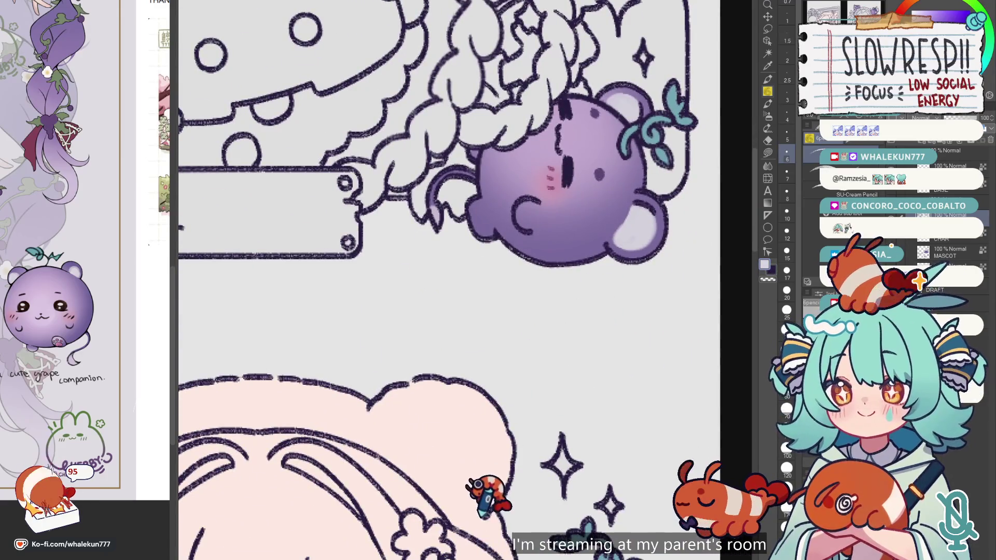
pyautogui.scroll(3, 570, 312)
pyautogui.scroll(-3, 611, 231)
pyautogui.scroll(-3, 648, 404)
pyautogui.scroll(3, 591, 171)
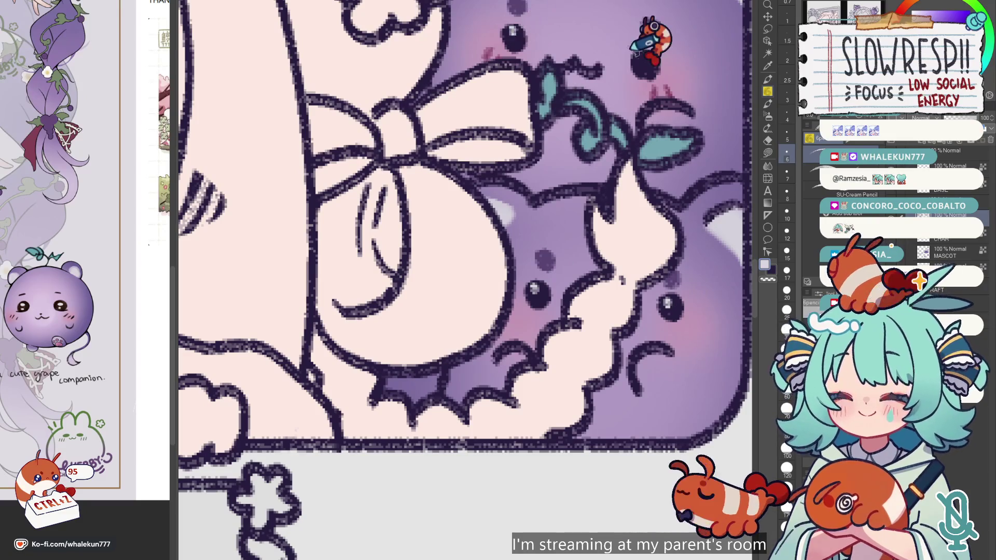
pyautogui.scroll(-5, 659, 42)
pyautogui.scroll(3, 613, 320)
pyautogui.scroll(-3, 612, 322)
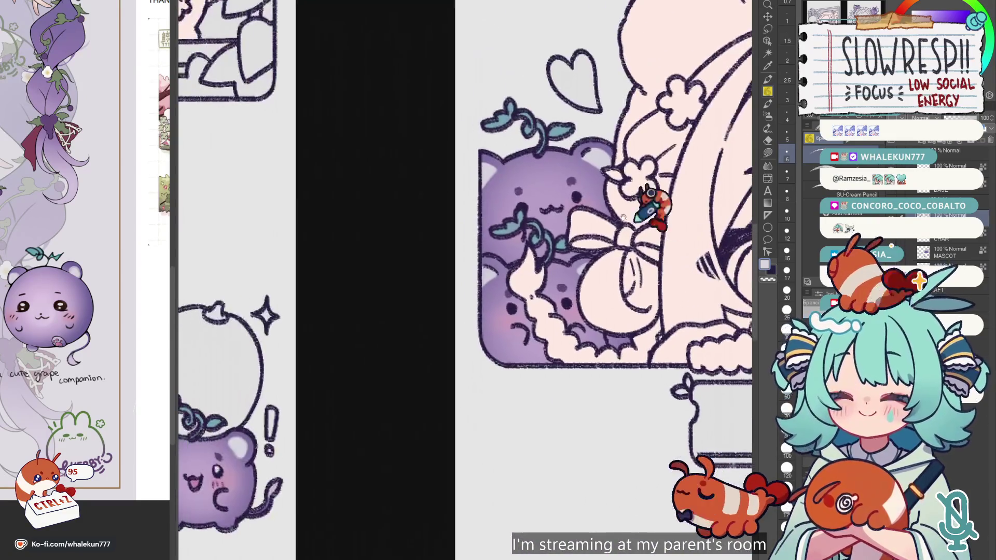
pyautogui.scroll(3, 655, 211)
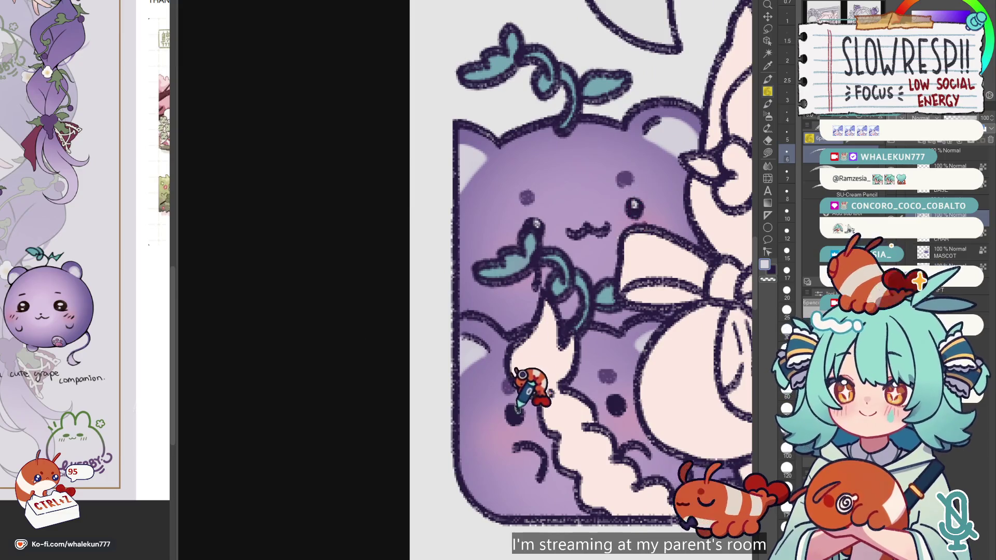
pyautogui.scroll(-3, 695, 350)
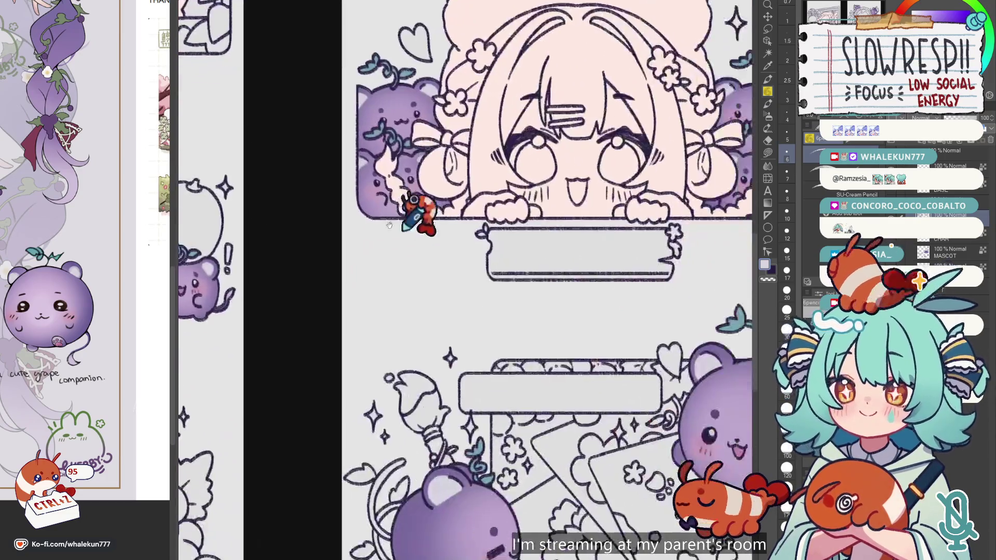
pyautogui.scroll(1, 499, 204)
pyautogui.scroll(-3, 490, 338)
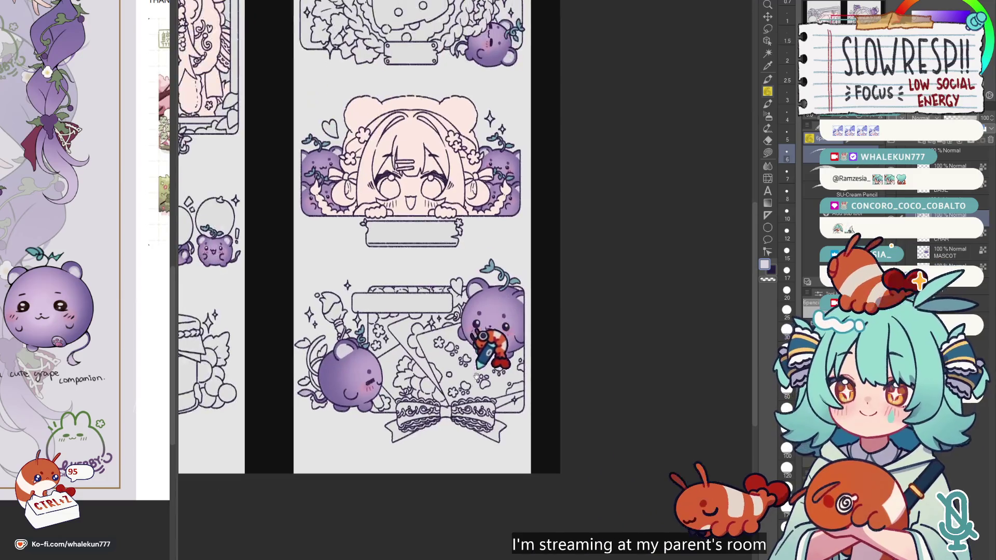
pyautogui.scroll(-2, 467, 404)
pyautogui.press('h')
pyautogui.press('h')
pyautogui.press('h')
pyautogui.press('h')
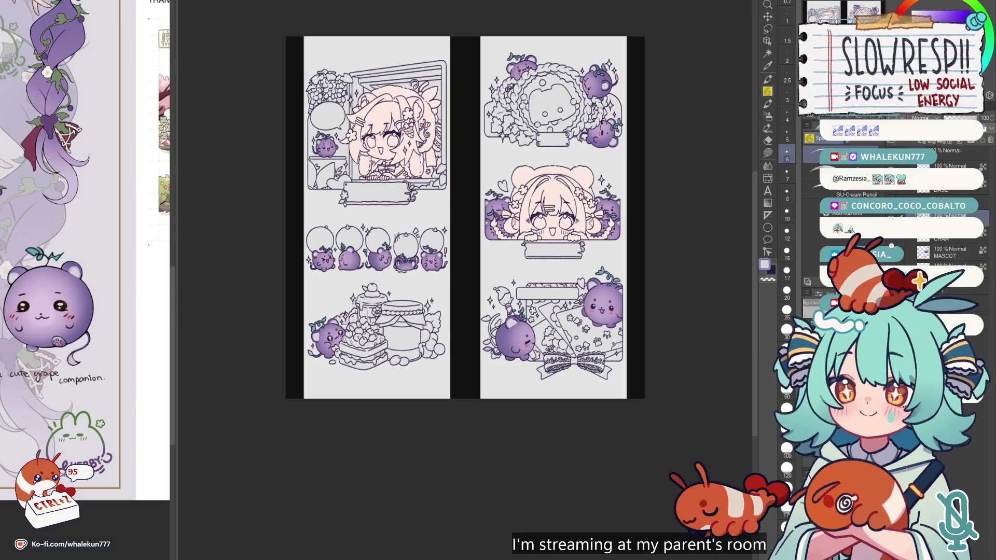
pyautogui.scroll(2, 461, 247)
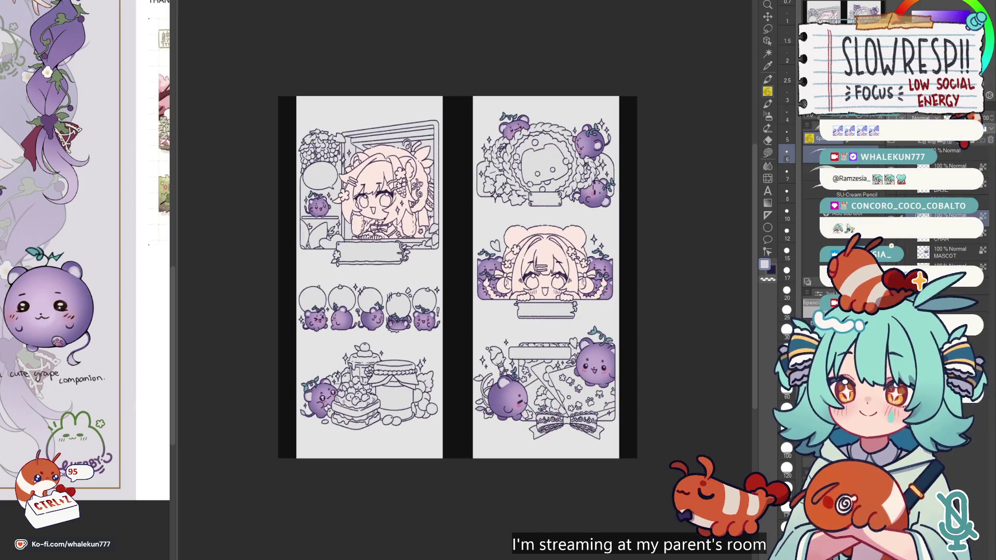
# With the pen in dark purple, ink the wreath bear's curled tail, undoing a stray stroke.
pyautogui.press('p')
pyautogui.scroll(3, 581, 265)
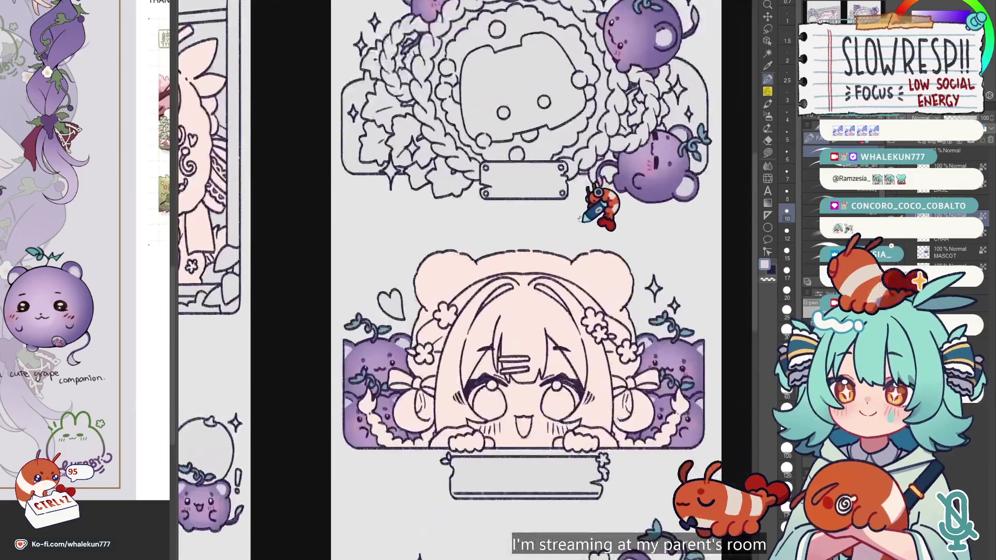
pyautogui.scroll(2, 581, 264)
pyautogui.moveTo(582, 265); pyautogui.dragTo(543, 297)
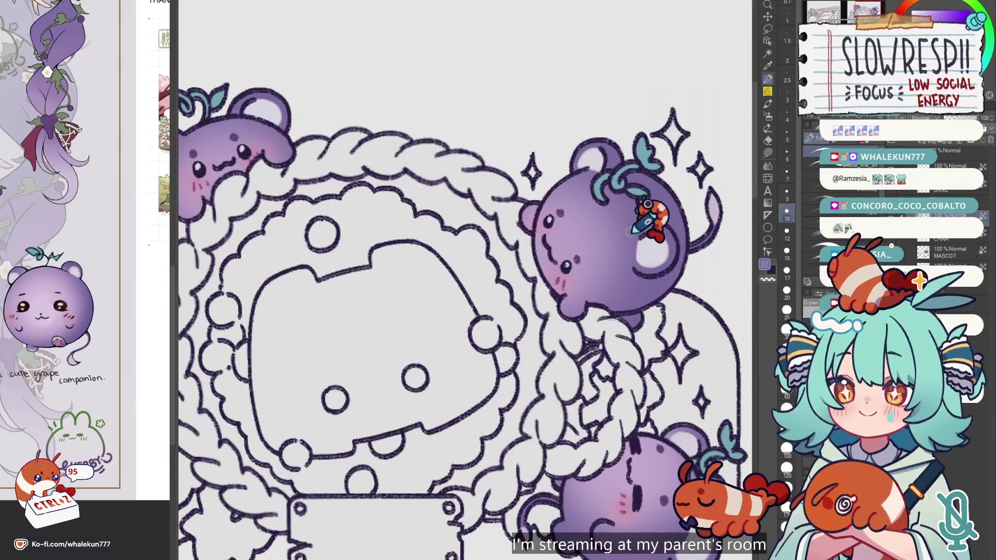
pyautogui.press('x')
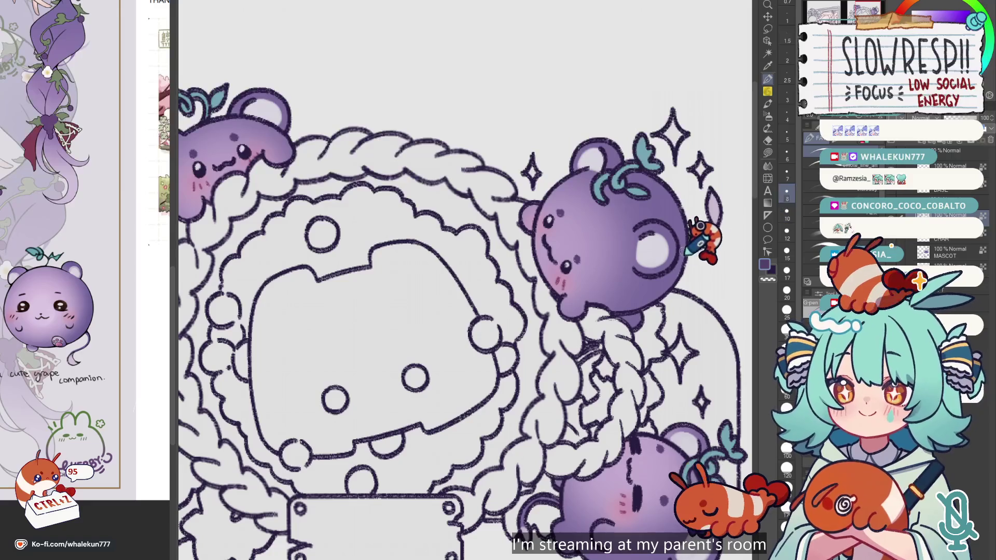
pyautogui.moveTo(691, 248); pyautogui.dragTo(697, 236)
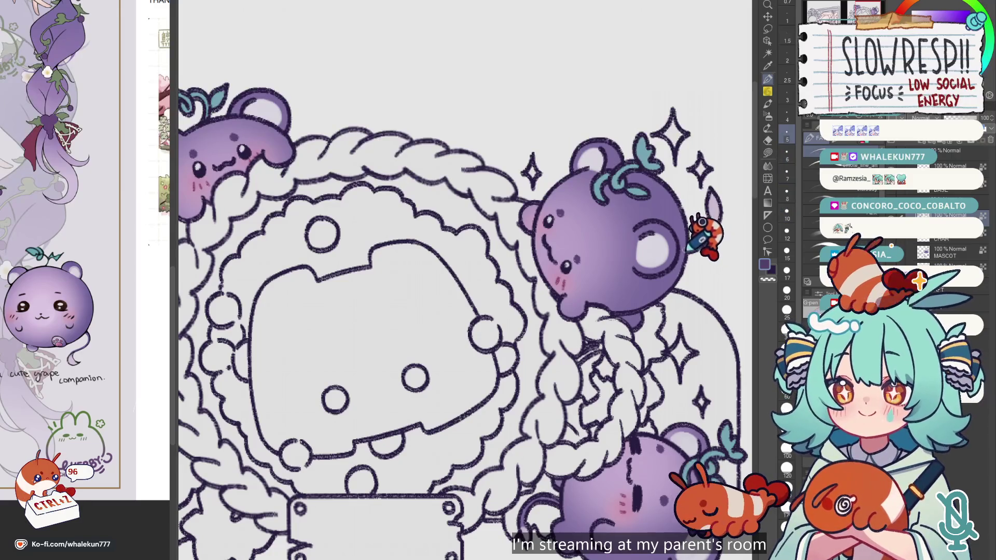
pyautogui.hotkey('ctrl', 'z')
pyautogui.hotkey('ctrl', 'z')
# Sample a darker purple from the bear and undo another stray tail stroke.
pyautogui.scroll(1, 669, 233)
pyautogui.scroll(1, 669, 233)
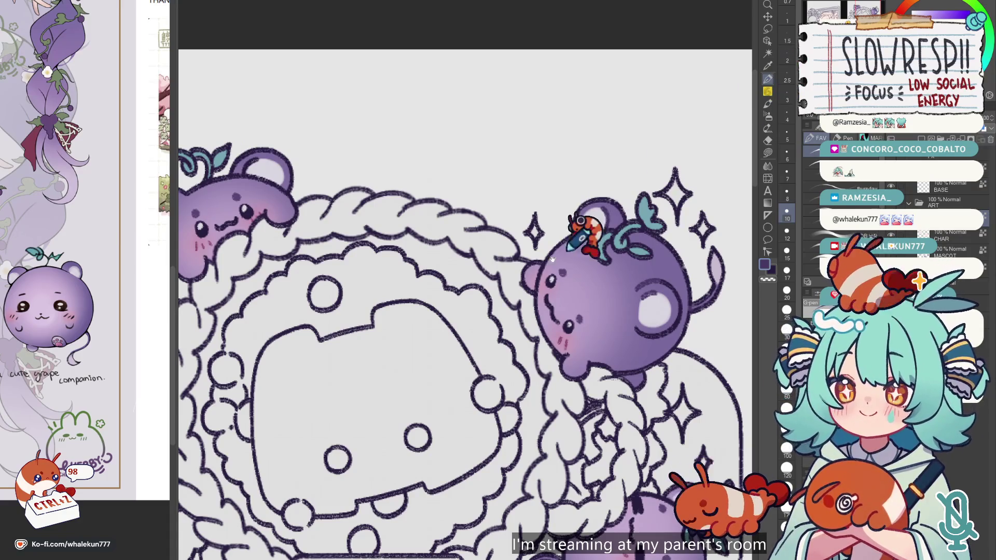
pyautogui.moveTo(593, 340); pyautogui.dragTo(562, 247)
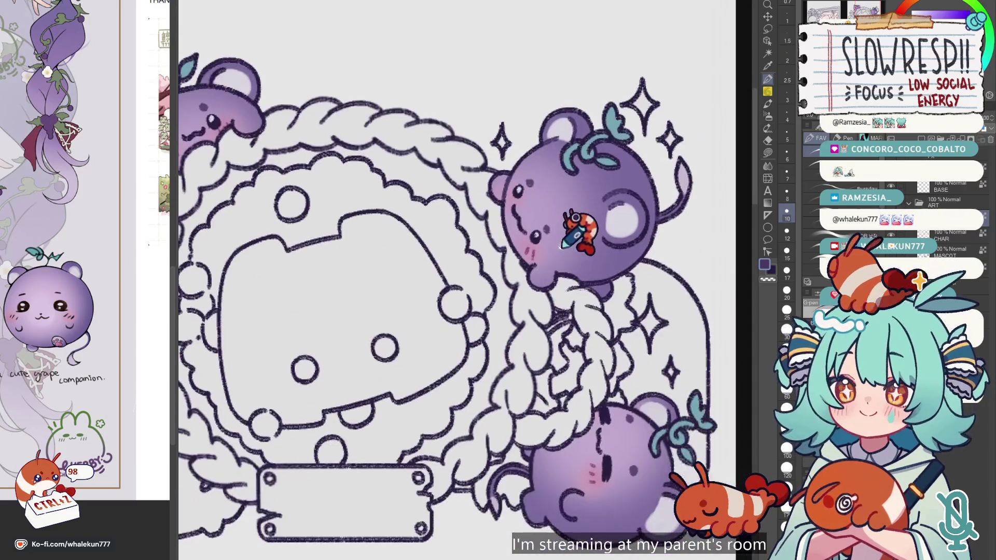
pyautogui.scroll(3, 596, 223)
pyautogui.keyDown('alt'); pyautogui.click(602, 208); pyautogui.keyUp('alt')
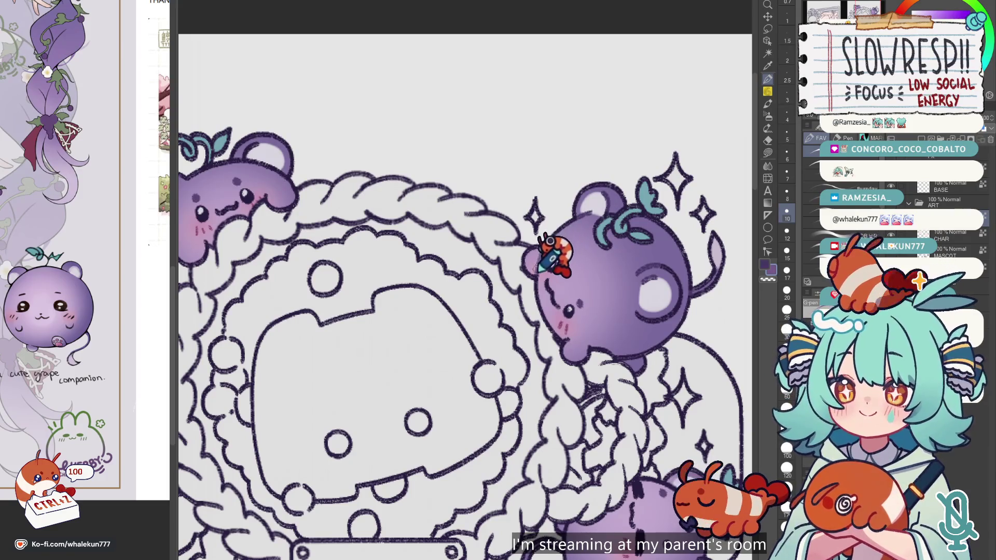
pyautogui.scroll(-2, 588, 287)
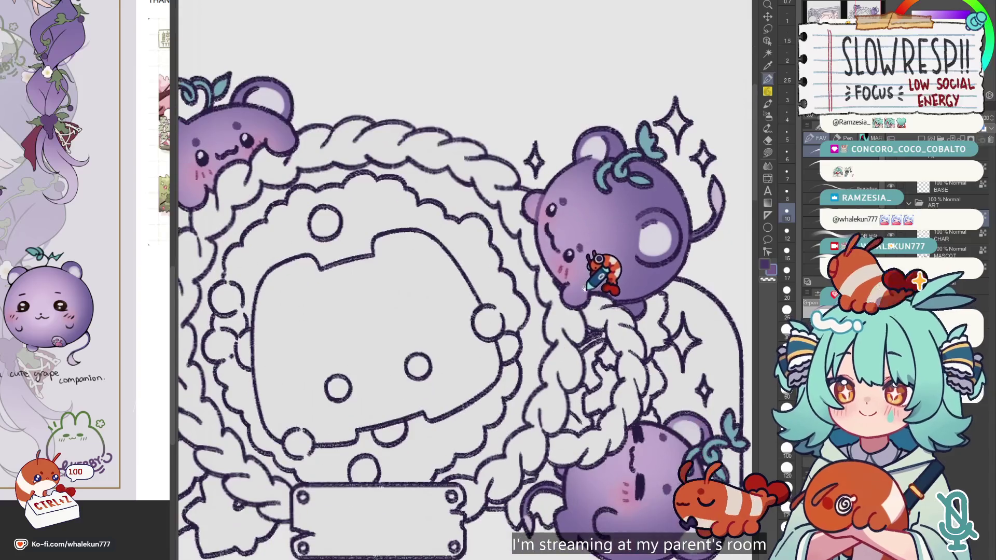
pyautogui.hscroll(2, 601, 280)
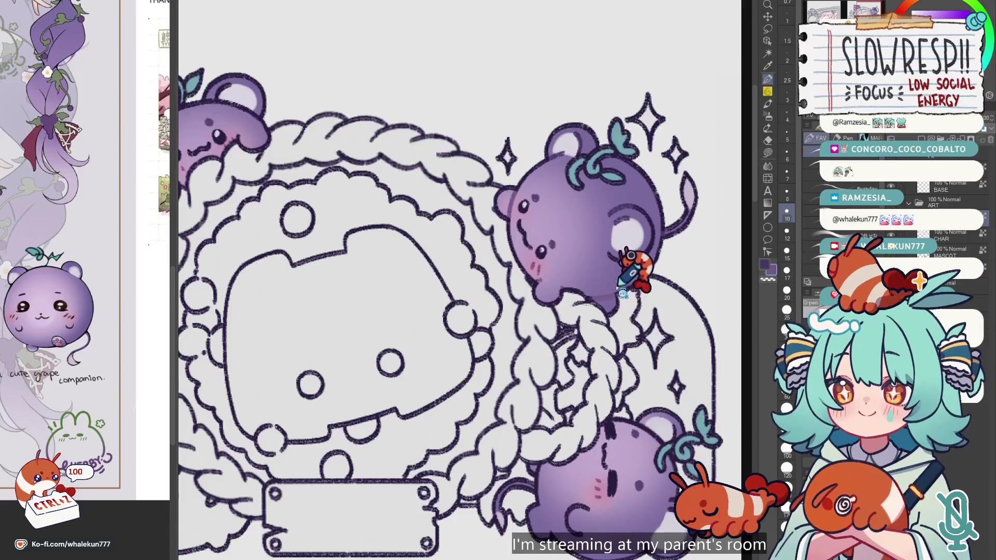
pyautogui.hotkey('ctrl', 'z')
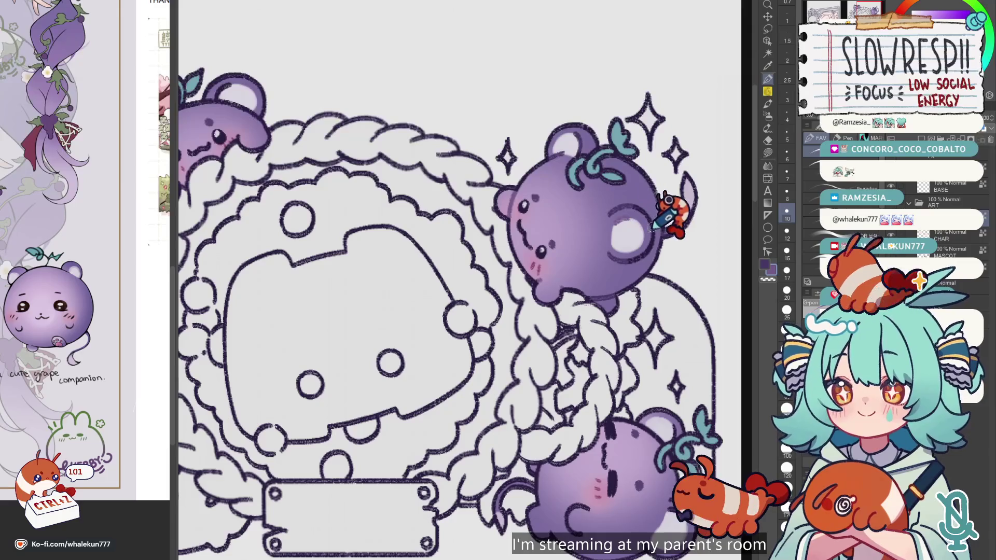
pyautogui.scroll(-3, 654, 226)
pyautogui.scroll(1, 567, 264)
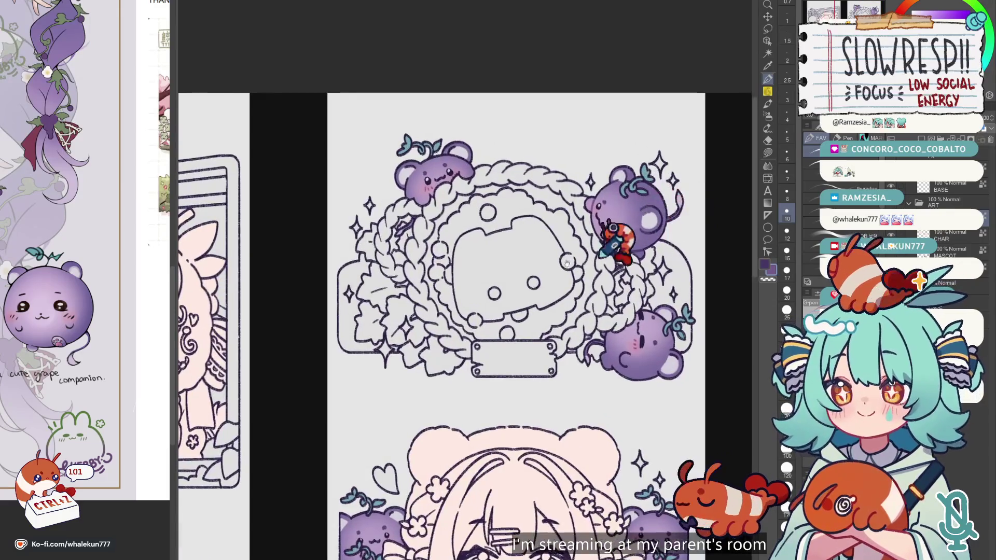
# Undo an earlier stroke and zoom in on the wreath panel's lower bear.
pyautogui.scroll(-1, 525, 266)
pyautogui.scroll(3, 525, 267)
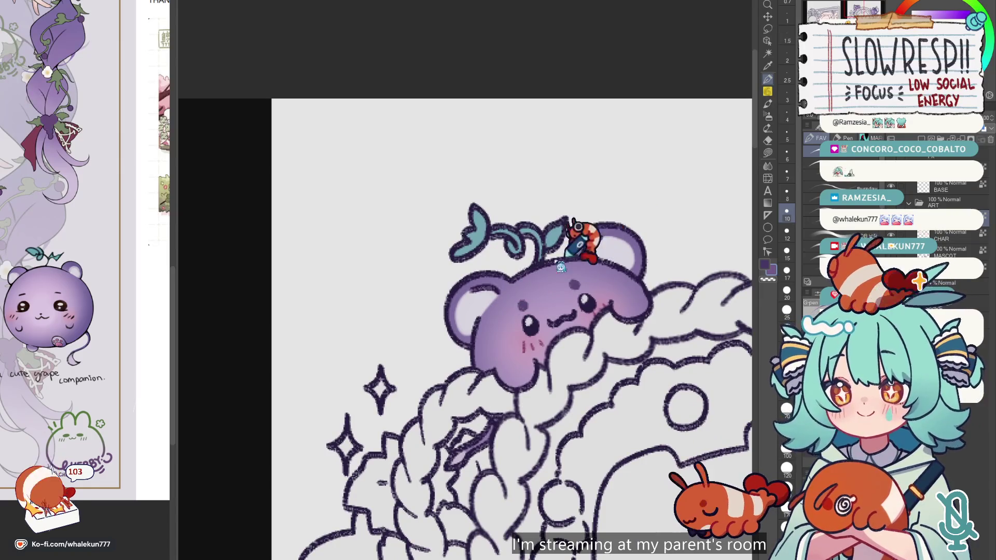
pyautogui.hotkey('ctrl', 'z')
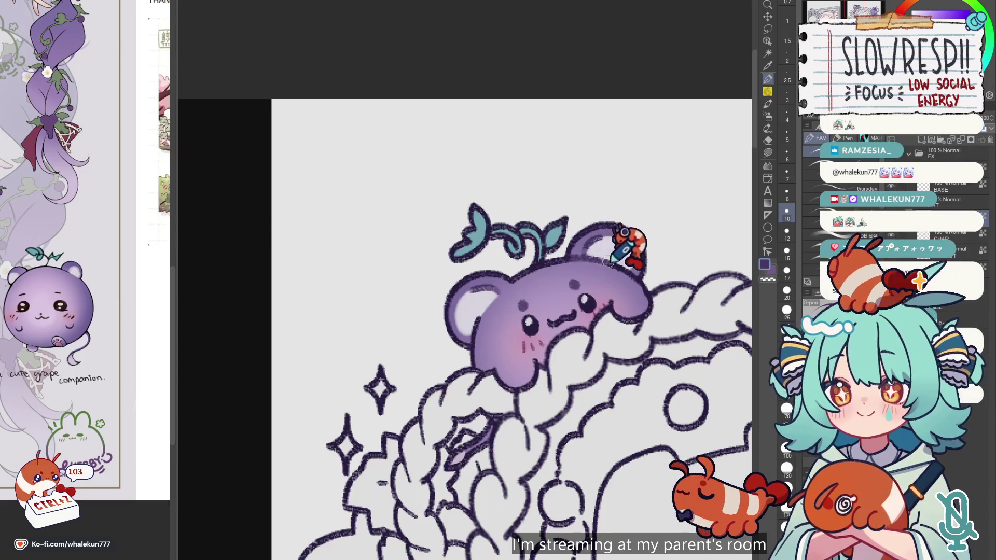
pyautogui.scroll(-2, 629, 252)
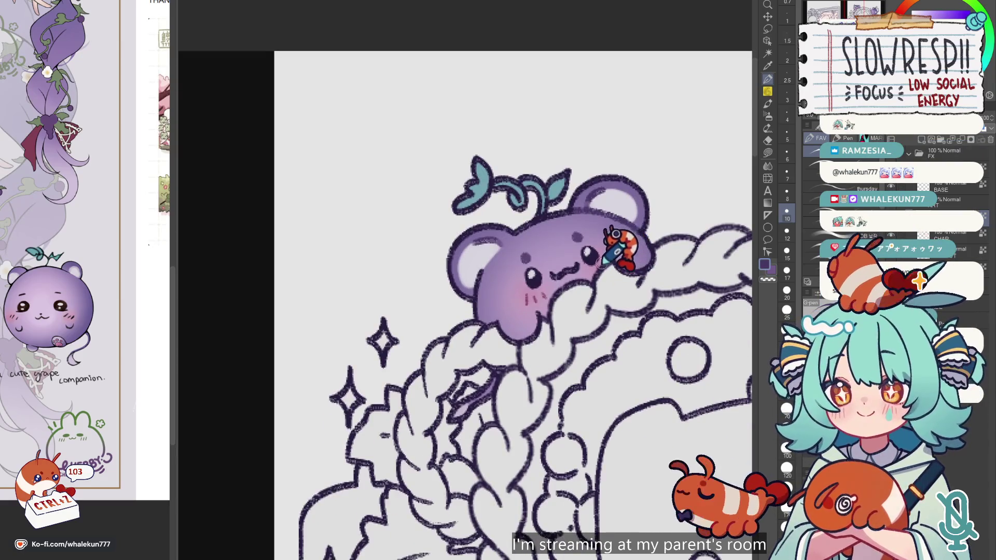
pyautogui.scroll(-2, 601, 263)
pyautogui.scroll(2, 581, 260)
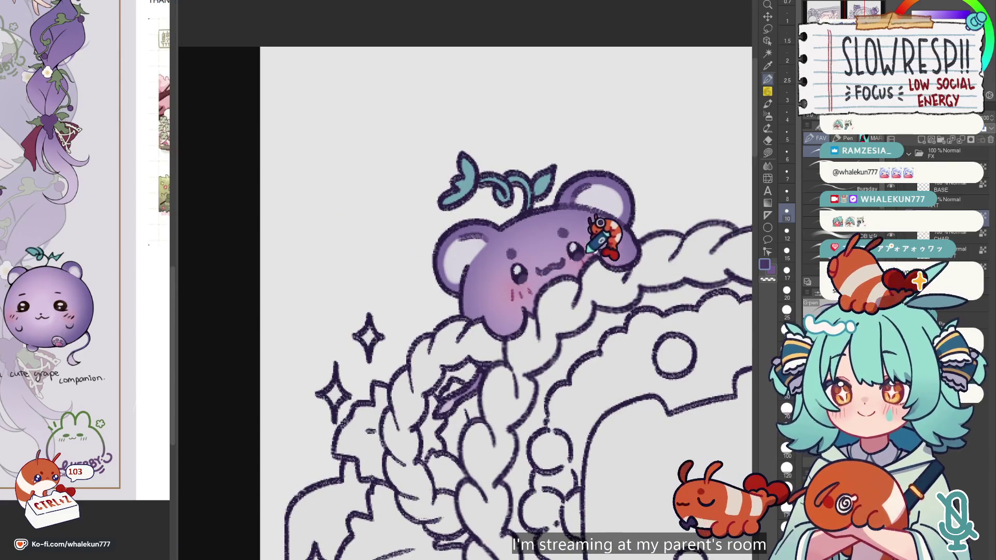
pyautogui.scroll(-3, 518, 290)
pyautogui.scroll(1, 519, 294)
pyautogui.scroll(1, 430, 256)
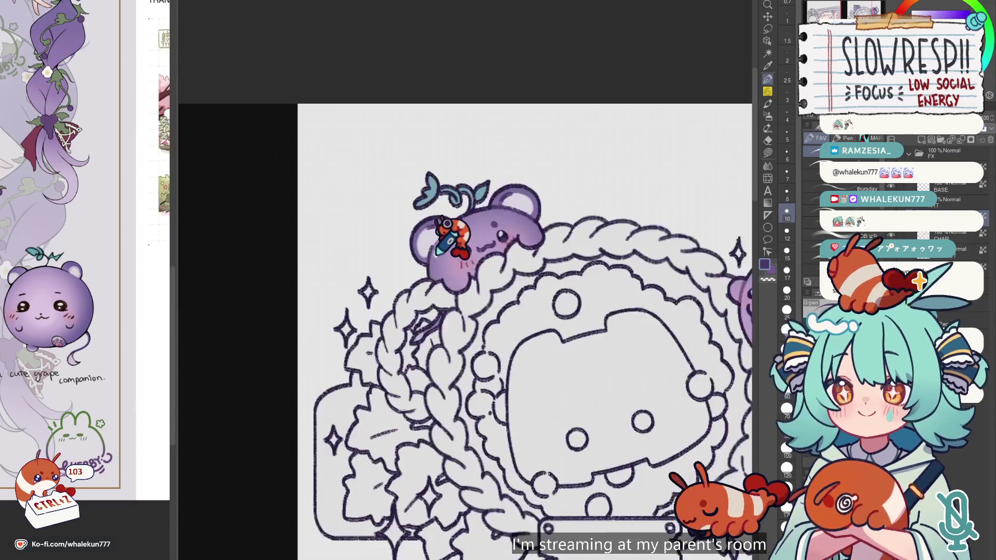
pyautogui.scroll(-2, 435, 249)
pyautogui.scroll(2, 672, 231)
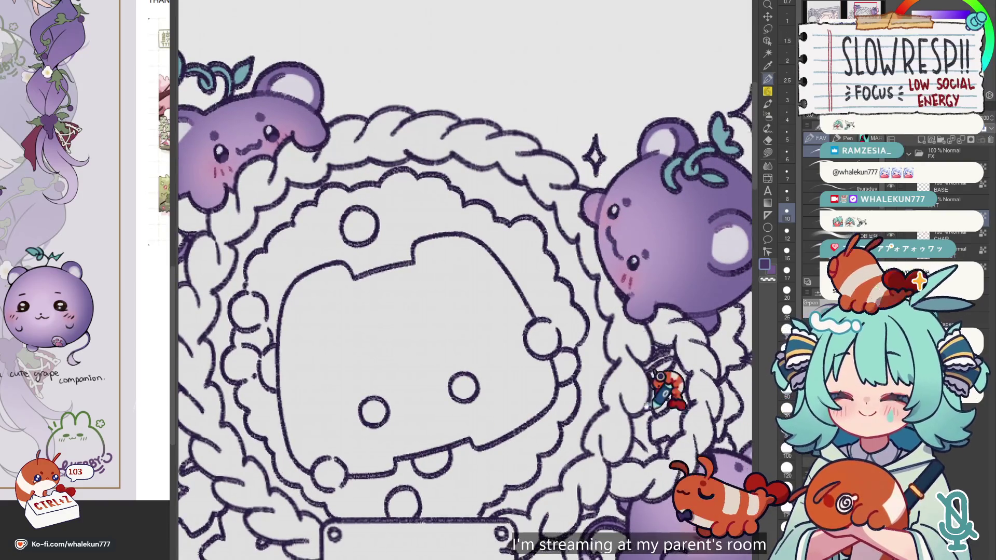
# Draw a dark eye mark on the lower-right bear, undoing the long stray stroke.
pyautogui.moveTo(600, 395); pyautogui.dragTo(532, 233)
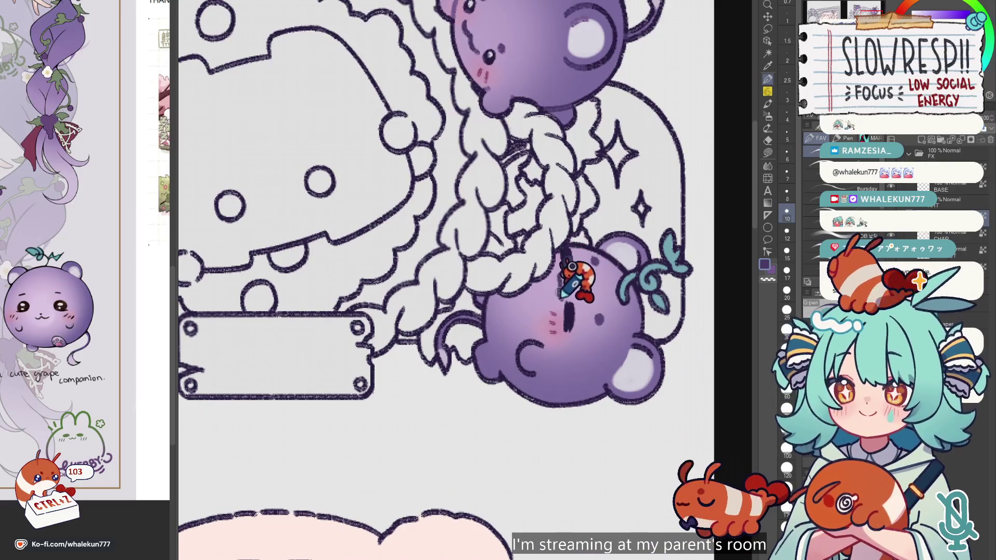
pyautogui.hotkey('ctrl', 'z')
pyautogui.hotkey('ctrl', 'z')
pyautogui.moveTo(565, 231); pyautogui.dragTo(567, 327)
pyautogui.hotkey('ctrl', 'z')
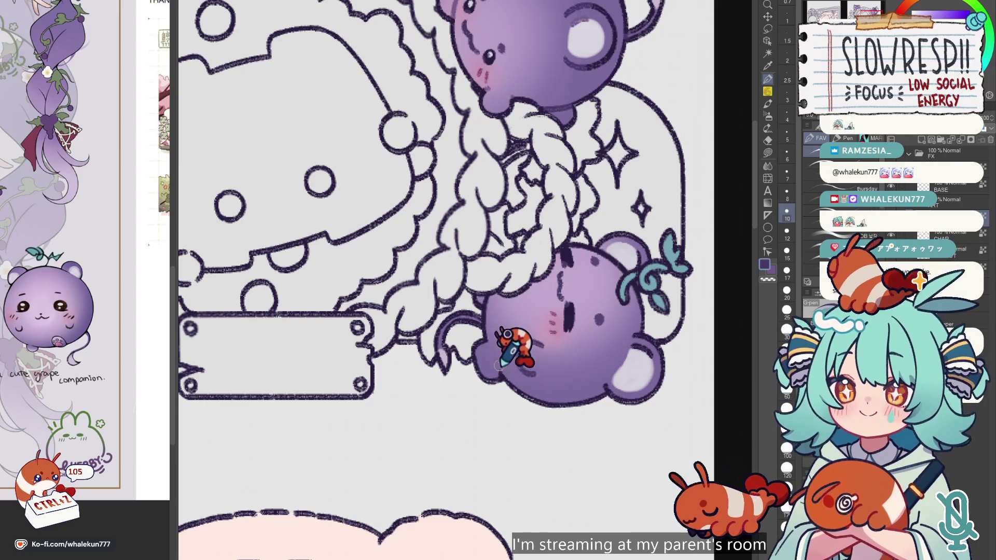
pyautogui.hotkey('ctrl', 'z')
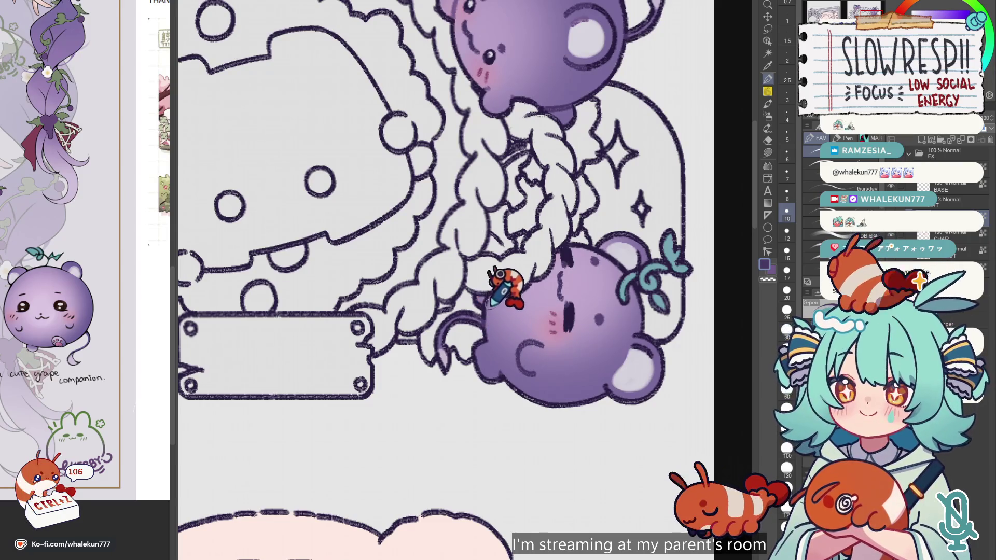
pyautogui.hscroll(3, 497, 270)
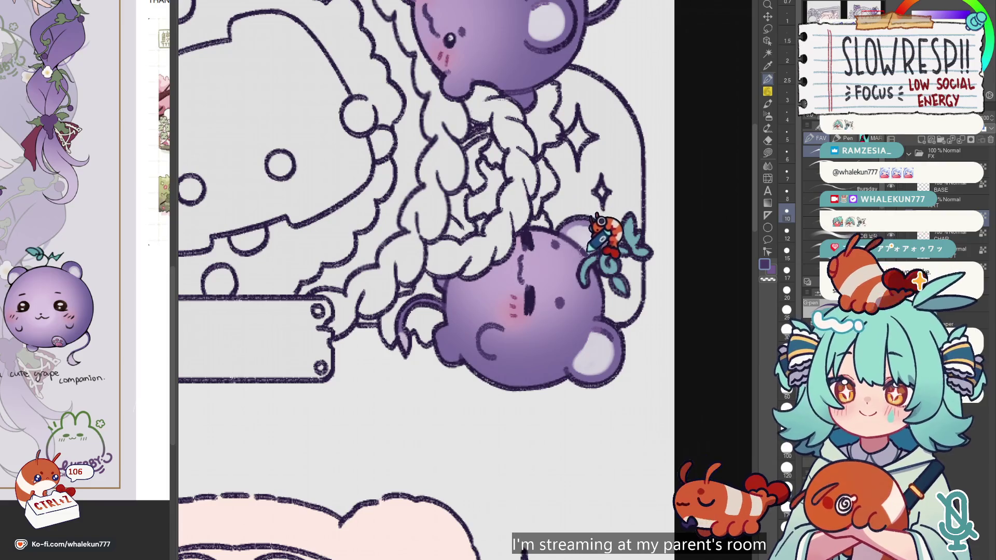
pyautogui.hotkey('ctrl', '-')
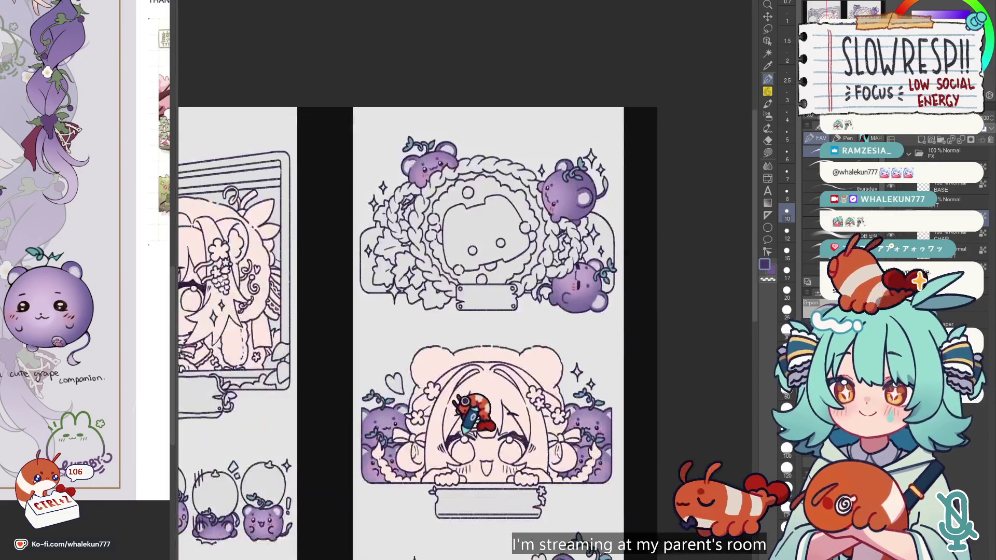
# Draw a small wavy mouth on the purple grape cat beside the girl.
pyautogui.scroll(-2, 456, 355)
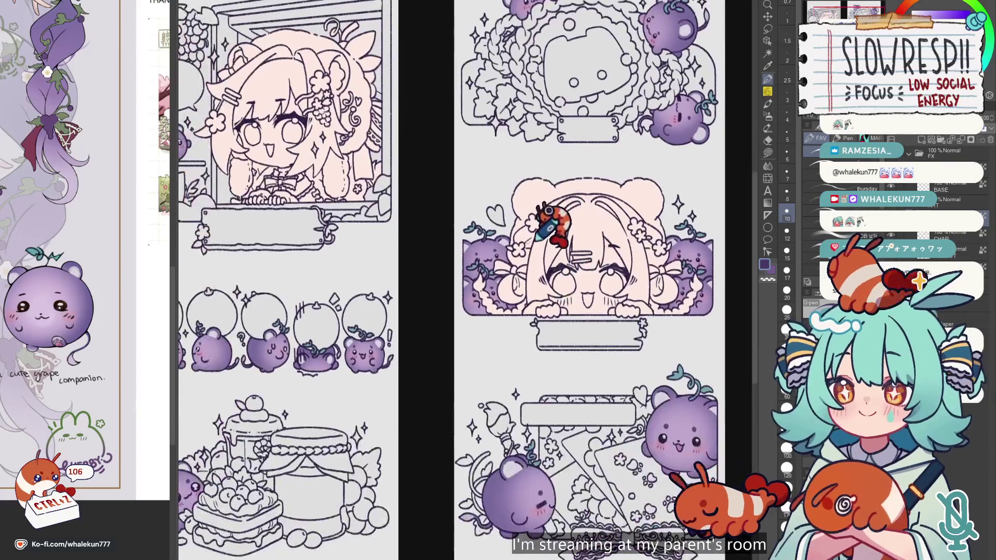
pyautogui.scroll(5, 467, 233)
pyautogui.moveTo(469, 299); pyautogui.dragTo(502, 296)
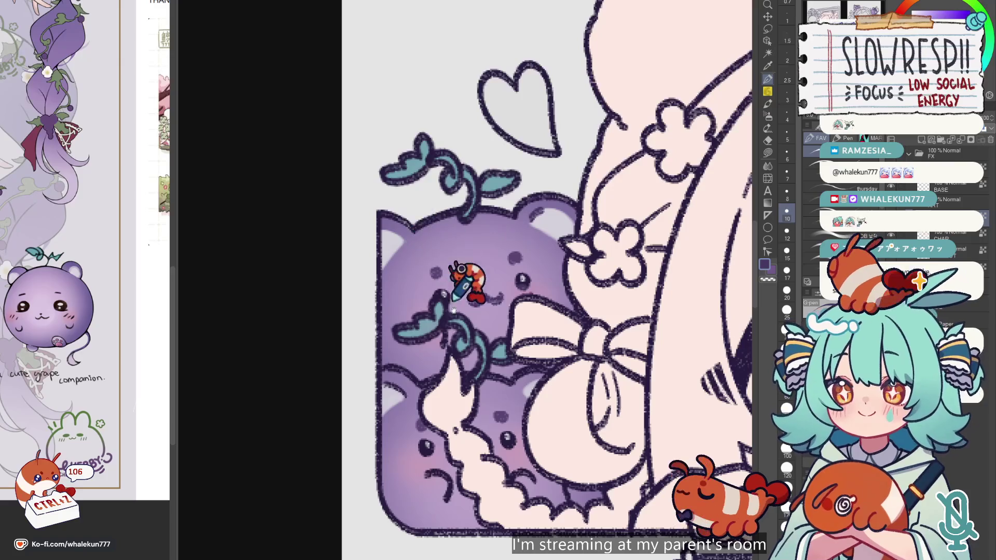
pyautogui.moveTo(453, 309); pyautogui.dragTo(471, 207)
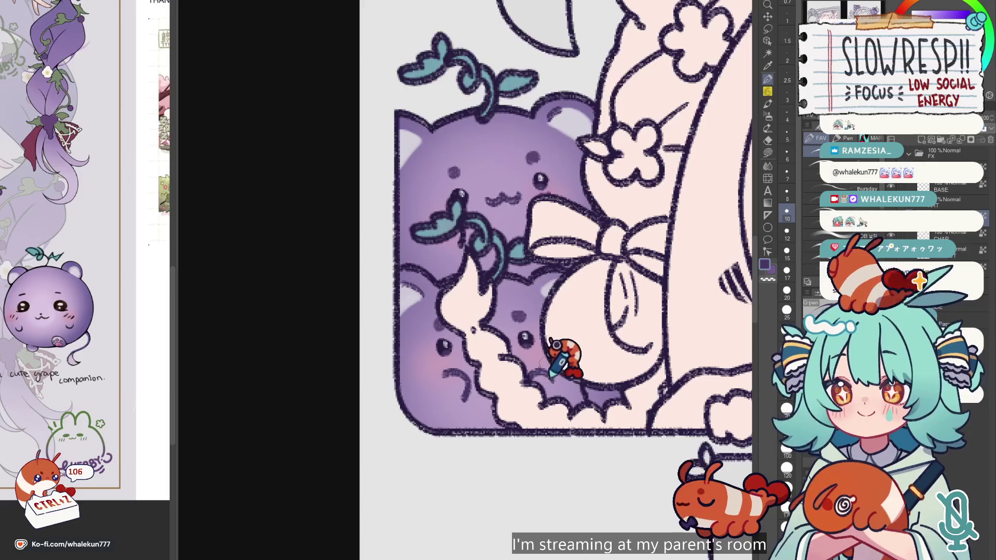
pyautogui.scroll(-2, 447, 333)
pyautogui.scroll(-3, 470, 291)
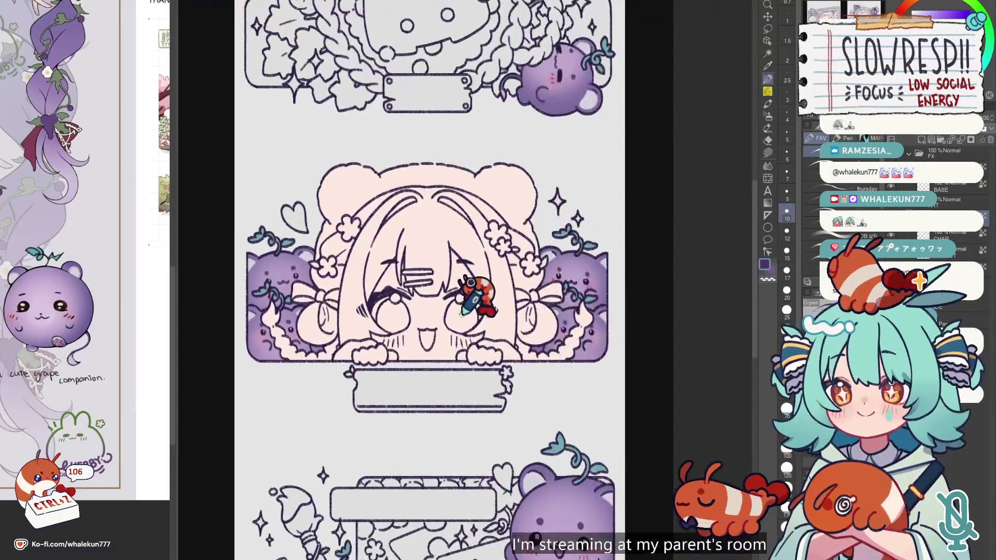
pyautogui.scroll(3, 575, 275)
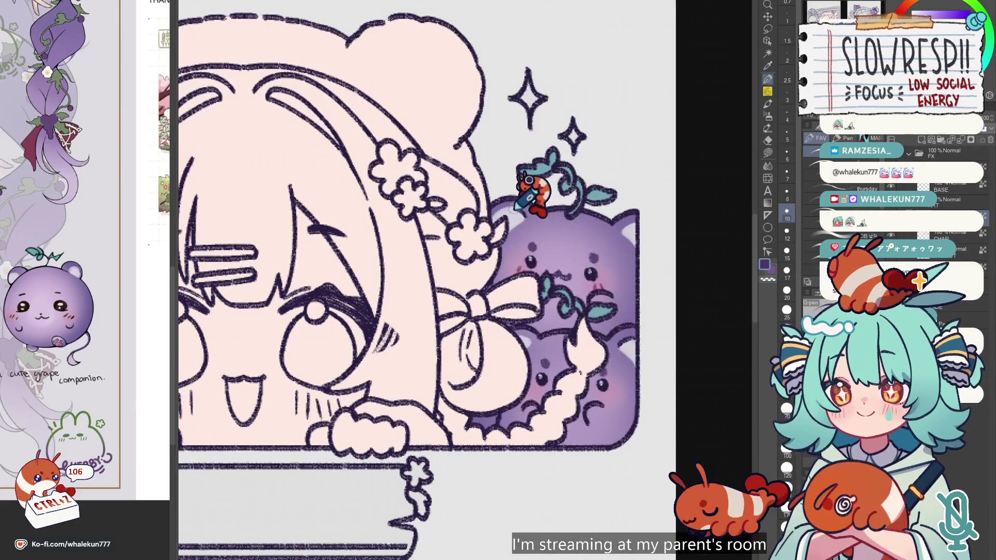
pyautogui.scroll(-2, 612, 337)
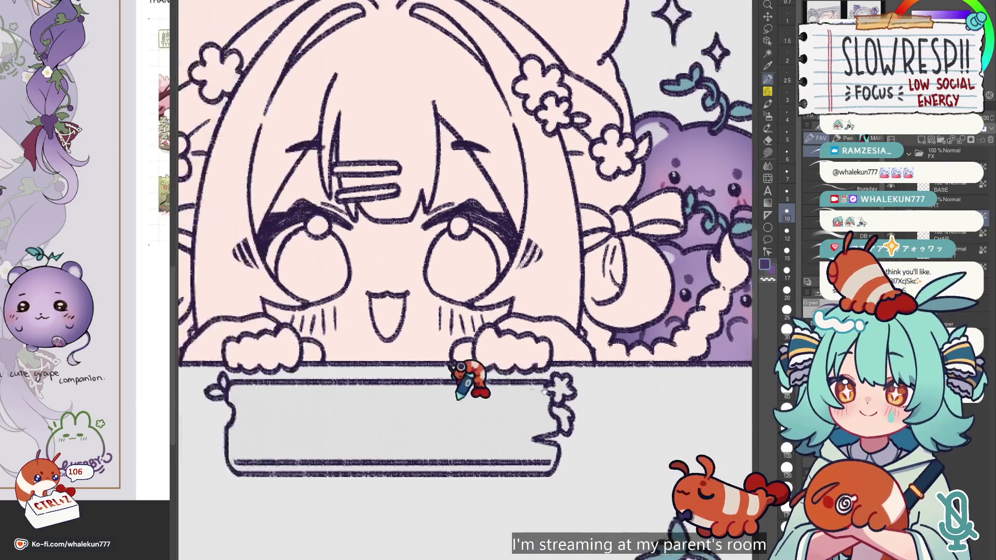
# Mirror the canvas to check the mouth, sample the pale pink skin colour, and flip back.
pyautogui.press('h')
pyautogui.moveTo(564, 372); pyautogui.dragTo(578, 378)
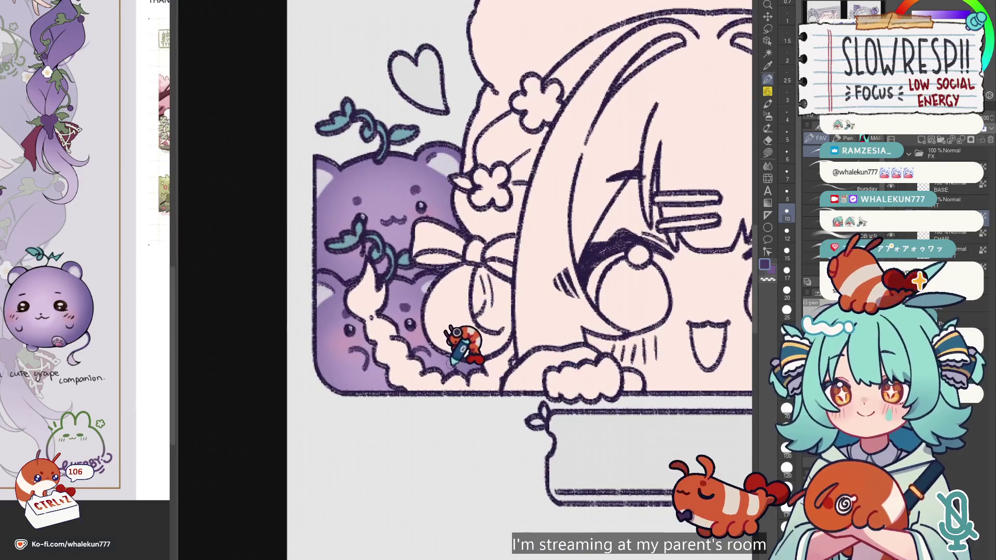
pyautogui.scroll(-3, 560, 343)
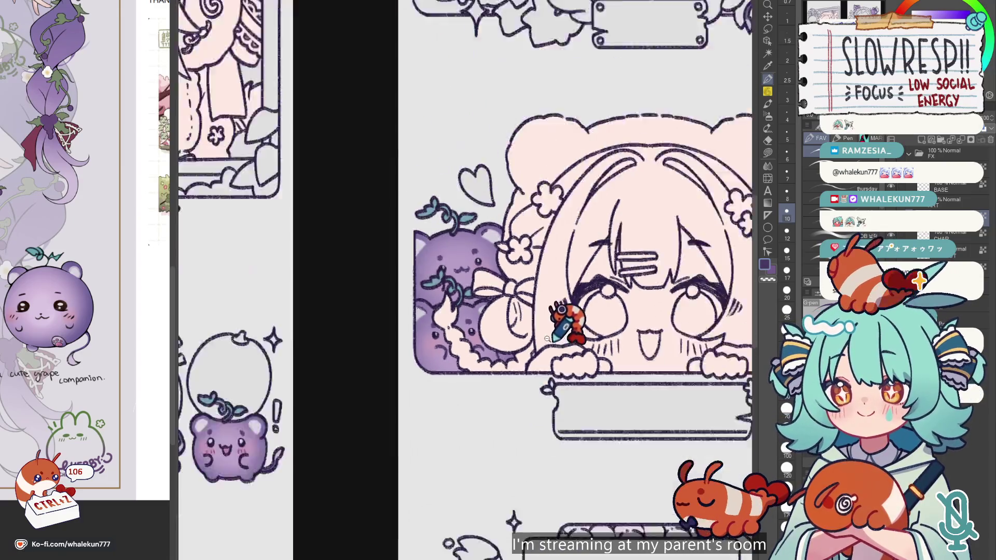
pyautogui.scroll(-2, 539, 340)
pyautogui.scroll(5, 527, 340)
pyautogui.scroll(-3, 503, 340)
pyautogui.scroll(3, 576, 344)
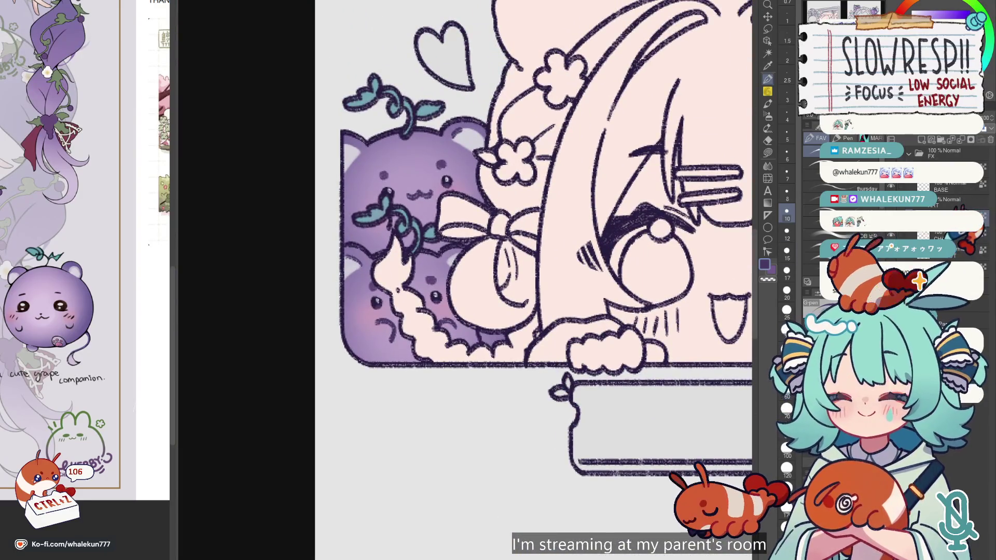
pyautogui.scroll(2, 467, 269)
pyautogui.scroll(-2, 466, 269)
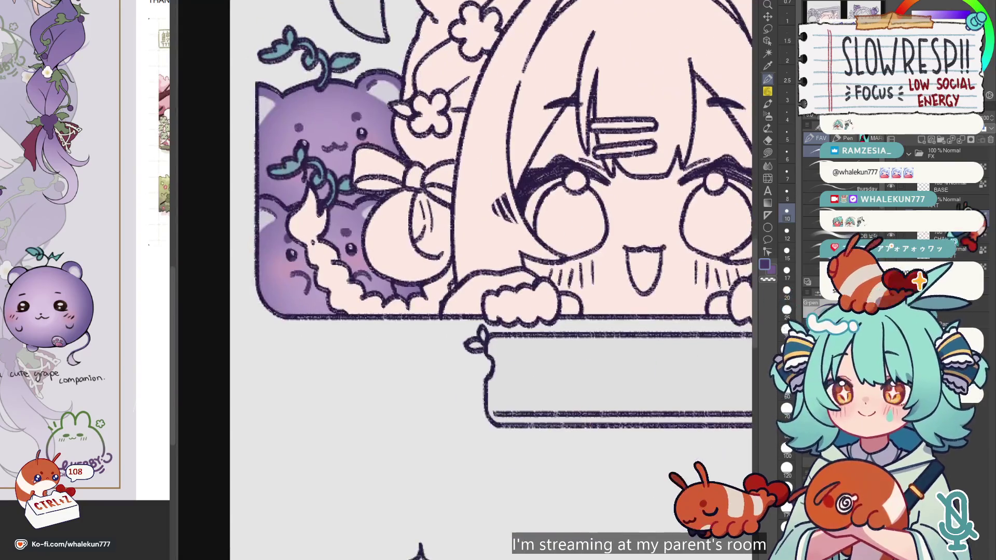
pyautogui.press('g')
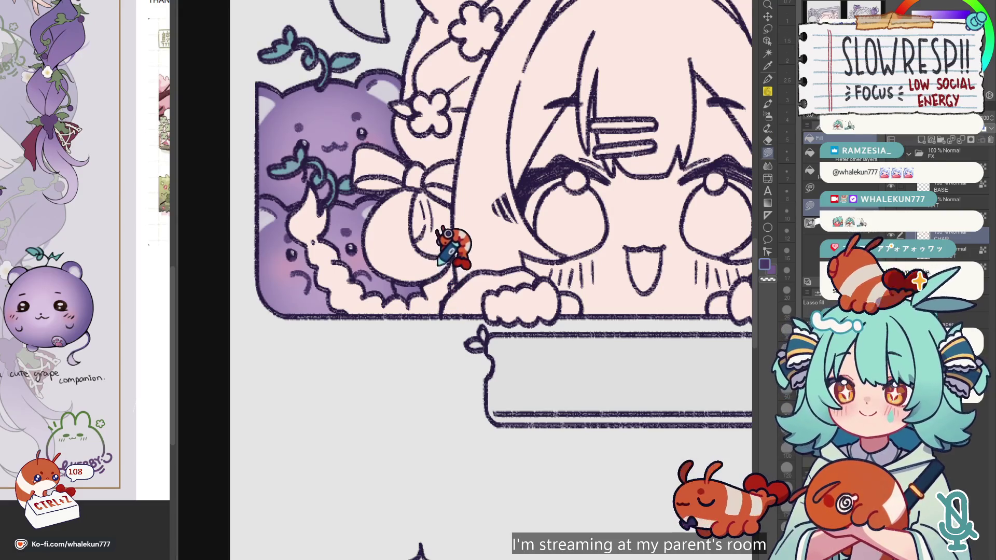
pyautogui.keyDown('alt'); pyautogui.click(412, 242); pyautogui.keyUp('alt')
pyautogui.press('h')
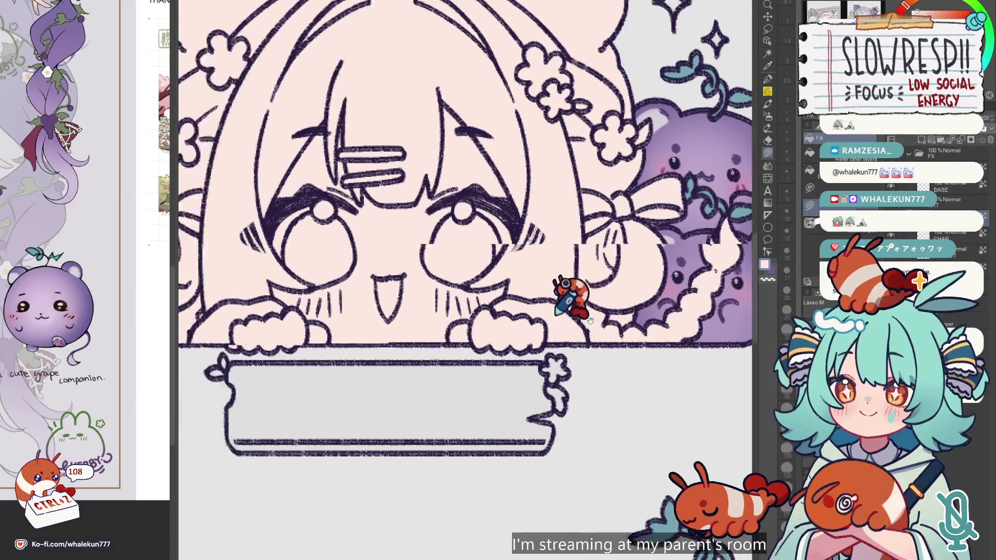
# Return to the pen with the dark purple line colour eyedropped.
pyautogui.press('p')
pyautogui.scroll(2, 347, 311)
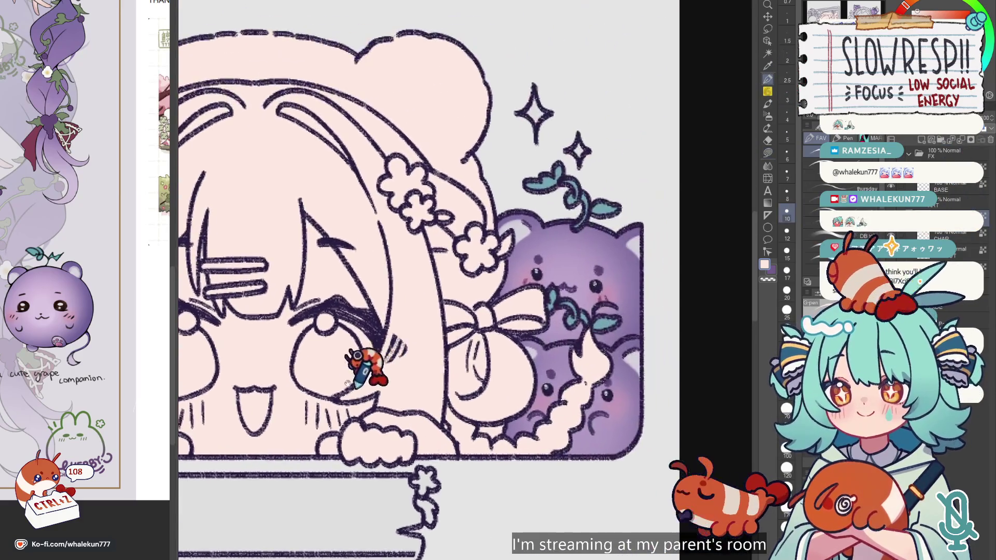
pyautogui.keyDown('alt'); pyautogui.click(570, 270); pyautogui.keyUp('alt')
pyautogui.scroll(-3, 561, 333)
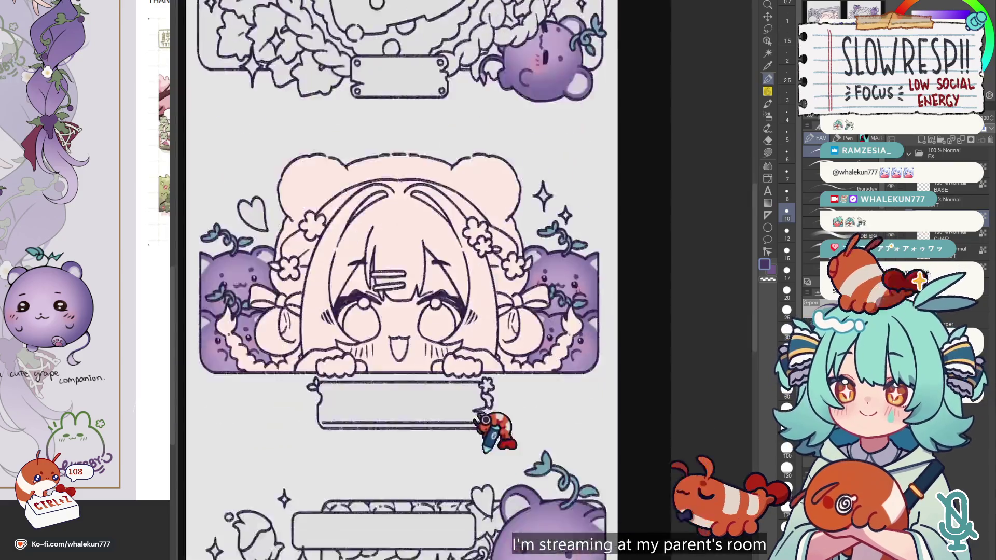
# Paint a light highlight stroke on the lower grape cat's head.
pyautogui.moveTo(484, 422); pyautogui.dragTo(534, 305)
pyautogui.scroll(3, 524, 243)
pyautogui.scroll(1, 515, 271)
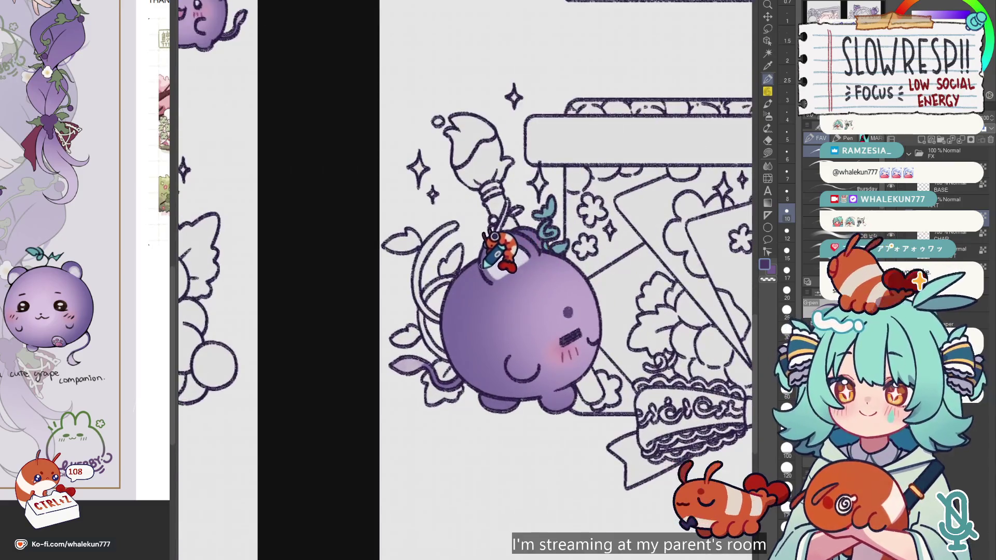
pyautogui.moveTo(490, 279); pyautogui.dragTo(514, 245)
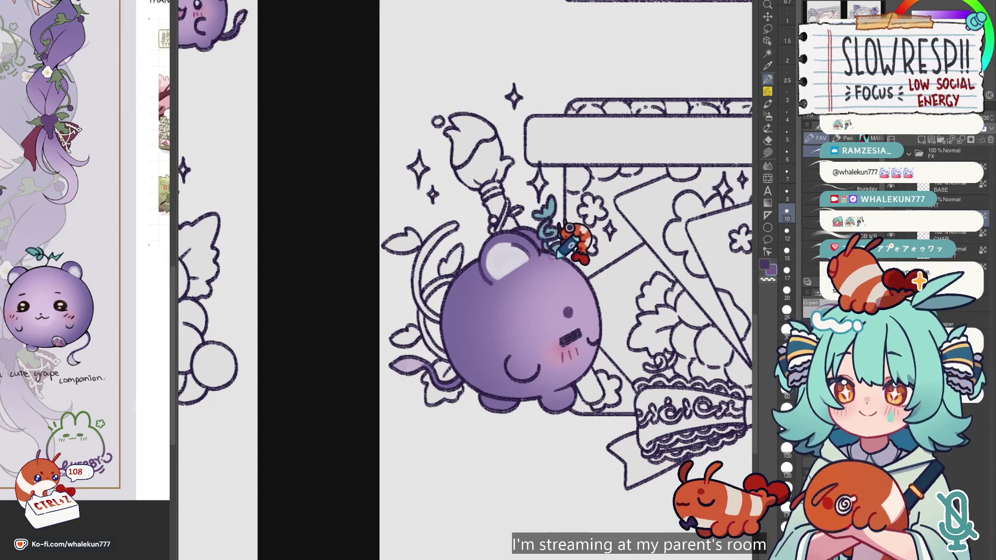
pyautogui.scroll(-2, 556, 238)
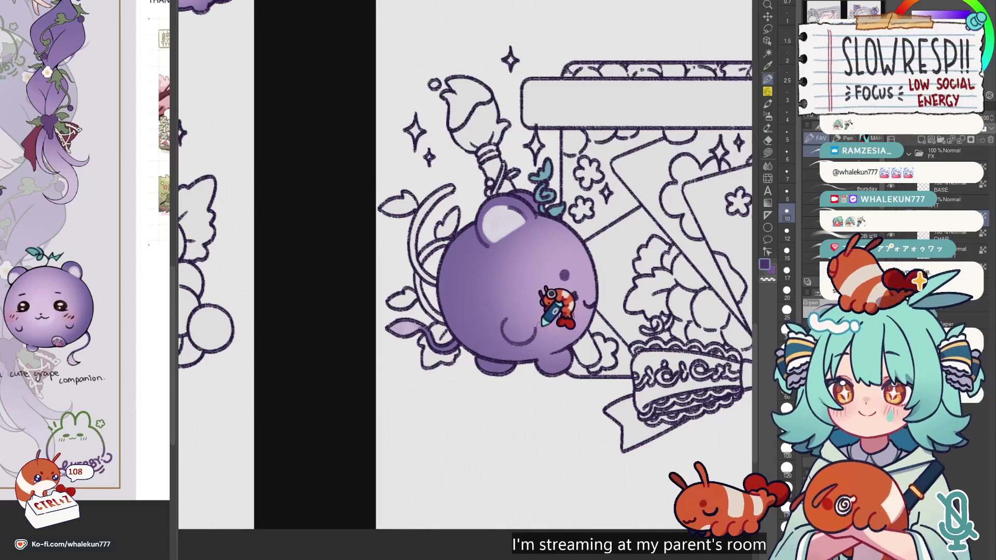
# Set brush size 15, undo the highlight, make lighter purple active, and zoom out.
pyautogui.press(']')
pyautogui.press(']')
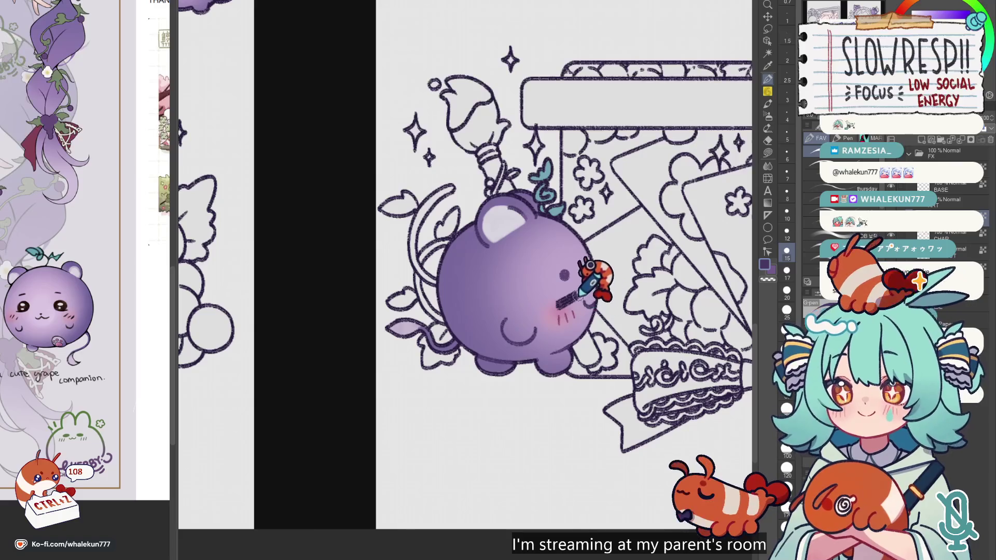
pyautogui.hotkey('ctrl', 'z')
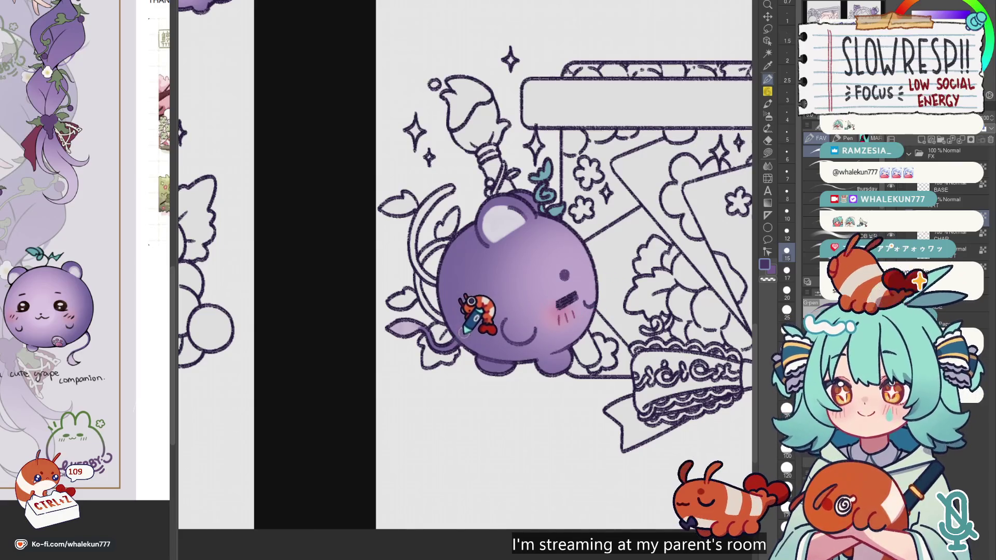
pyautogui.scroll(-3, 463, 331)
pyautogui.scroll(-2, 644, 222)
pyautogui.scroll(2, 471, 400)
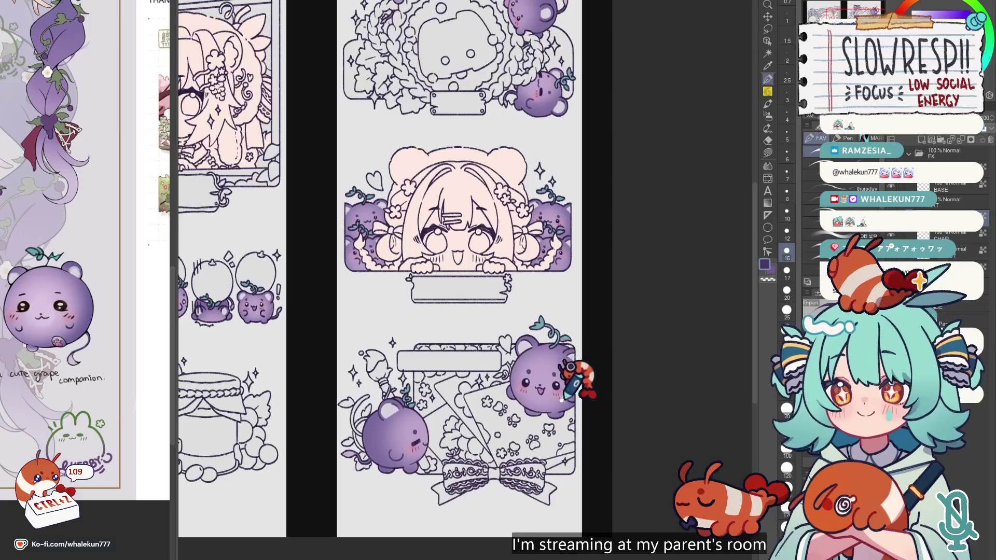
pyautogui.scroll(3, 552, 372)
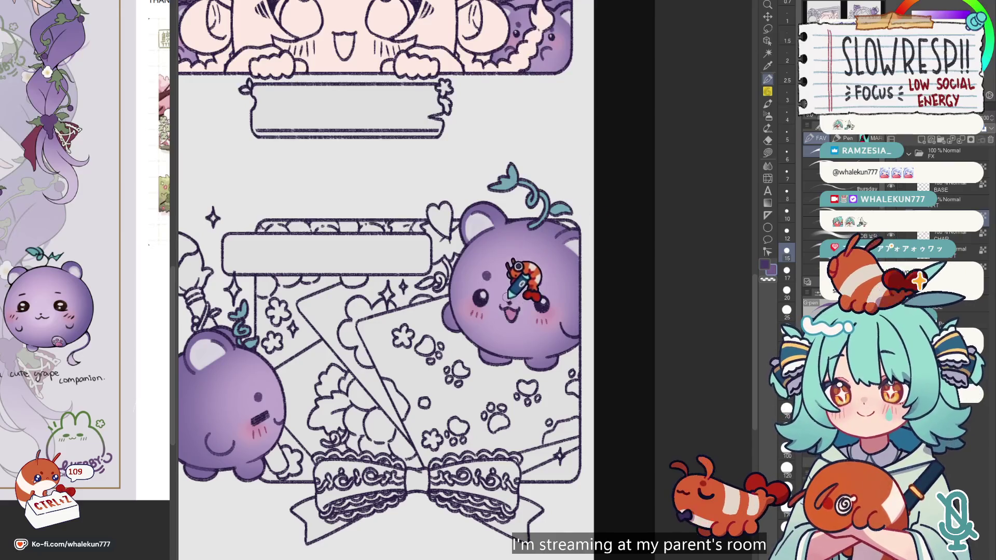
pyautogui.press('x')
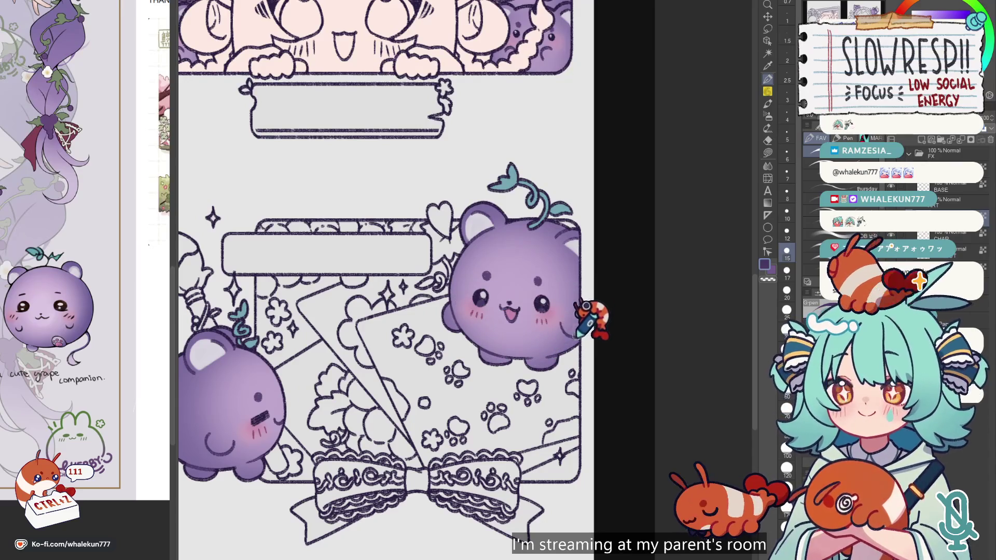
pyautogui.scroll(-3, 586, 311)
pyautogui.scroll(-2, 534, 264)
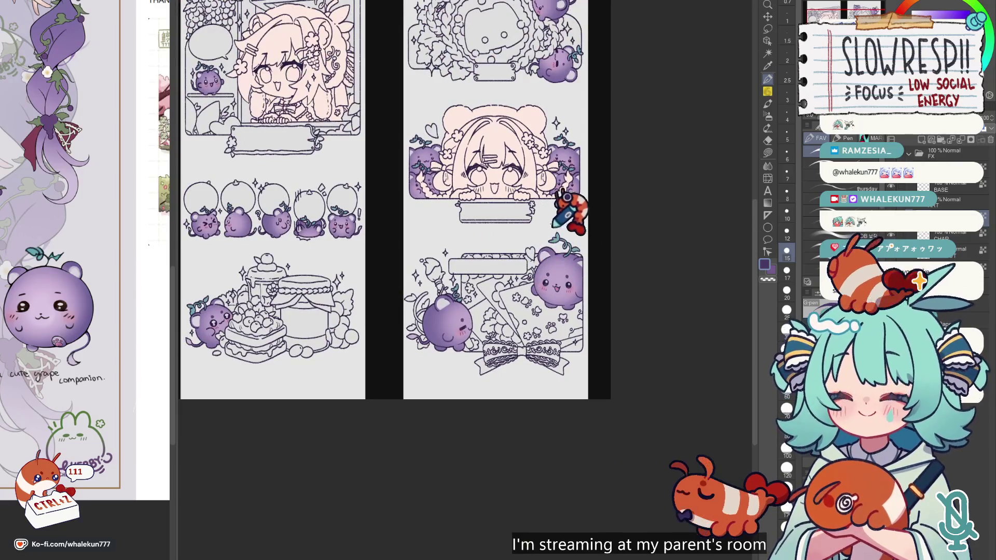
# Zoom into the jar scene and scroll up to the grape bears under round frames.
pyautogui.scroll(1, 382, 338)
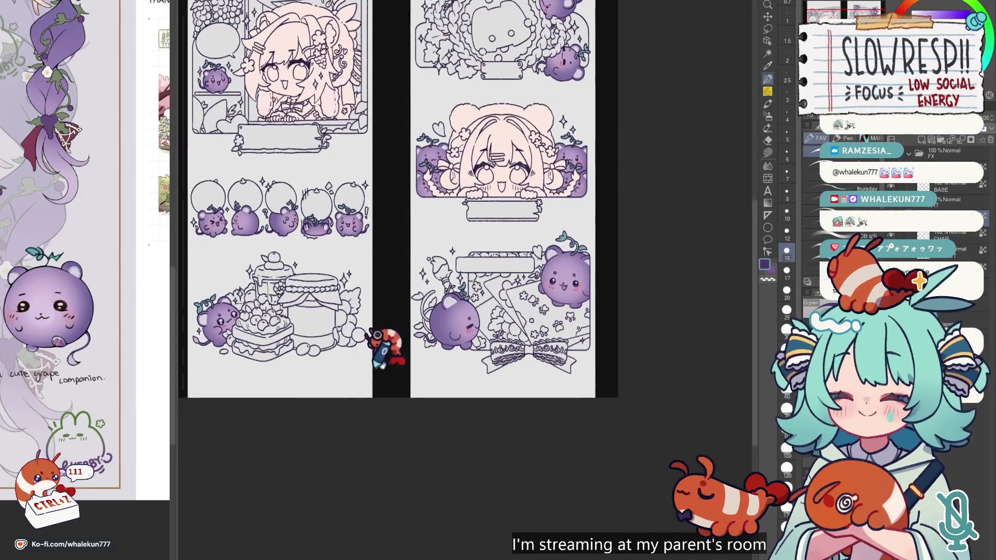
pyautogui.scroll(2, 471, 262)
pyautogui.scroll(2, 524, 383)
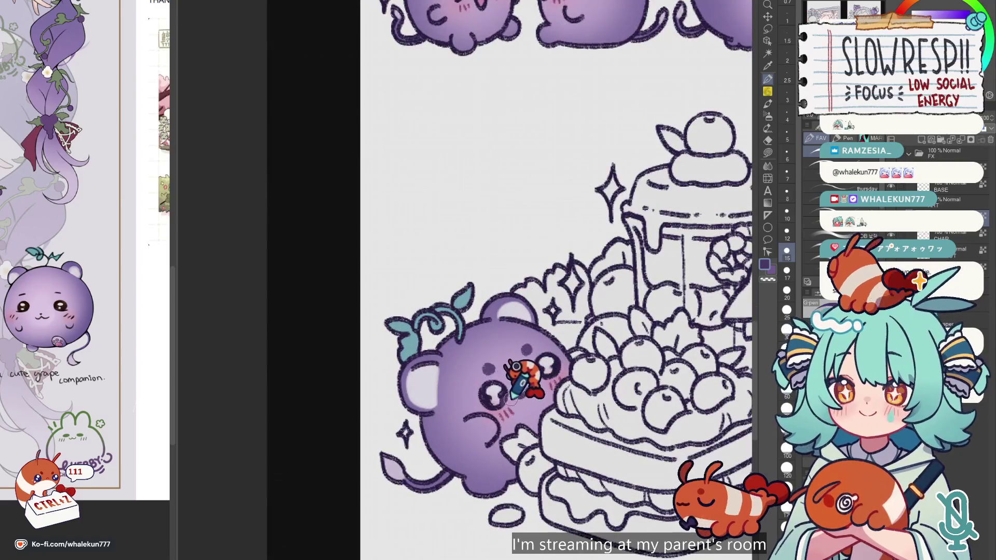
pyautogui.scroll(-1, 519, 384)
pyautogui.scroll(-1, 514, 361)
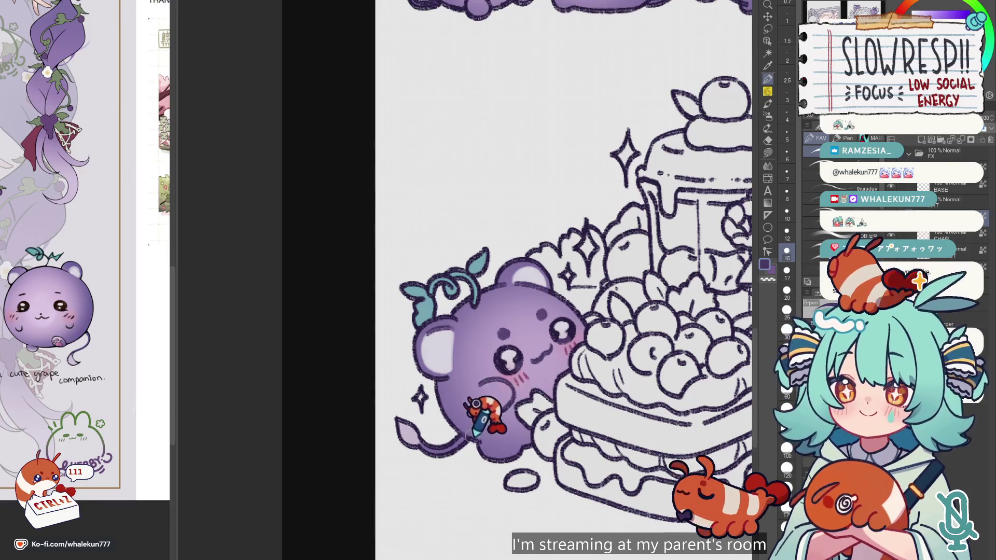
pyautogui.scroll(5, 518, 394)
pyautogui.scroll(8, 534, 383)
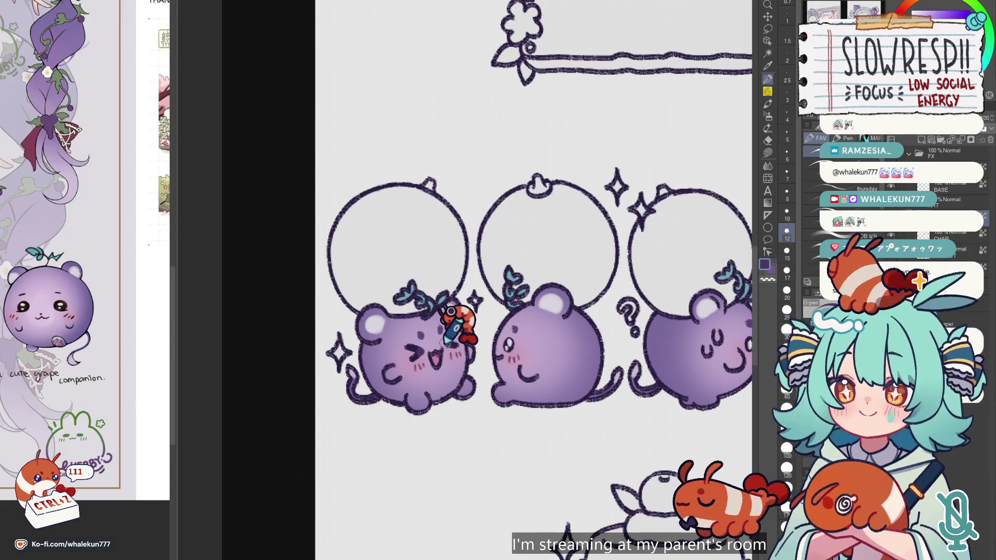
# Switch to the sub colour and undo the last strokes on the first bear.
pyautogui.press('x')
pyautogui.hotkey('ctrl', 'z')
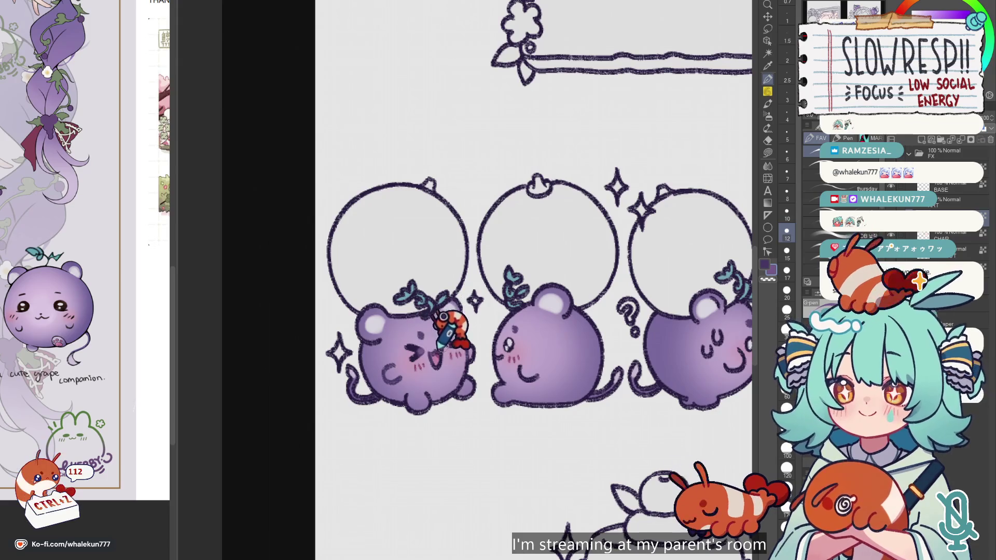
pyautogui.hotkey('ctrl', 'z')
pyautogui.hotkey('ctrl', 'z')
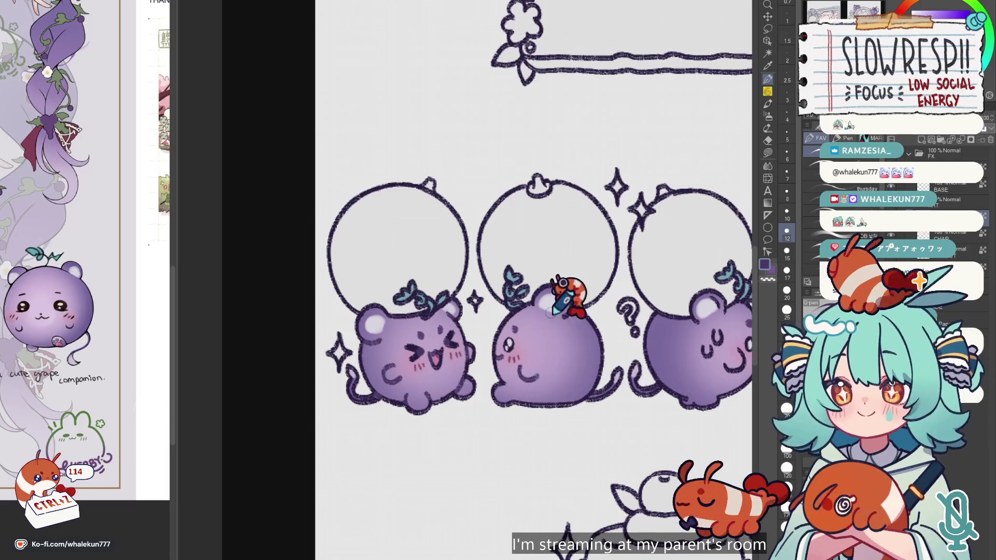
# Pan along the row and draw an exclamation mark beside the smiling last bear.
pyautogui.moveTo(576, 306)
pyautogui.mouseDown()
pyautogui.moveTo(534, 290)
pyautogui.moveTo(521, 307)
pyautogui.mouseUp()
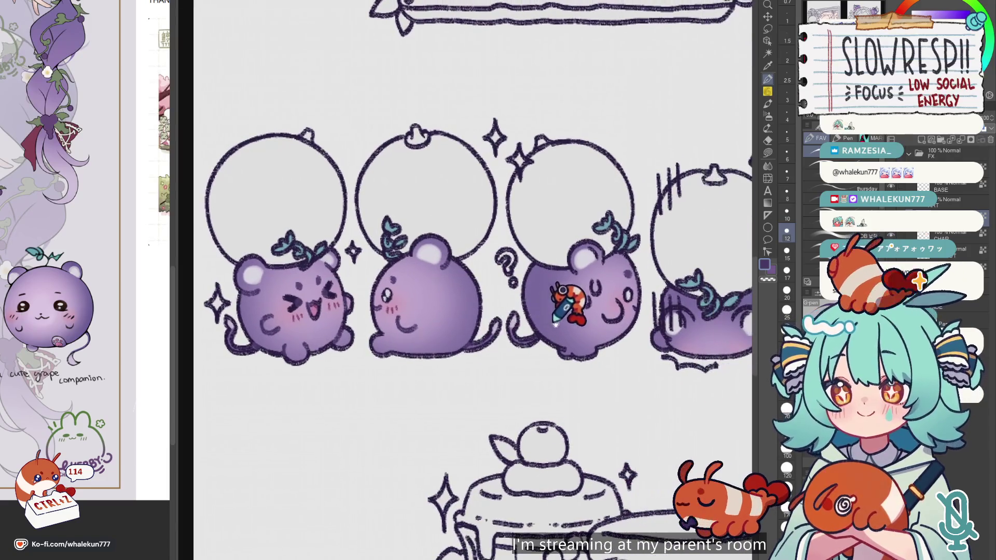
pyautogui.moveTo(580, 311); pyautogui.dragTo(550, 313)
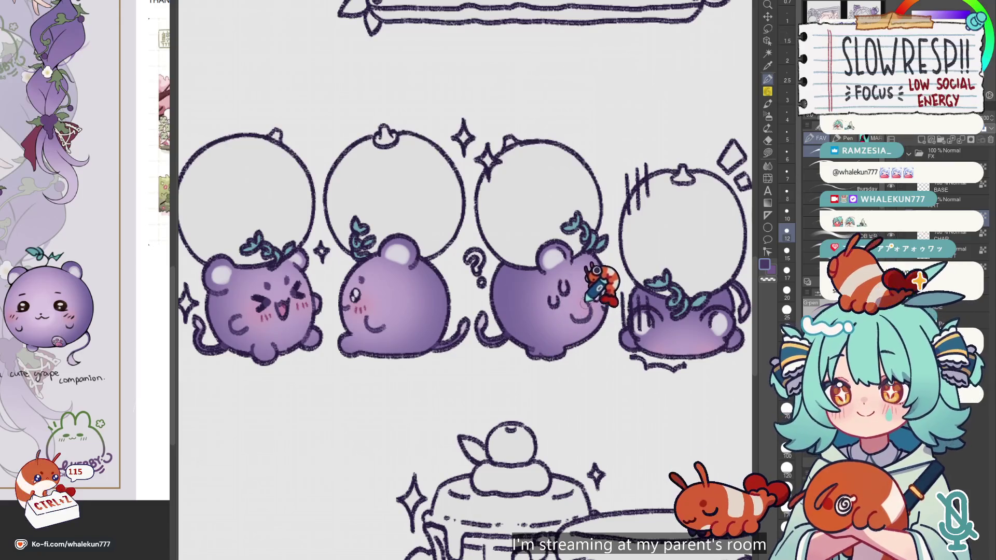
pyautogui.moveTo(559, 252)
pyautogui.mouseDown()
pyautogui.moveTo(570, 293)
pyautogui.moveTo(537, 363)
pyautogui.mouseUp()
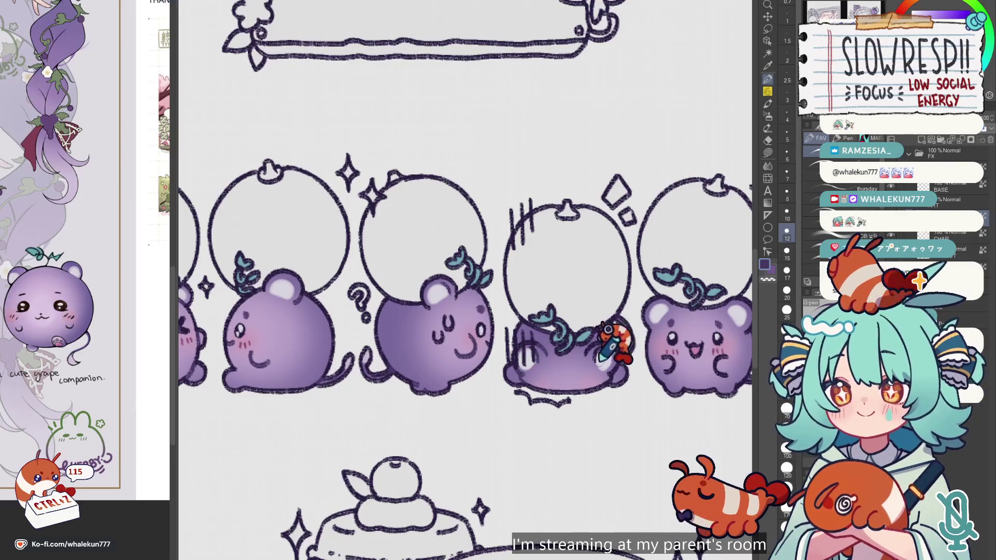
pyautogui.moveTo(645, 311)
pyautogui.mouseDown()
pyautogui.moveTo(634, 289)
pyautogui.moveTo(567, 267)
pyautogui.mouseUp()
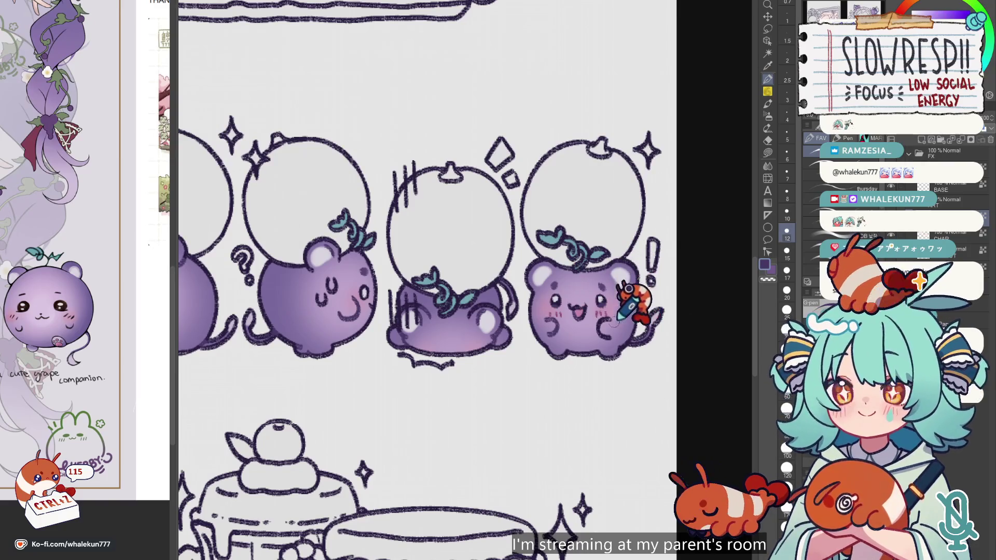
pyautogui.moveTo(654, 241); pyautogui.dragTo(651, 271)
pyautogui.click(650, 283)
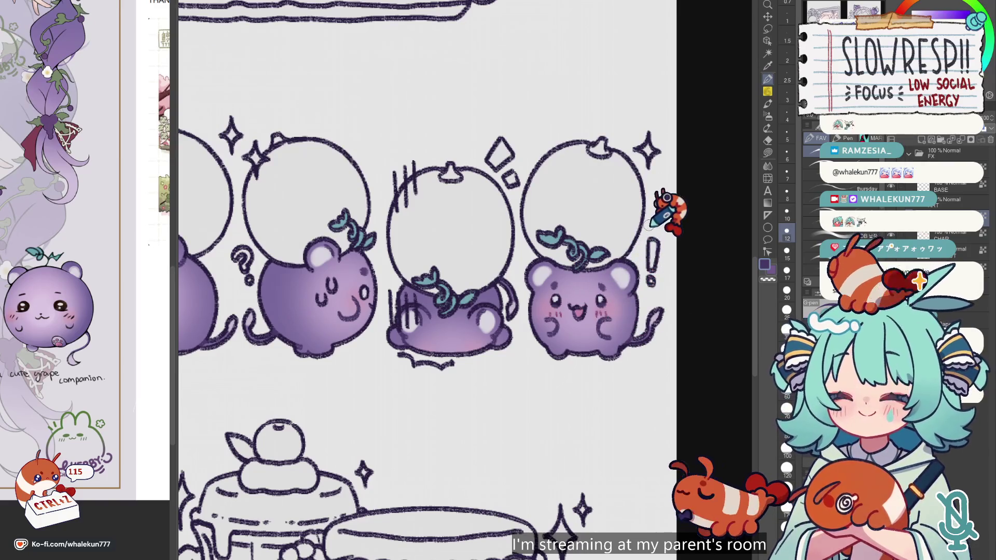
# Pick light teal at brush size 7 and pan back to the first bears and banner frame.
pyautogui.keyDown('alt'); pyautogui.click(551, 231); pyautogui.keyUp('alt')
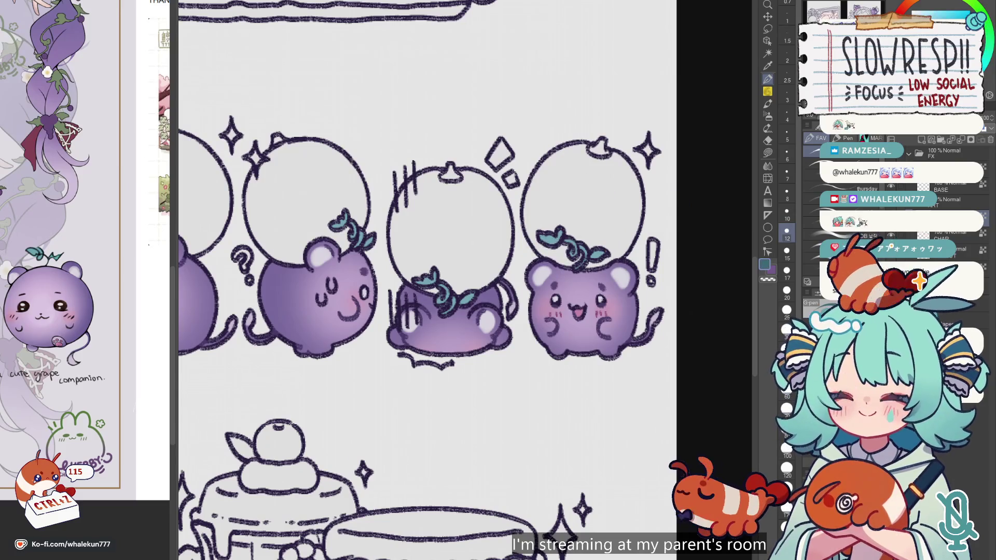
pyautogui.press('[')
pyautogui.press('[')
pyautogui.press('[')
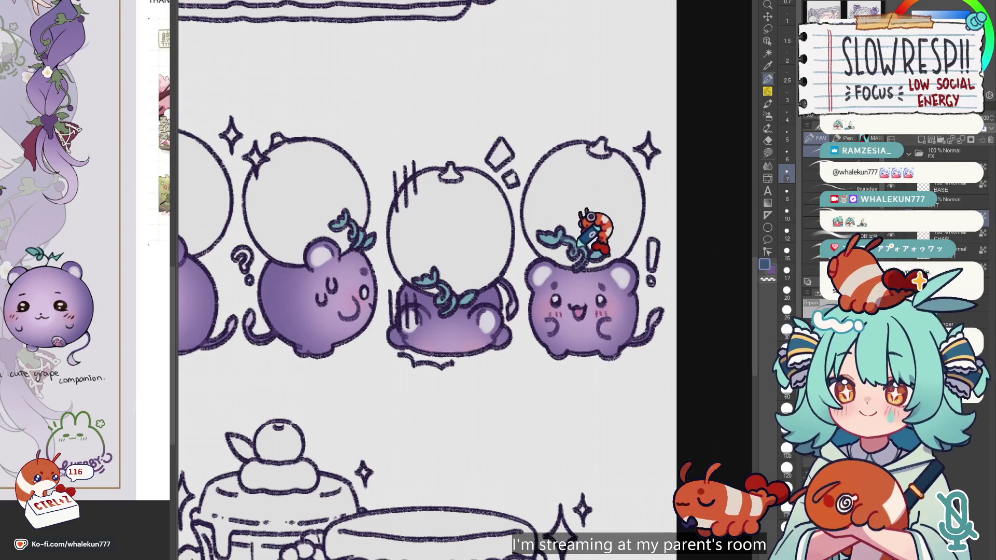
pyautogui.moveTo(503, 344); pyautogui.dragTo(522, 396)
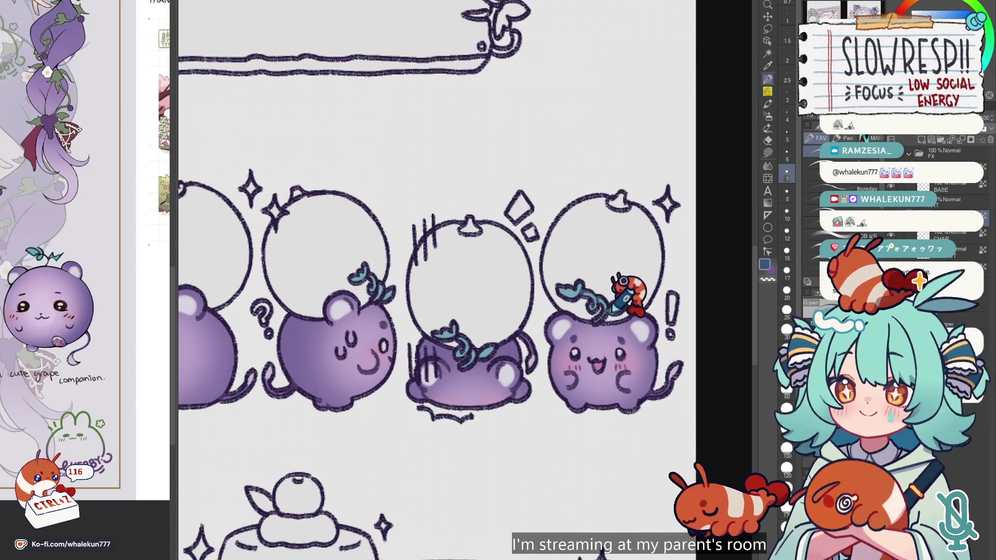
pyautogui.moveTo(613, 310); pyautogui.dragTo(670, 318)
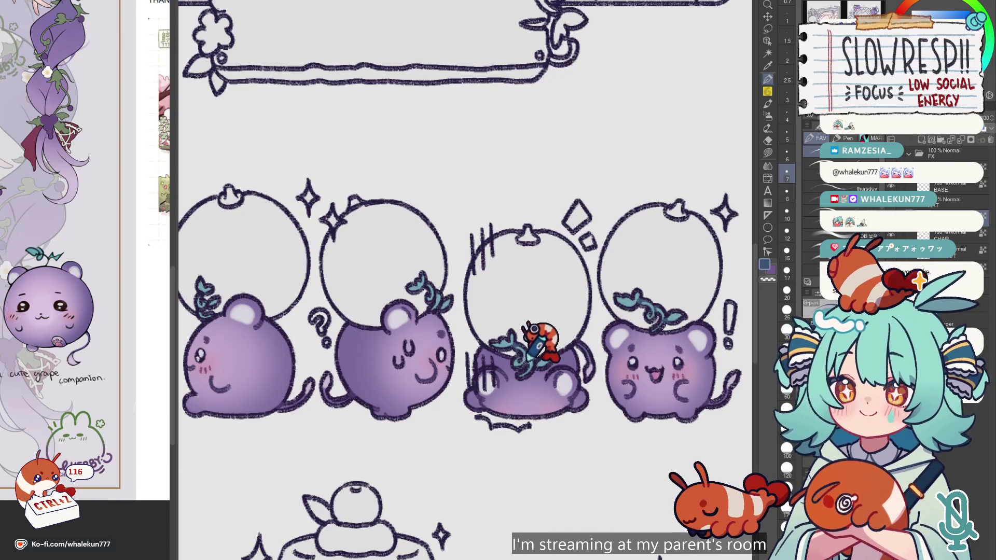
pyautogui.moveTo(544, 358); pyautogui.dragTo(562, 349)
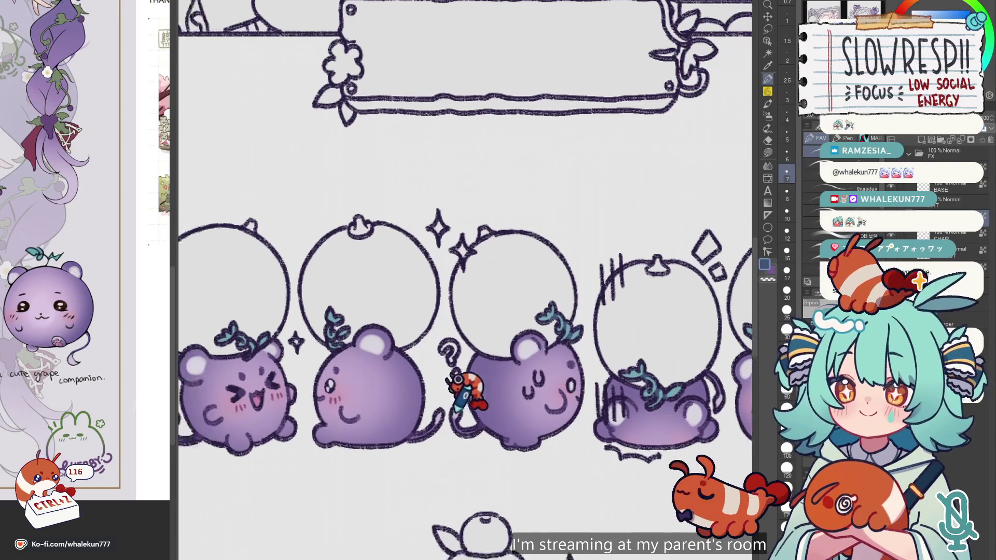
pyautogui.moveTo(540, 318); pyautogui.dragTo(502, 233)
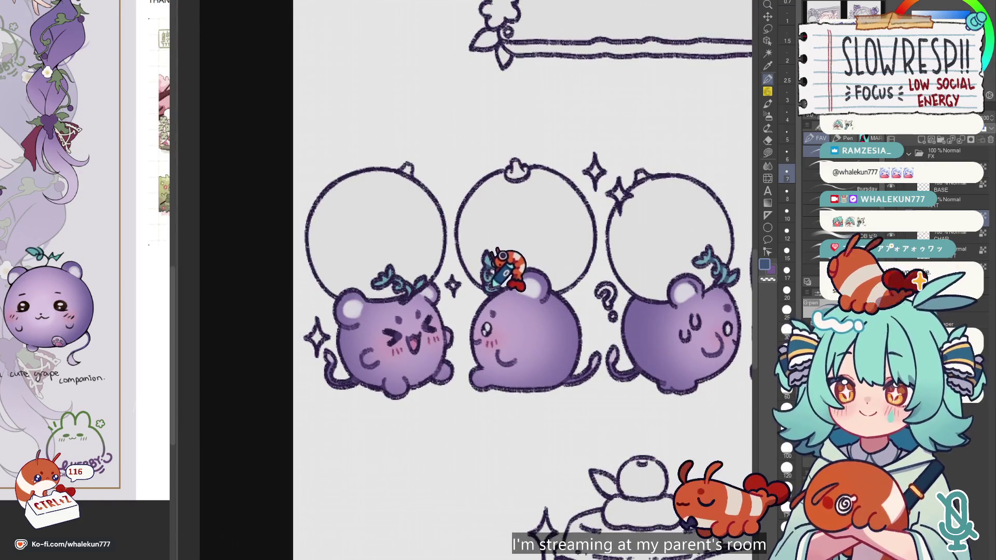
pyautogui.moveTo(454, 274); pyautogui.dragTo(499, 297)
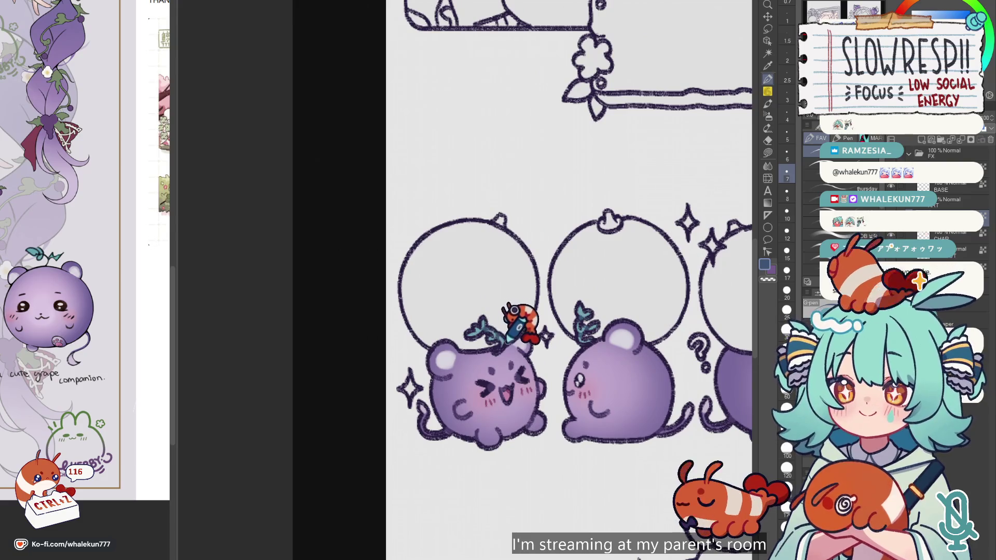
pyautogui.scroll(-3, 522, 346)
pyautogui.scroll(-2, 519, 311)
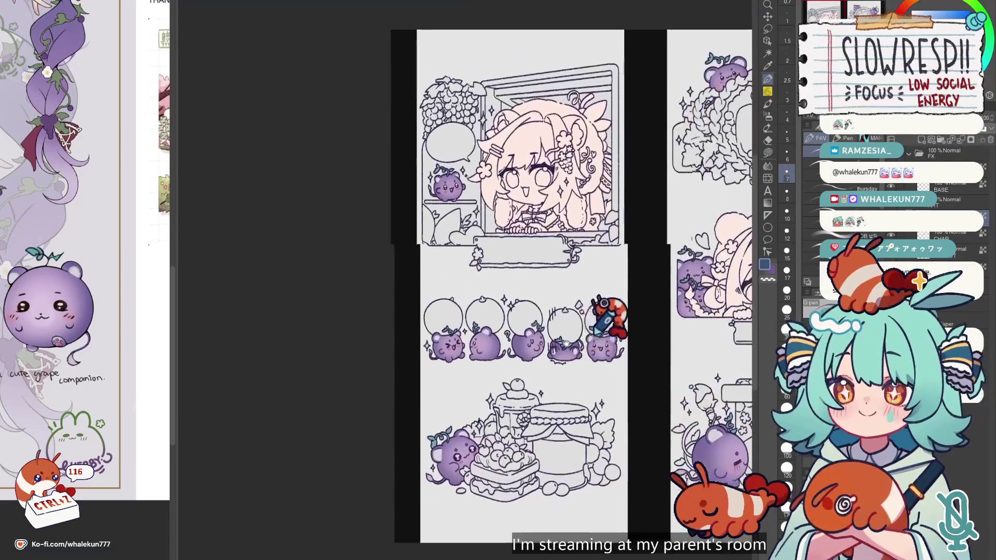
# Zoom in and out on the canvas to look over the grape bears.
pyautogui.scroll(5, 497, 256)
pyautogui.scroll(2, 513, 229)
pyautogui.scroll(2, 490, 280)
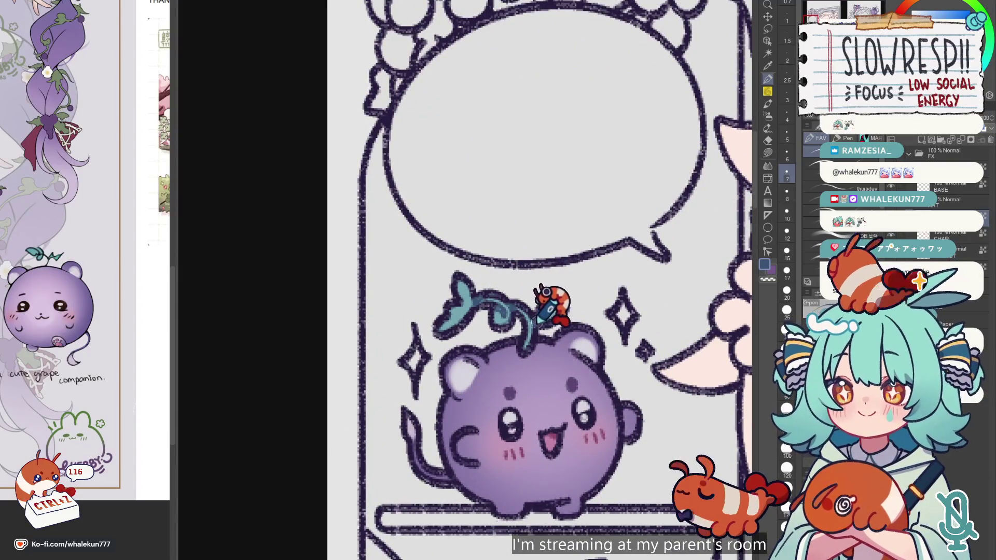
pyautogui.scroll(-5, 566, 324)
pyautogui.scroll(1, 630, 404)
pyautogui.scroll(2, 544, 363)
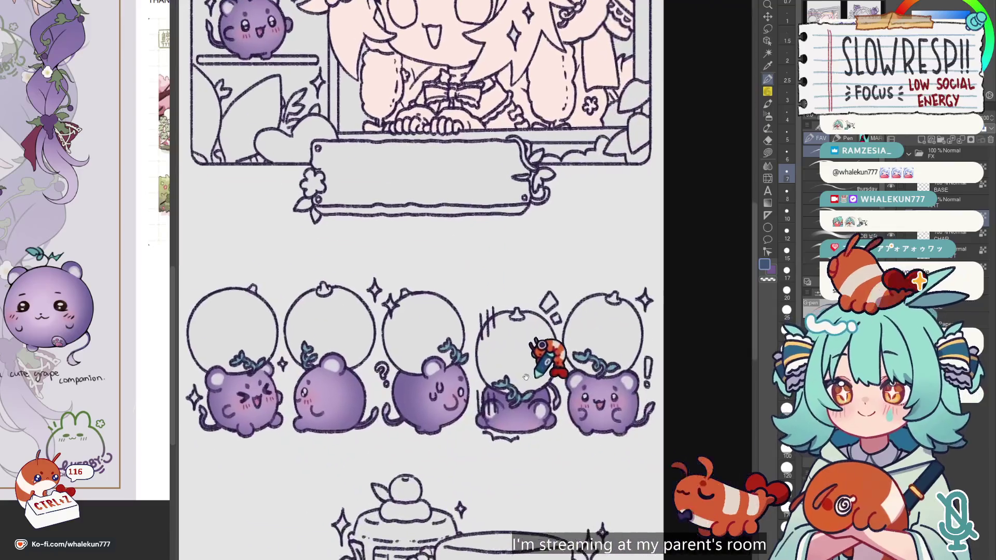
pyautogui.scroll(1, 579, 335)
pyautogui.scroll(2, 500, 410)
pyautogui.scroll(2, 490, 217)
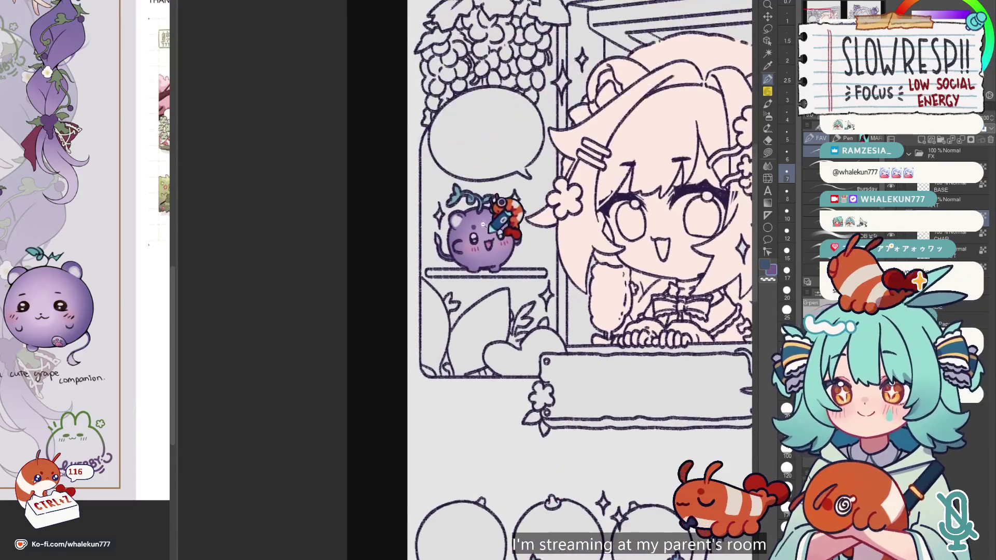
pyautogui.scroll(3, 490, 259)
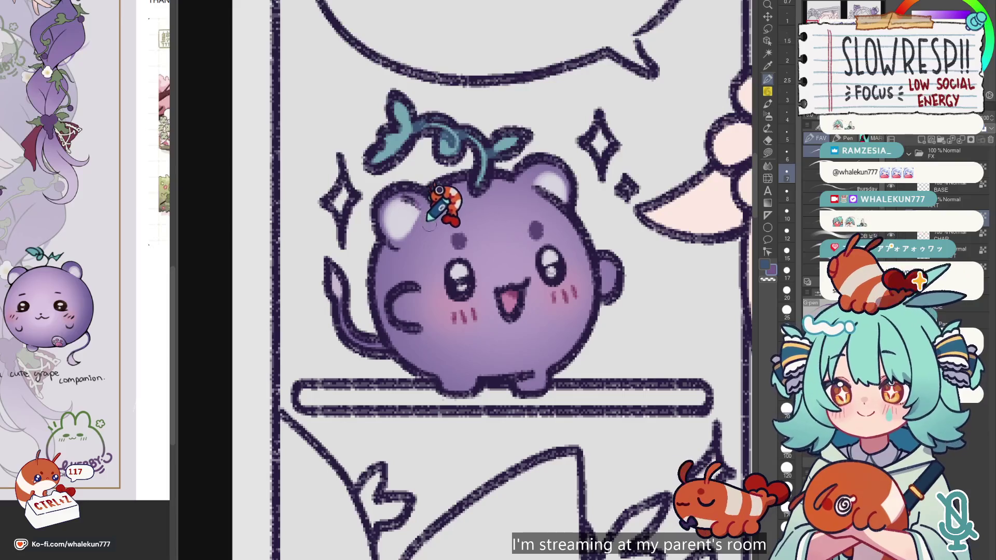
pyautogui.scroll(-5, 545, 414)
pyautogui.scroll(-5, 543, 416)
pyautogui.scroll(5, 491, 269)
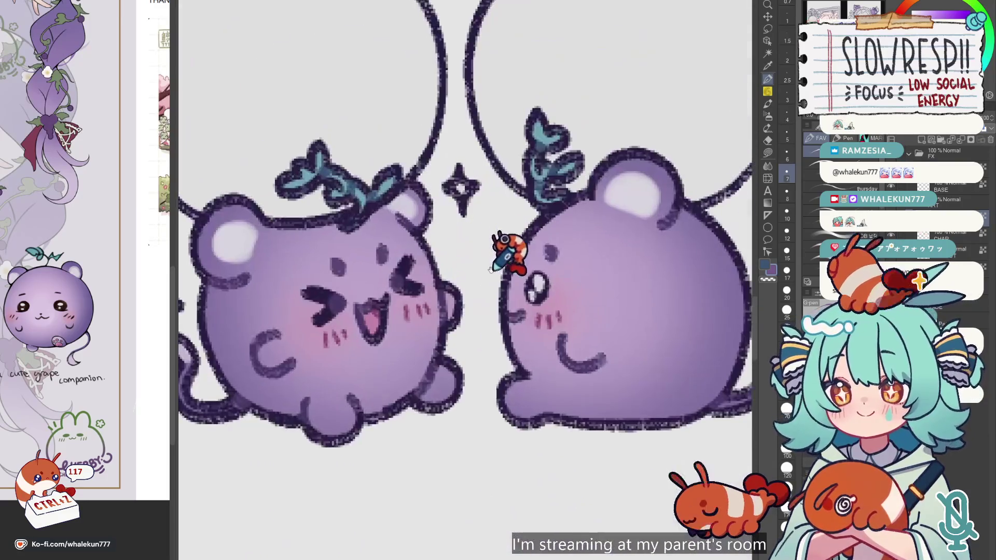
pyautogui.scroll(-5, 513, 311)
pyautogui.scroll(3, 507, 289)
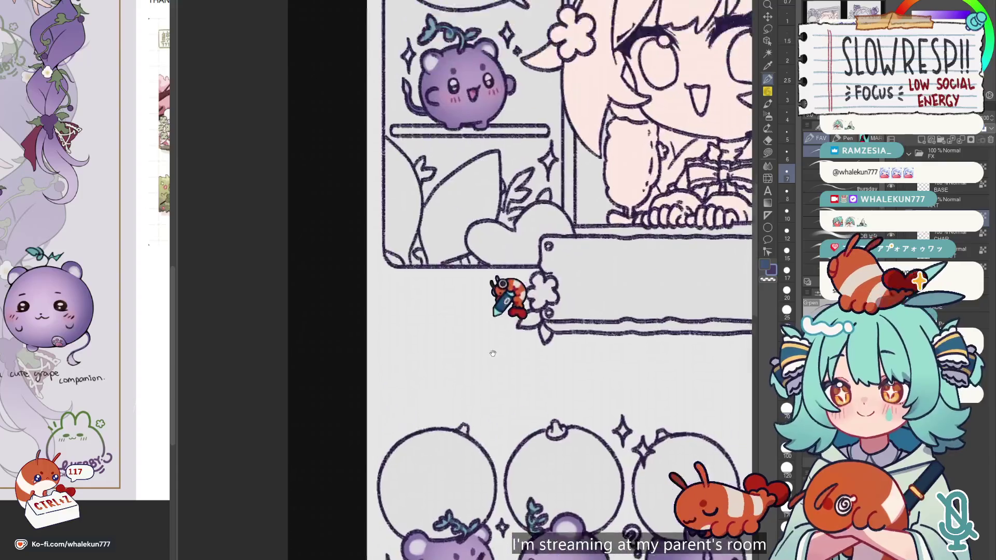
pyautogui.scroll(2, 493, 223)
pyautogui.scroll(2, 522, 298)
# Centre the grape bear sitting on the shelf beside the speech bubble.
pyautogui.moveTo(522, 298); pyautogui.dragTo(518, 316)
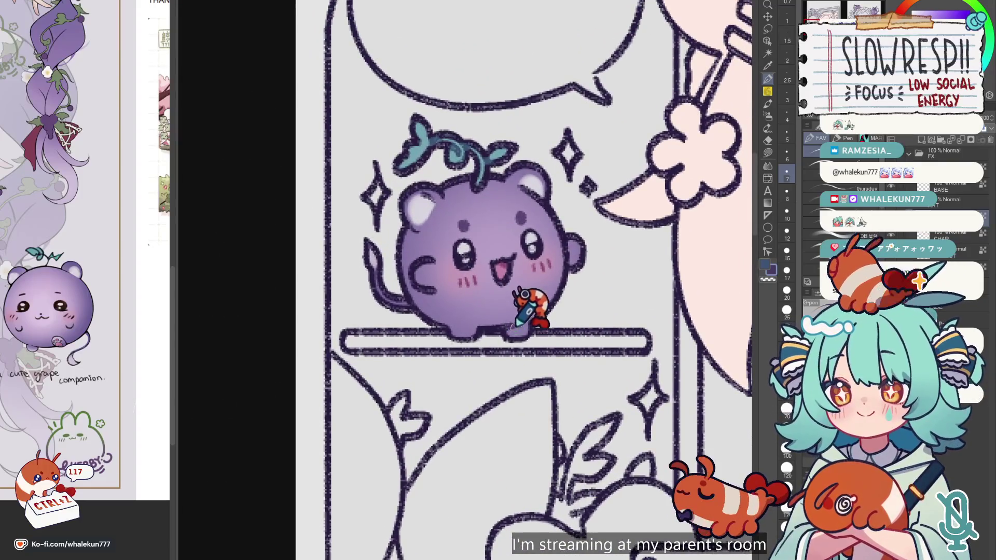
pyautogui.moveTo(565, 260); pyautogui.dragTo(611, 316)
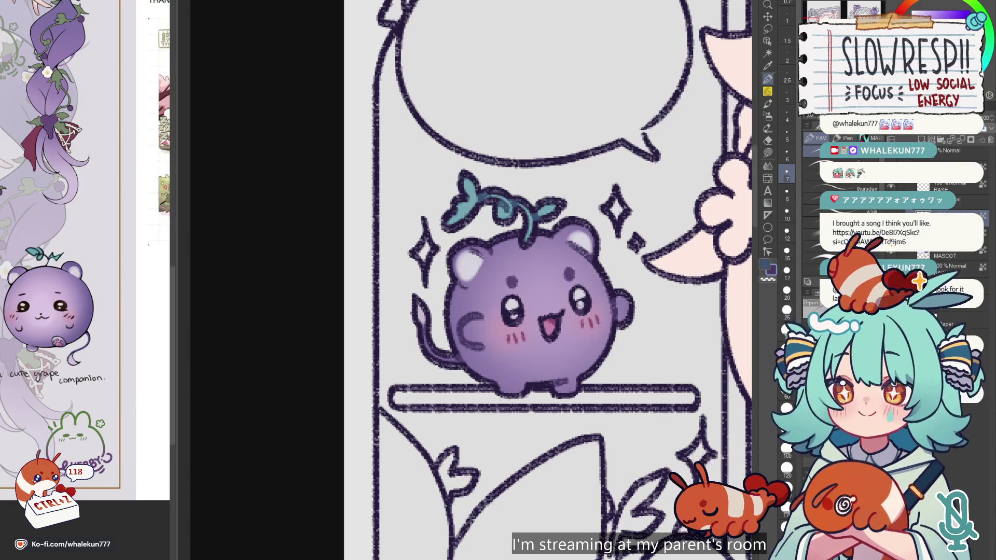
pyautogui.scroll(-6, 599, 211)
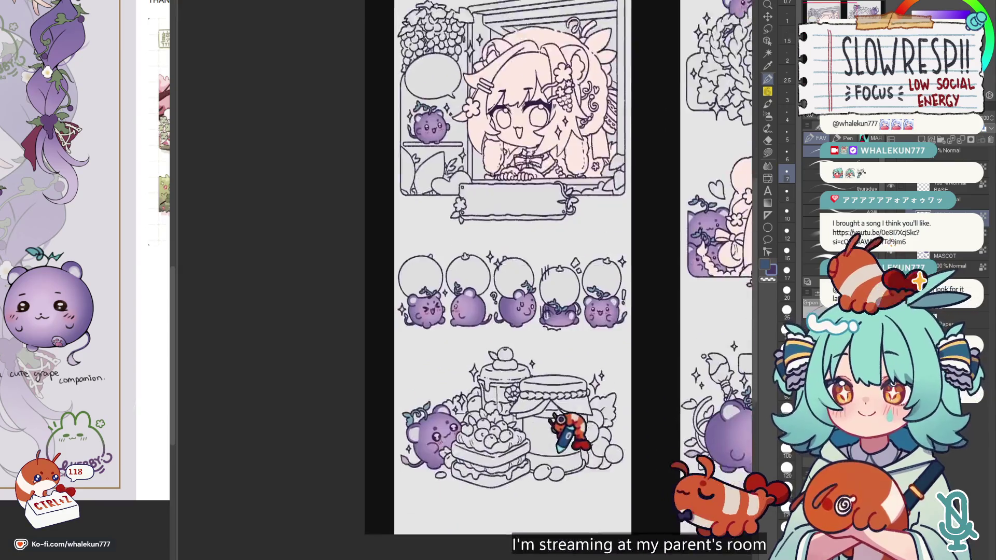
# Review both overlay sheets by zooming and scrolling, and switch to the pencil brush group.
pyautogui.scroll(3, 474, 297)
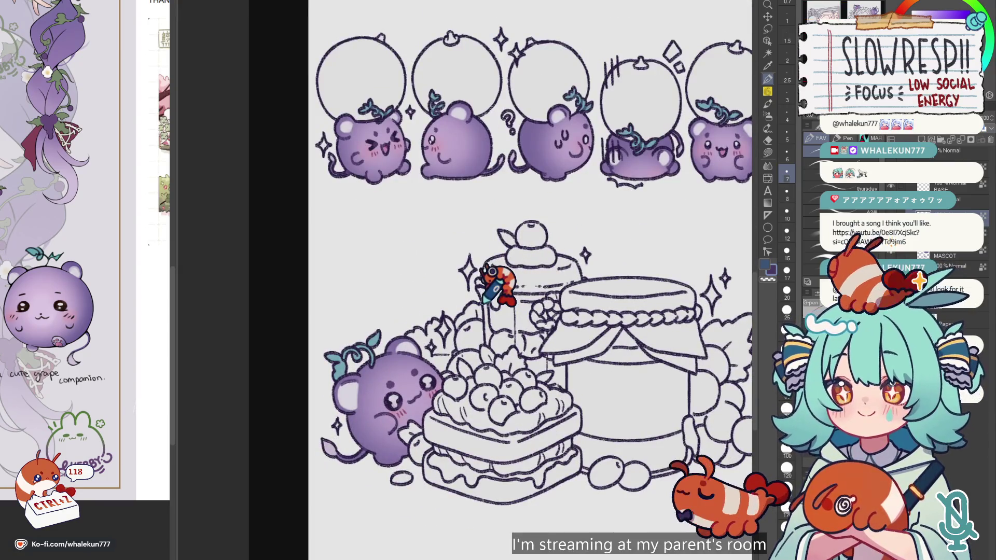
pyautogui.scroll(-1, 440, 280)
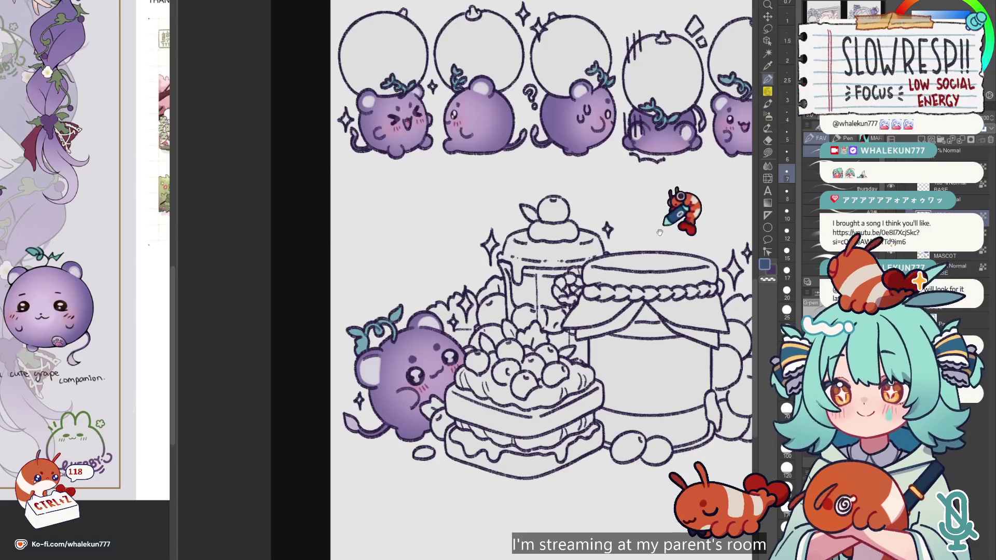
pyautogui.scroll(-2, 660, 233)
pyautogui.scroll(3, 507, 249)
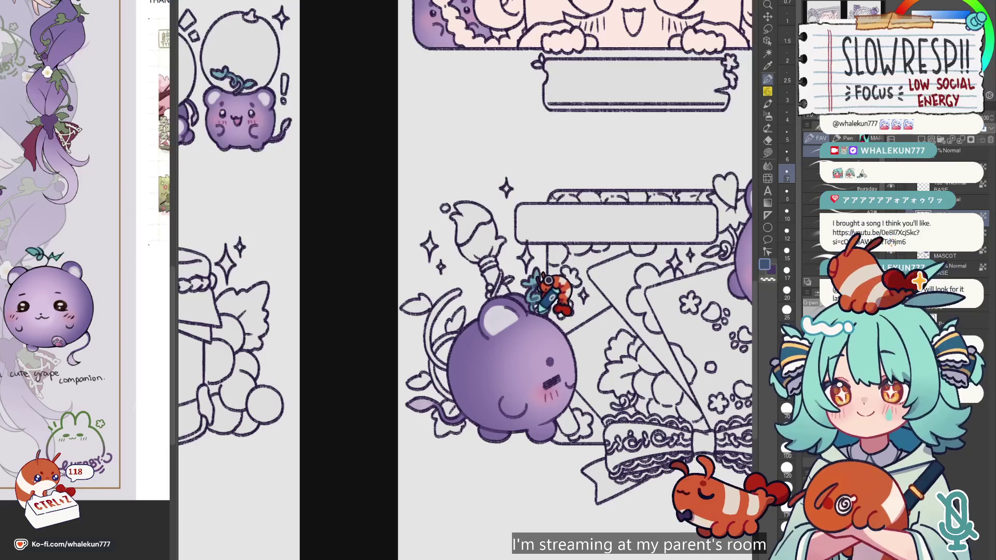
pyautogui.hscroll(5, 548, 280)
pyautogui.scroll(2, 553, 203)
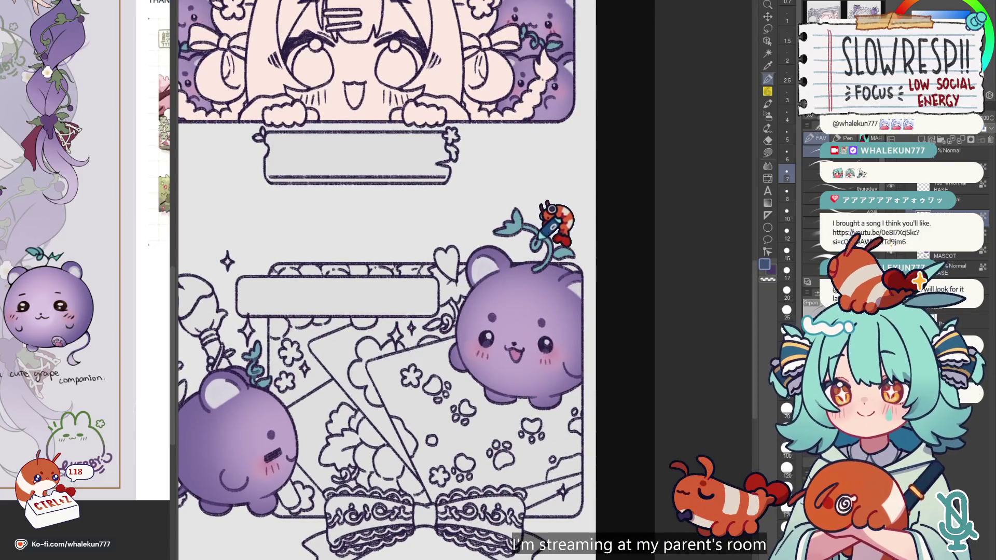
pyautogui.scroll(5, 557, 257)
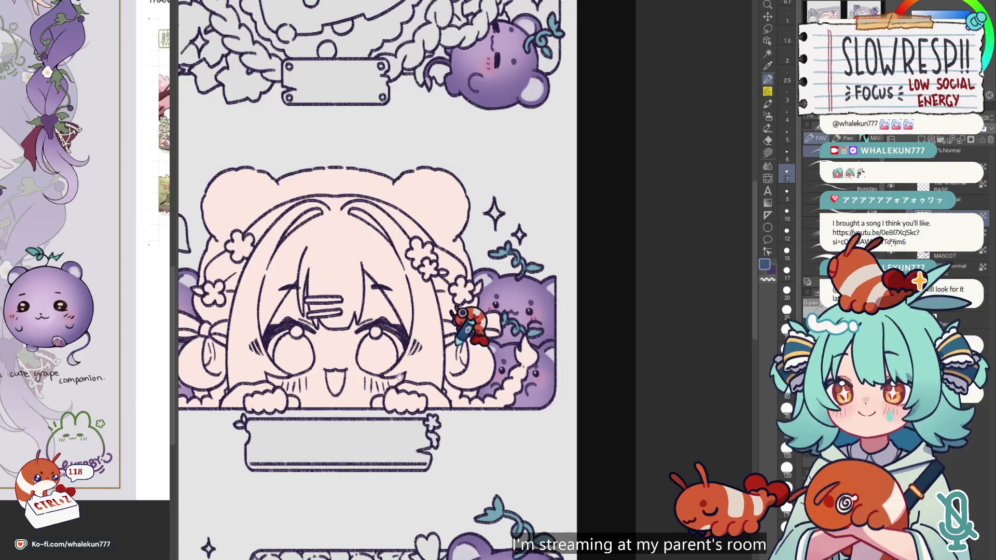
pyautogui.hscroll(-5, 451, 352)
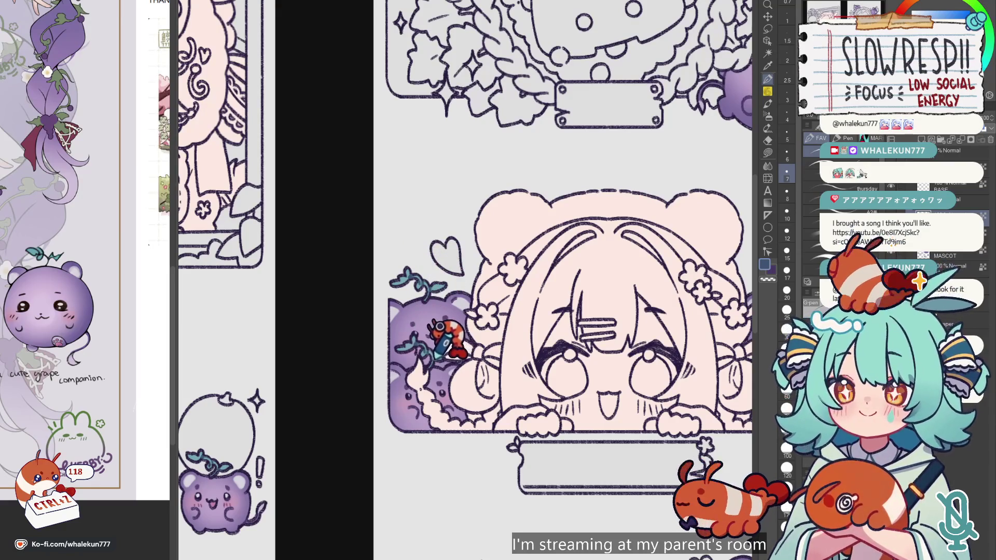
pyautogui.scroll(7, 440, 327)
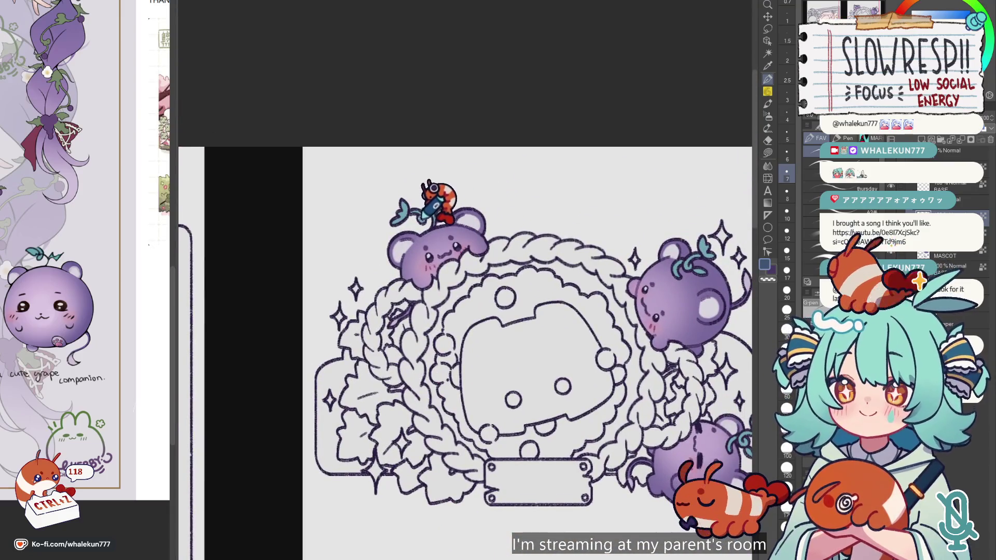
pyautogui.scroll(-1, 454, 200)
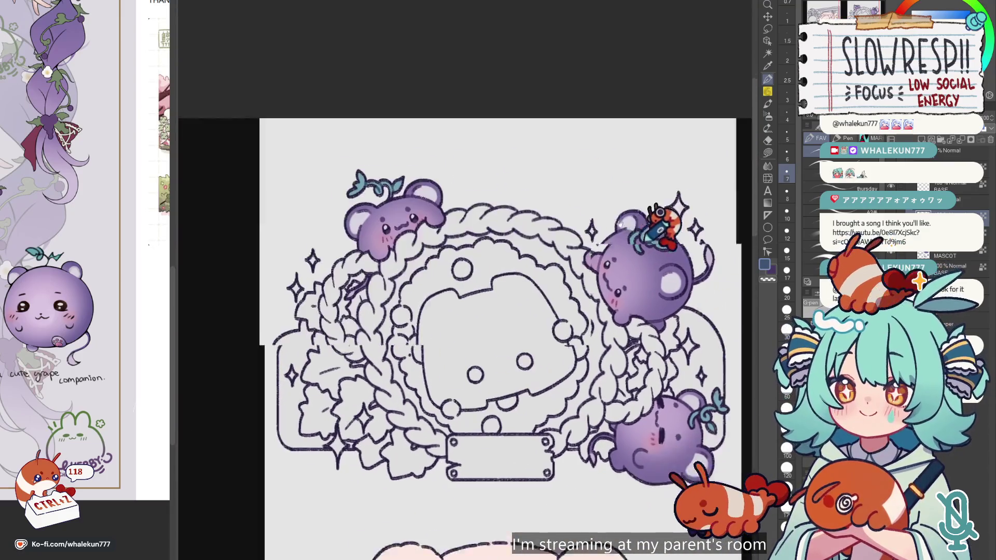
pyautogui.hscroll(3, 590, 181)
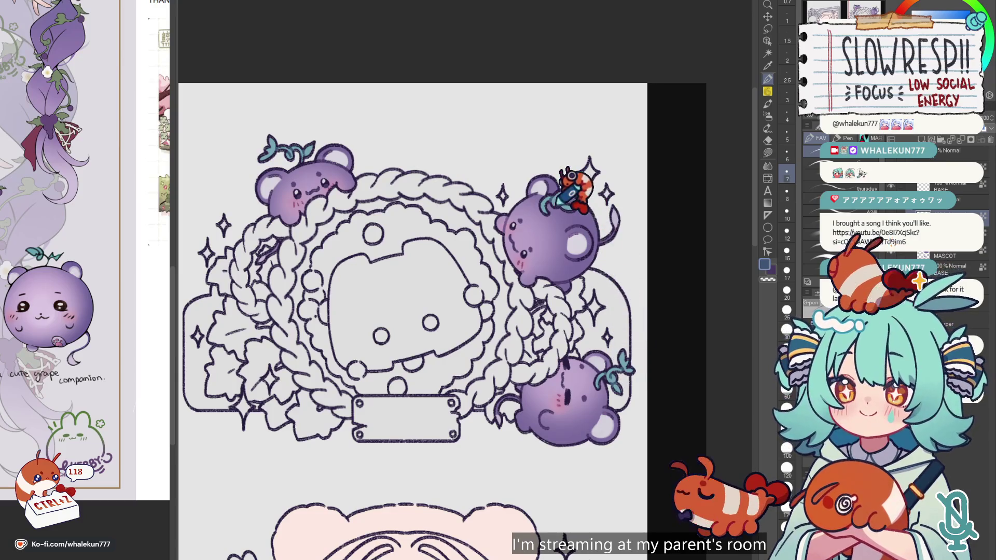
pyautogui.scroll(-5, 565, 249)
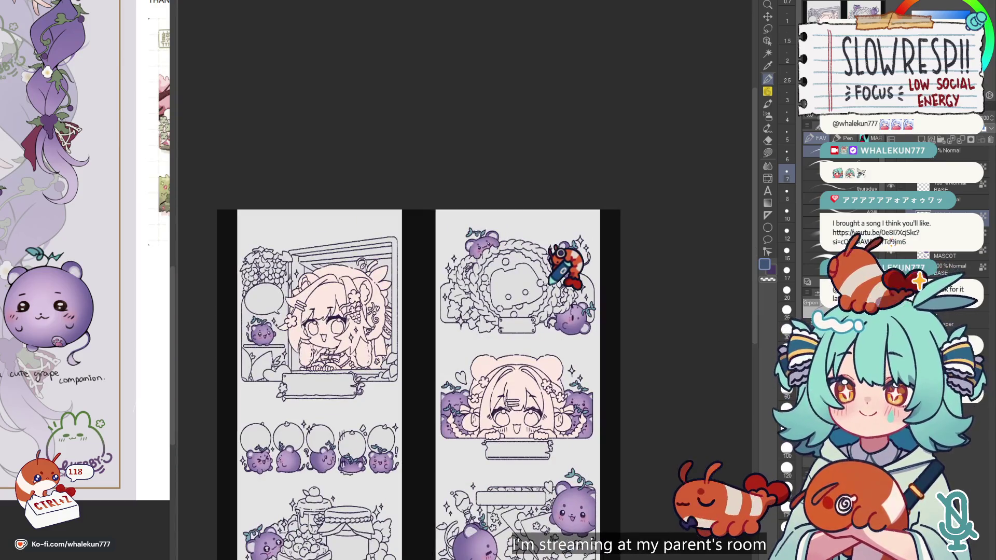
pyautogui.click(767, 103)
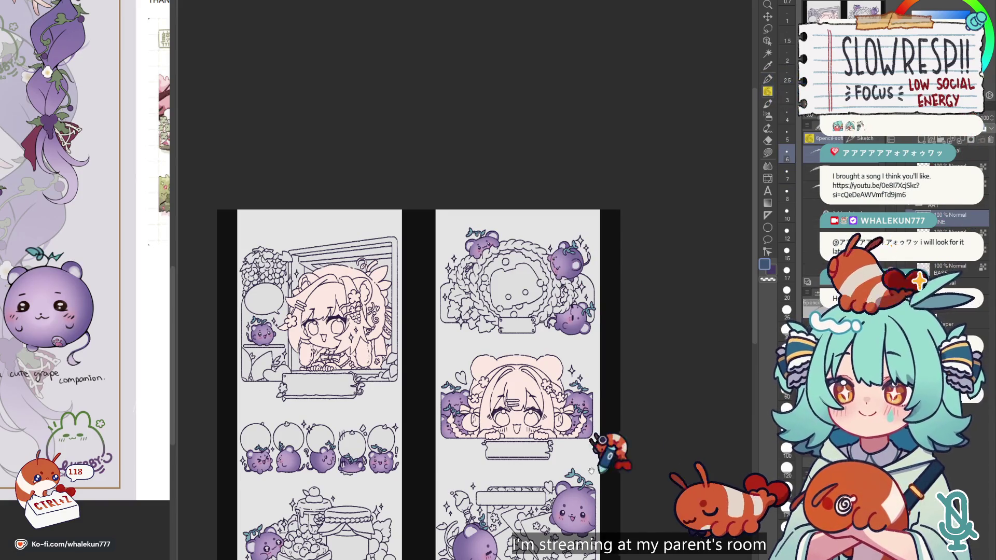
# Pan and zoom across the panels, bringing the lower grape creature into view.
pyautogui.scroll(3, 601, 456)
pyautogui.scroll(3, 567, 423)
pyautogui.scroll(2, 634, 400)
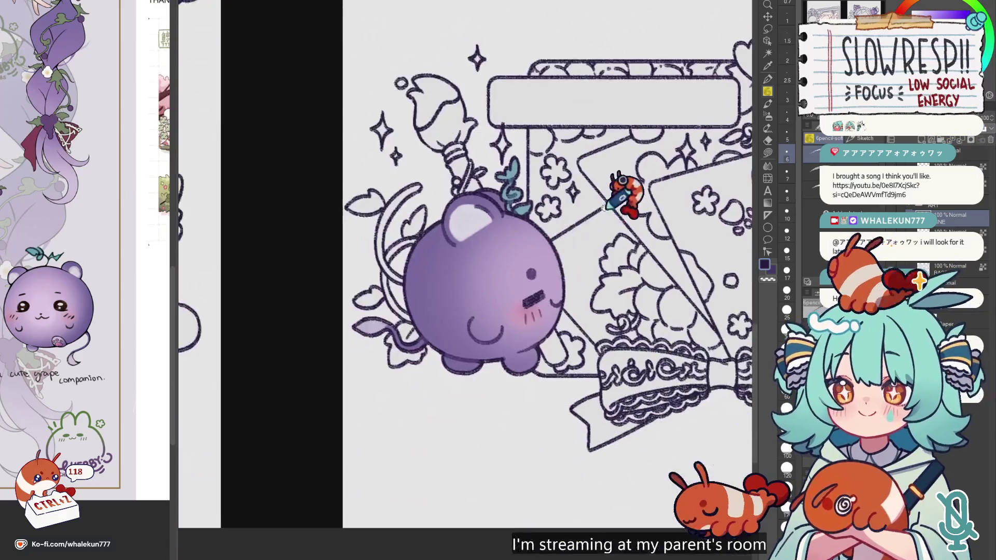
pyautogui.scroll(-4, 445, 388)
pyautogui.scroll(2, 422, 396)
pyautogui.scroll(3, 466, 286)
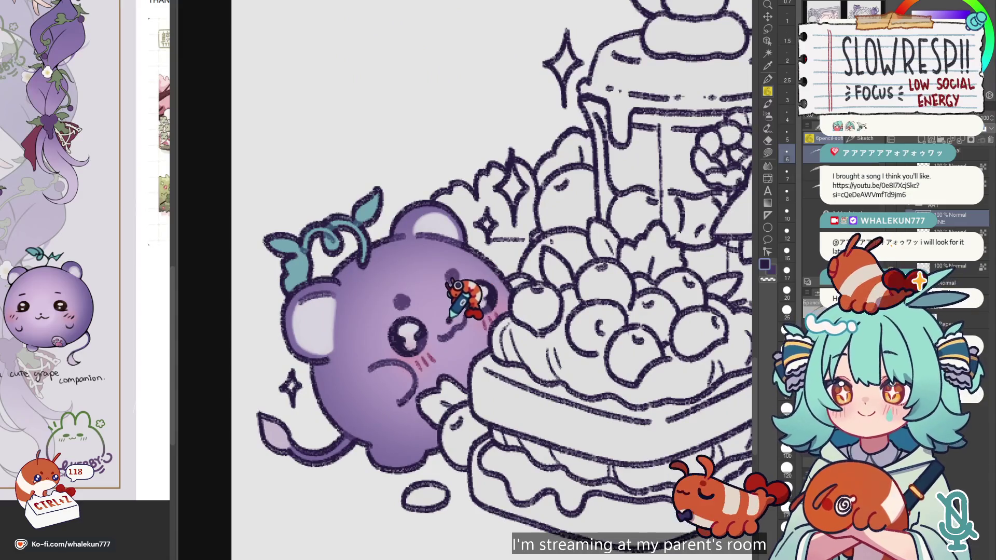
pyautogui.scroll(-4, 456, 285)
pyautogui.scroll(1, 474, 256)
pyautogui.scroll(3, 482, 283)
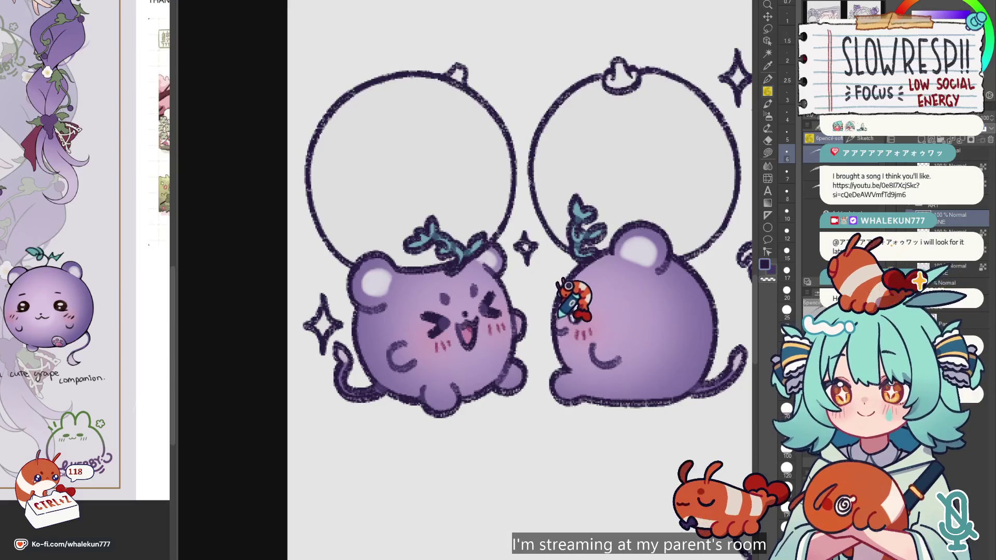
pyautogui.hscroll(3, 568, 286)
pyautogui.hscroll(3, 565, 289)
pyautogui.hscroll(3, 557, 293)
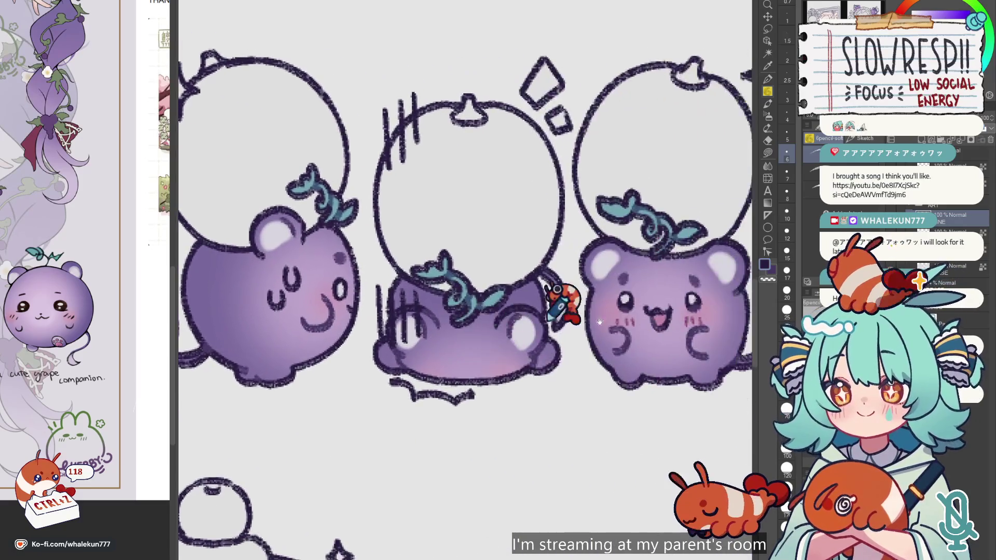
pyautogui.hscroll(3, 598, 322)
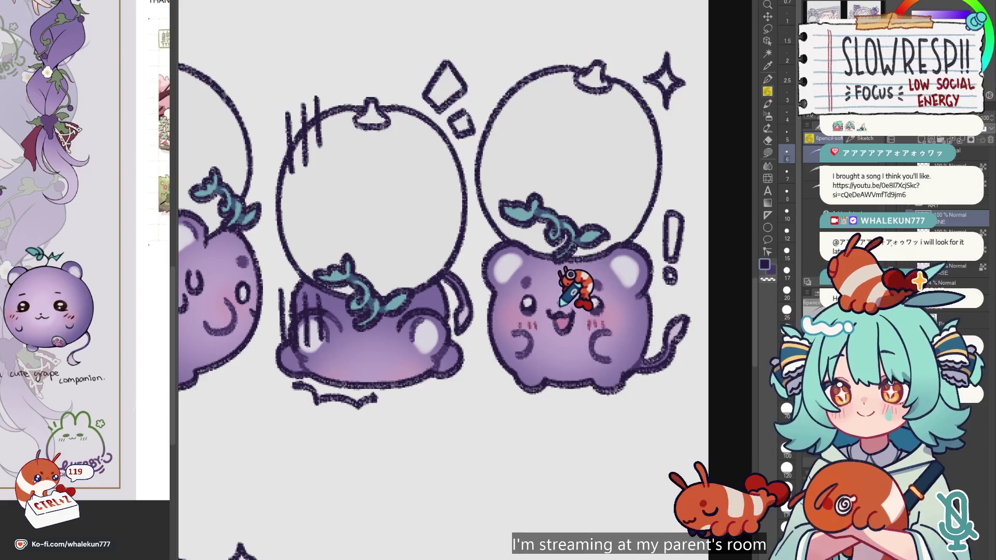
pyautogui.scroll(-4, 565, 291)
pyautogui.scroll(2, 545, 303)
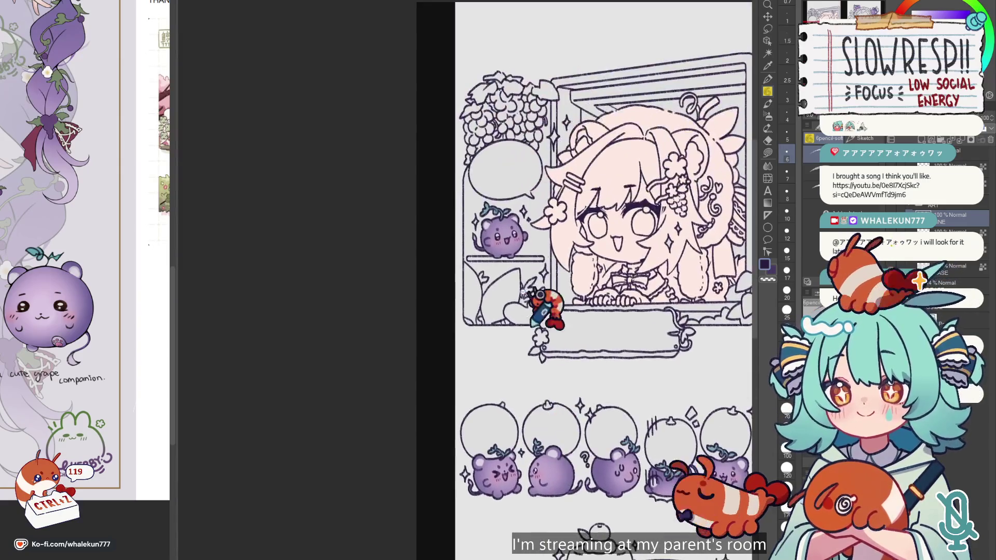
pyautogui.scroll(3, 564, 281)
pyautogui.scroll(-5, 565, 253)
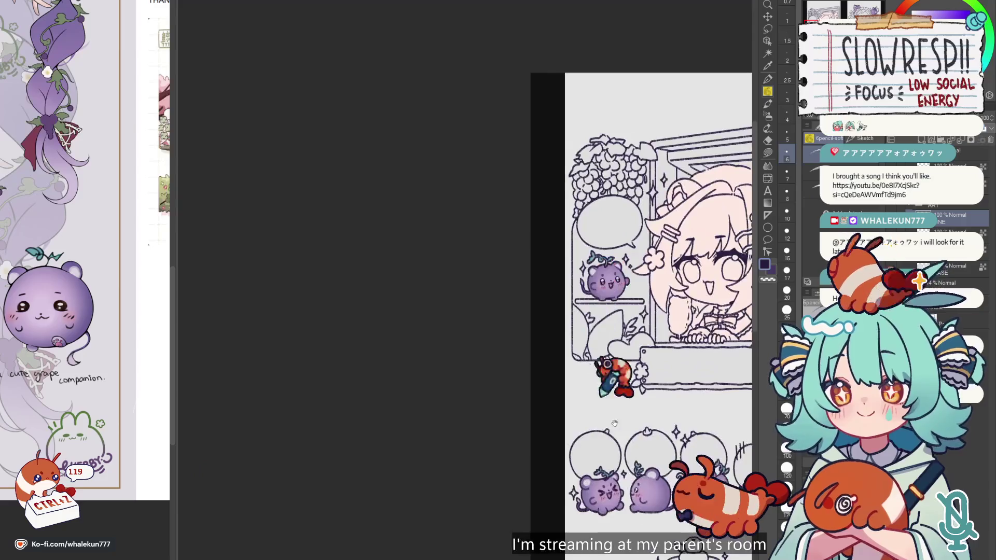
pyautogui.scroll(1, 560, 260)
pyautogui.hscroll(3, 539, 275)
pyautogui.scroll(4, 500, 303)
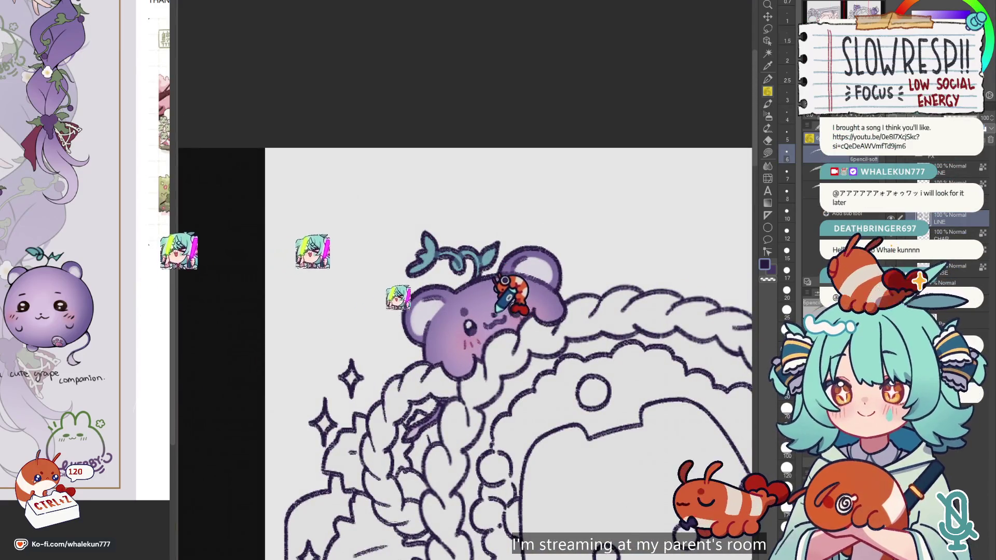
pyautogui.scroll(-4, 504, 283)
pyautogui.hscroll(3, 542, 415)
pyautogui.scroll(4, 505, 271)
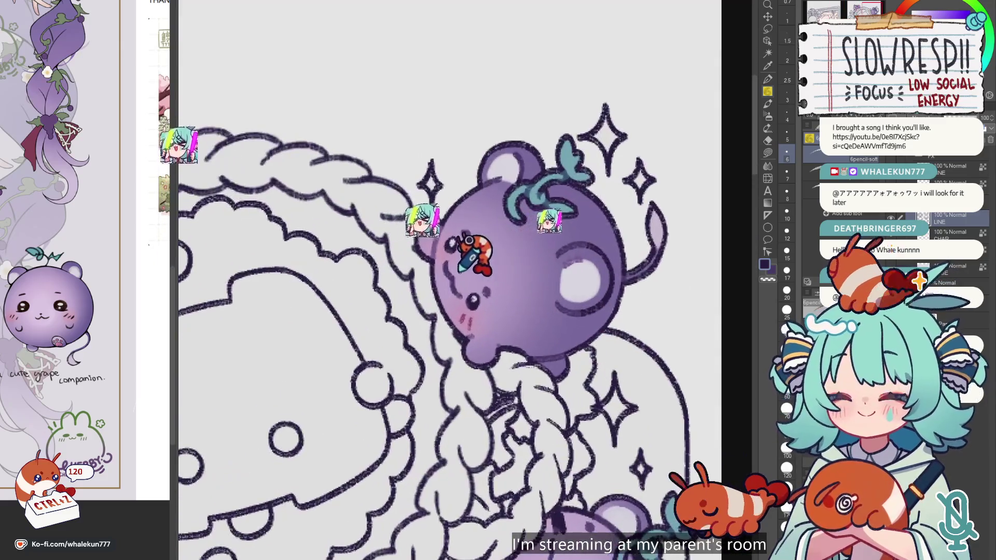
pyautogui.moveTo(523, 518); pyautogui.dragTo(480, 276)
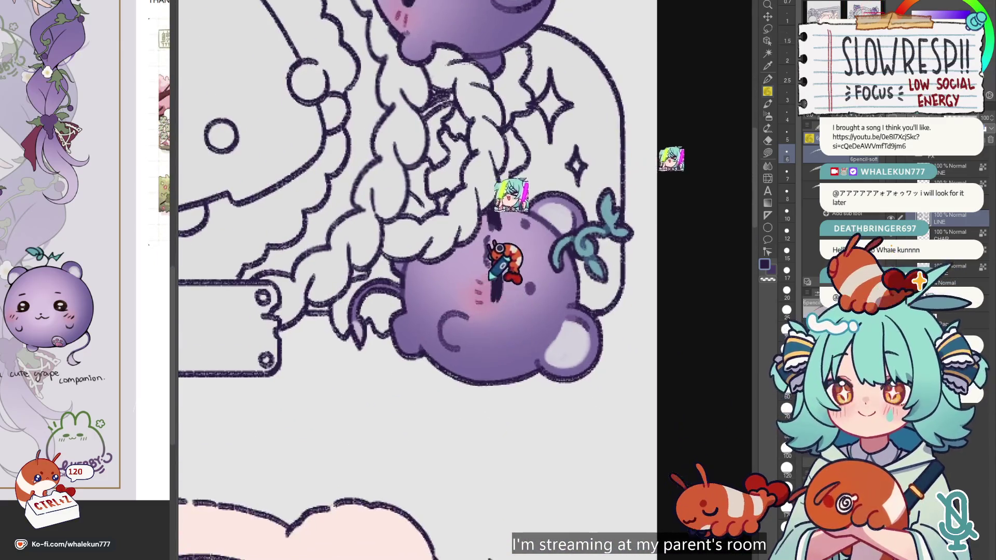
pyautogui.scroll(-5, 519, 252)
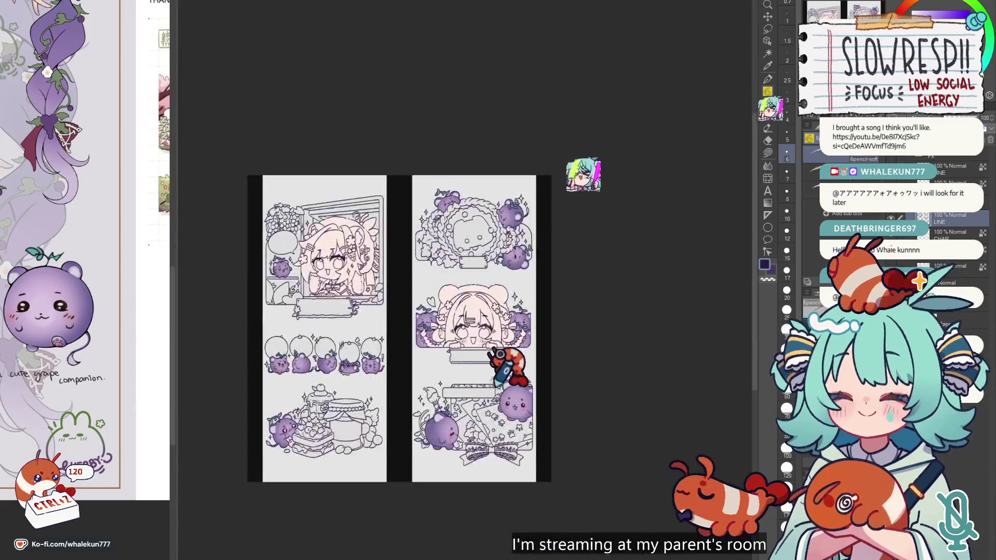
pyautogui.scroll(3, 404, 265)
pyautogui.scroll(4, 407, 272)
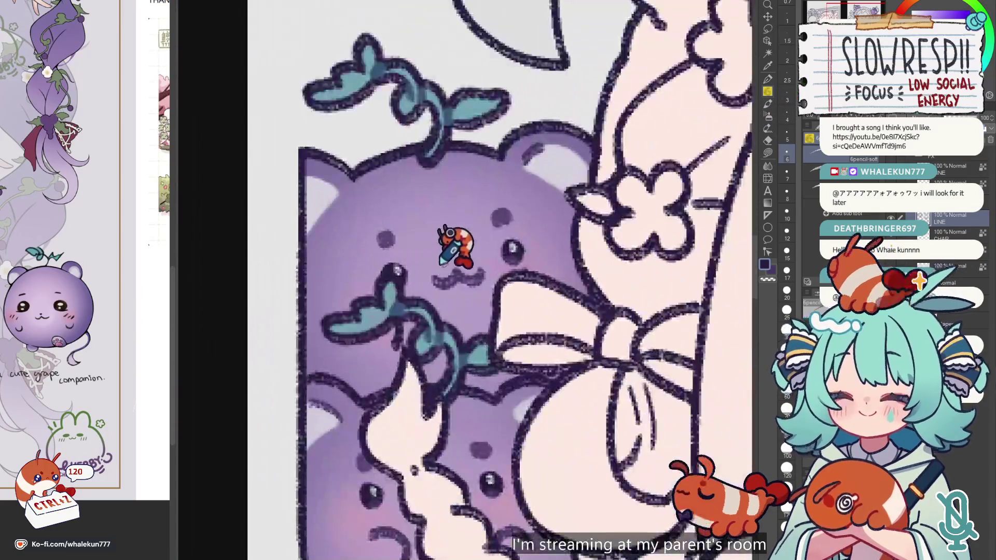
pyautogui.scroll(-5, 458, 258)
pyautogui.scroll(-2, 457, 257)
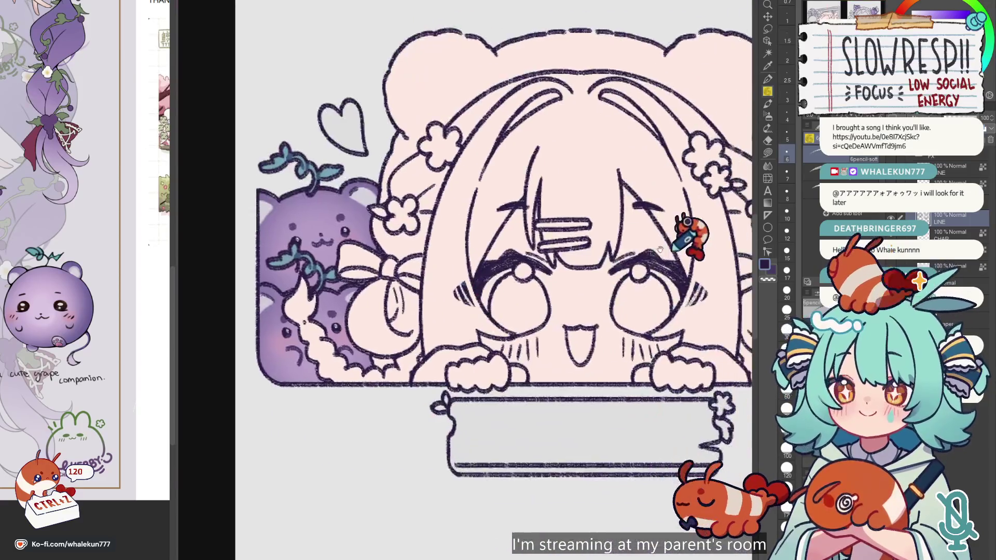
# Mirror the canvas to check the drawing, flip it back, and pick the Soft airbrush.
pyautogui.press('h')
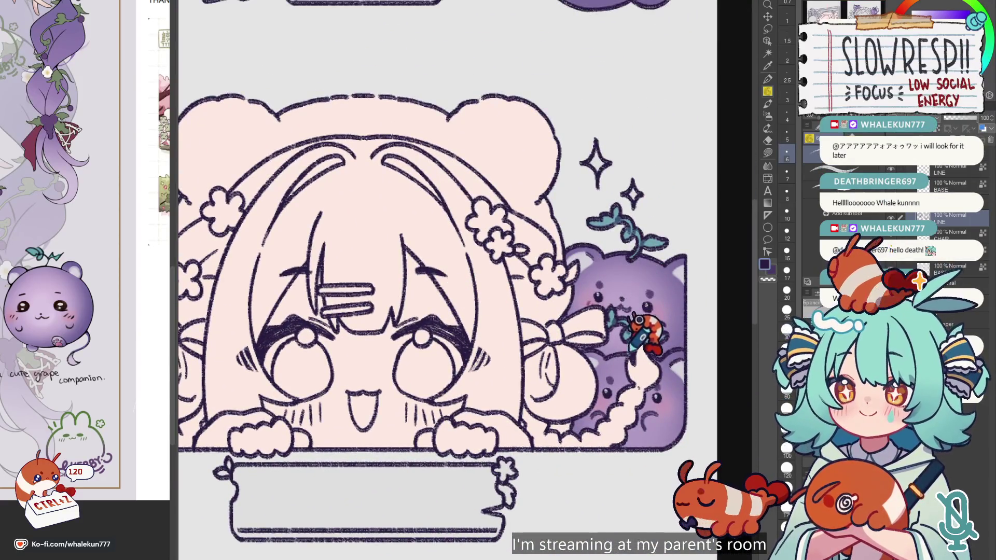
pyautogui.scroll(-3, 643, 342)
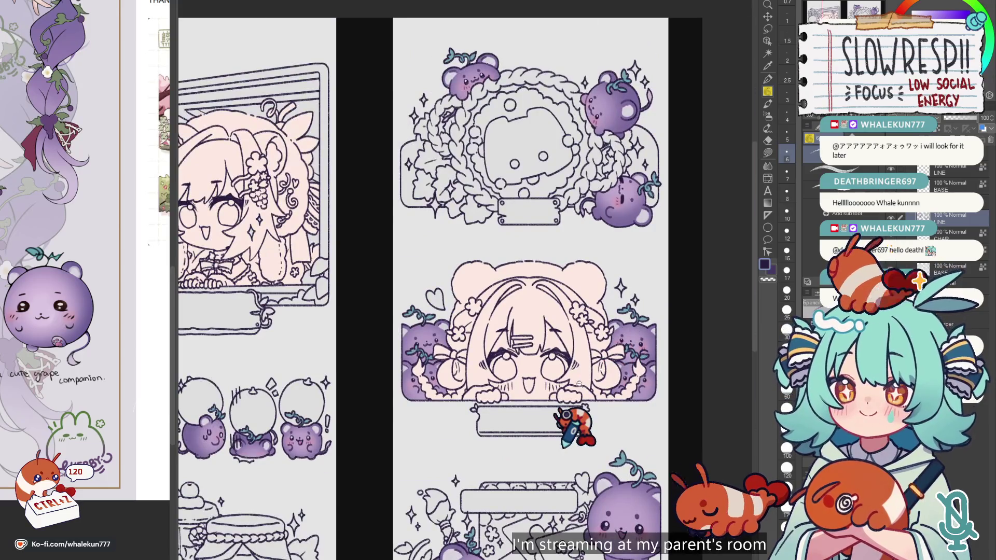
pyautogui.scroll(-3, 565, 415)
pyautogui.press('h')
pyautogui.press('h')
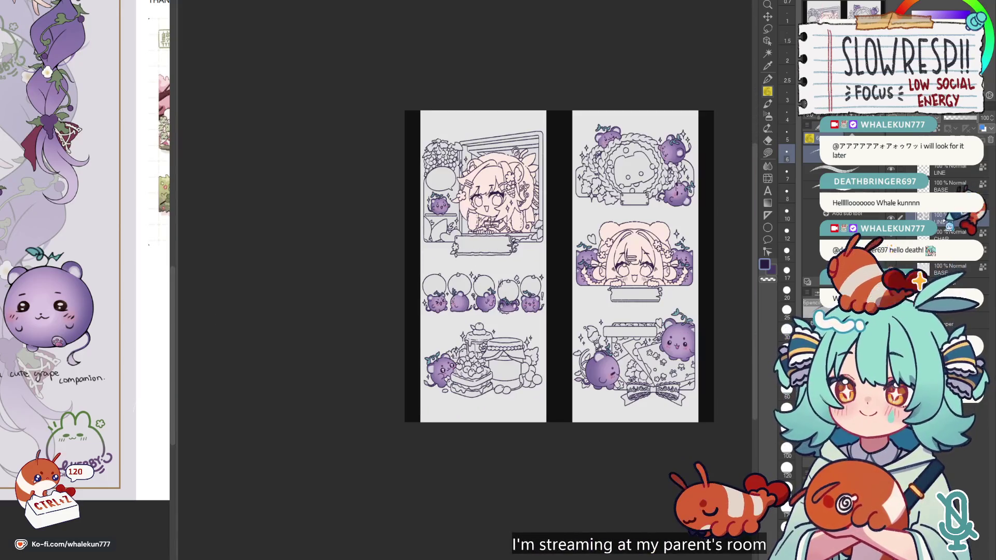
pyautogui.press('b')
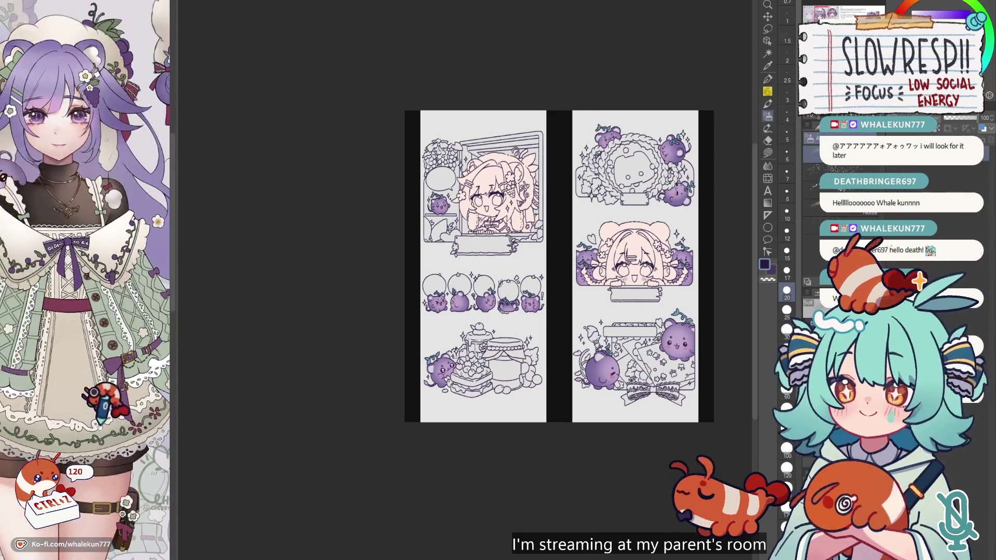
# Sample pink from the reference and airbrush blush onto both cheeks of the first-panel girl.
pyautogui.click(83, 111)
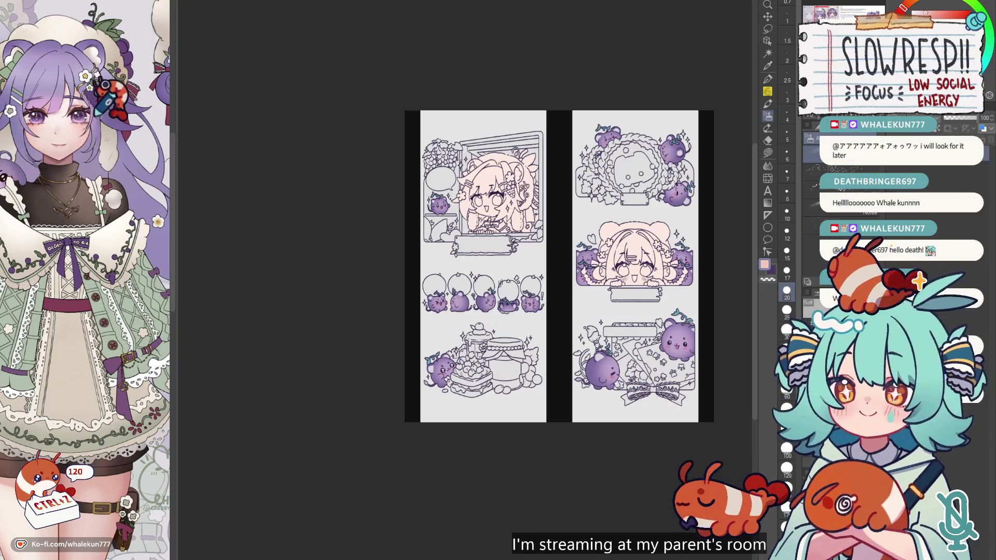
pyautogui.scroll(5, 456, 272)
pyautogui.scroll(3, 447, 287)
pyautogui.moveTo(448, 387); pyautogui.dragTo(436, 376)
pyautogui.moveTo(519, 374); pyautogui.dragTo(550, 373)
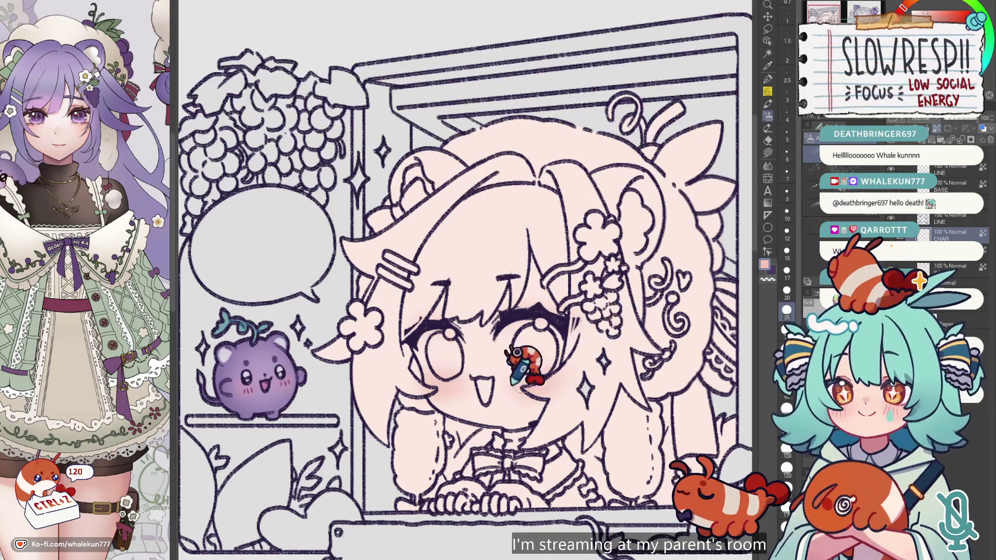
pyautogui.scroll(-5, 666, 324)
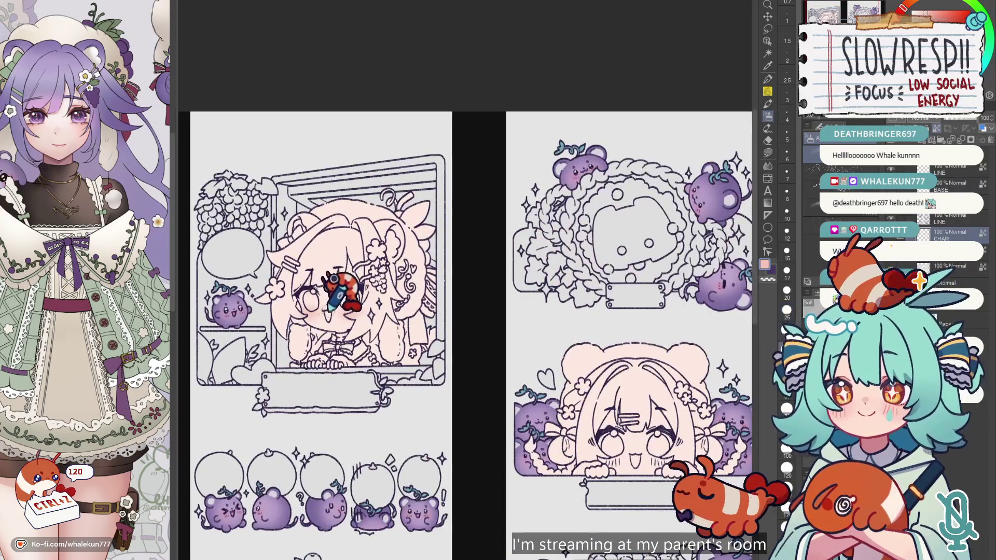
pyautogui.scroll(2, 643, 410)
pyautogui.scroll(1, 596, 358)
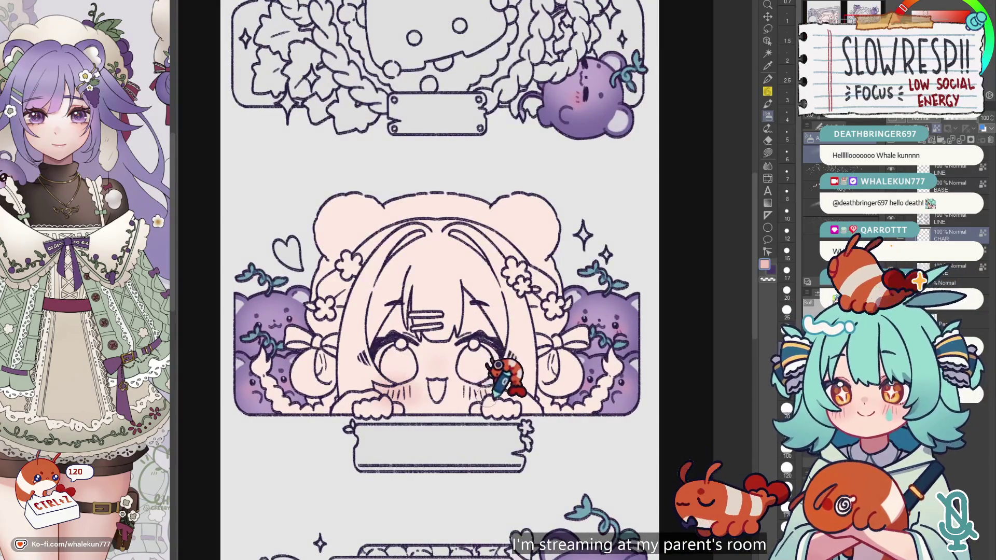
# Choose a slightly redder blush colour and zoom to check the panels.
pyautogui.keyDown('alt'); pyautogui.click(386, 401); pyautogui.keyUp('alt')
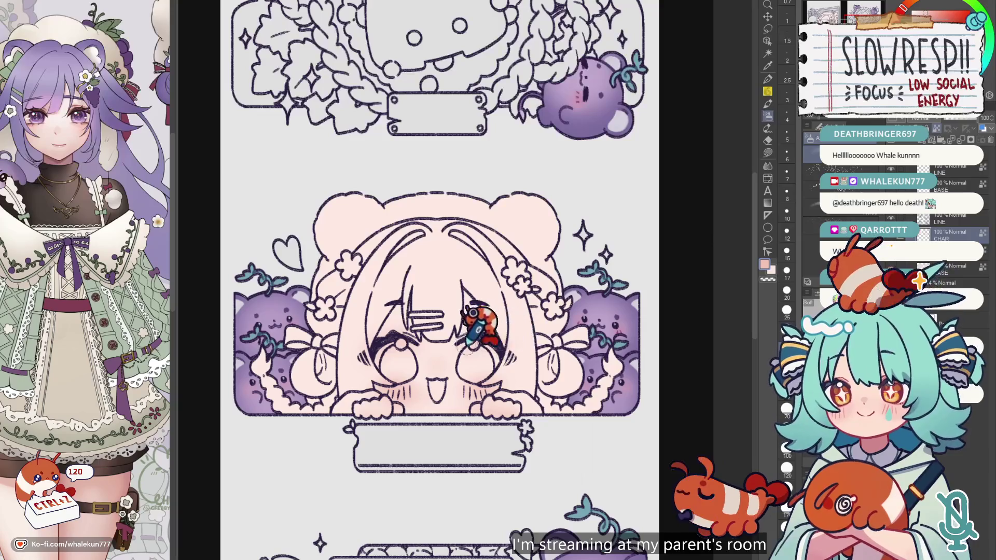
pyautogui.scroll(-5, 410, 399)
pyautogui.scroll(2, 395, 273)
pyautogui.scroll(3, 395, 273)
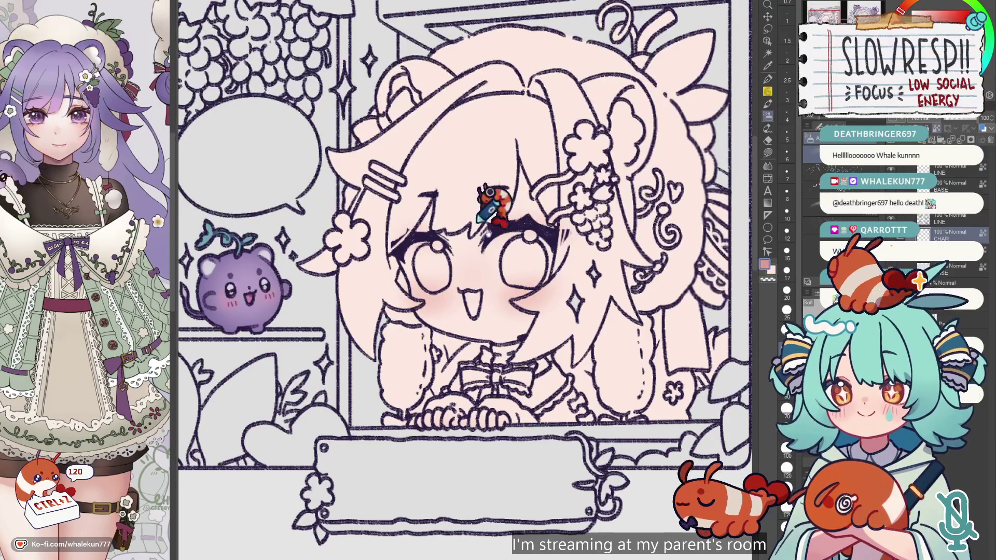
# Switch to the G-pen and adjust the brush size over the bear-hood girl's face.
pyautogui.scroll(1, 477, 222)
pyautogui.press('p')
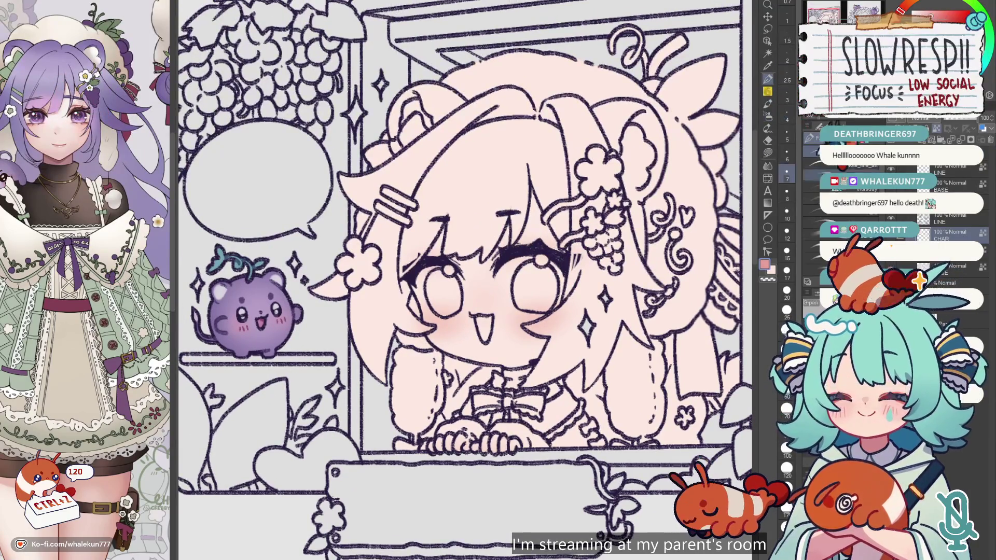
pyautogui.scroll(2, 519, 244)
pyautogui.scroll(1, 525, 249)
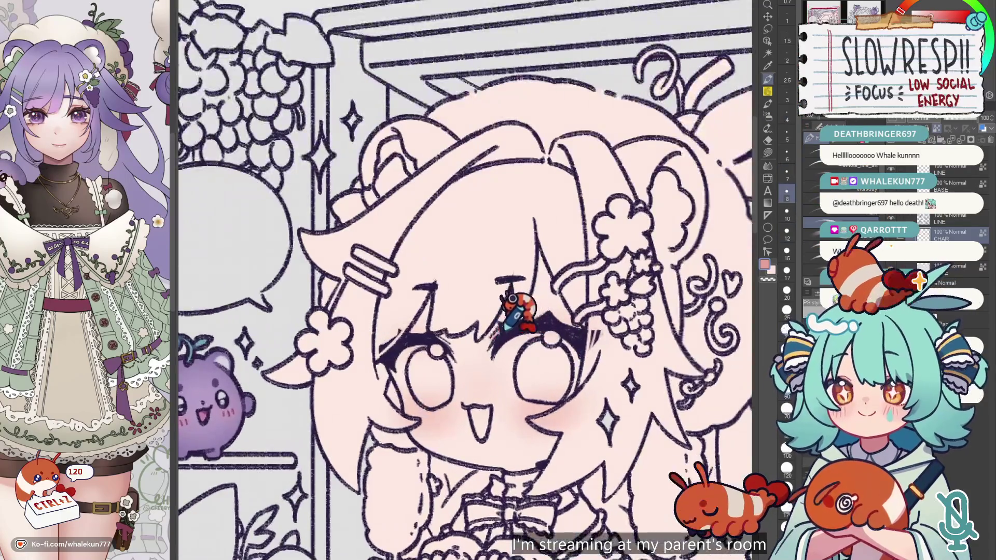
pyautogui.press(']')
pyautogui.press(']')
pyautogui.press(']')
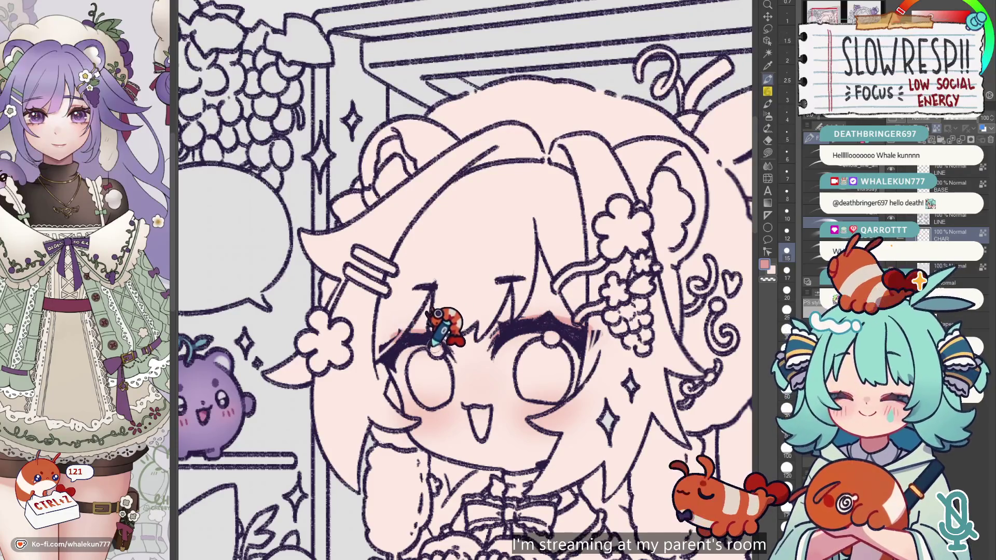
pyautogui.moveTo(554, 375); pyautogui.dragTo(463, 312)
pyautogui.press('[')
pyautogui.press('[')
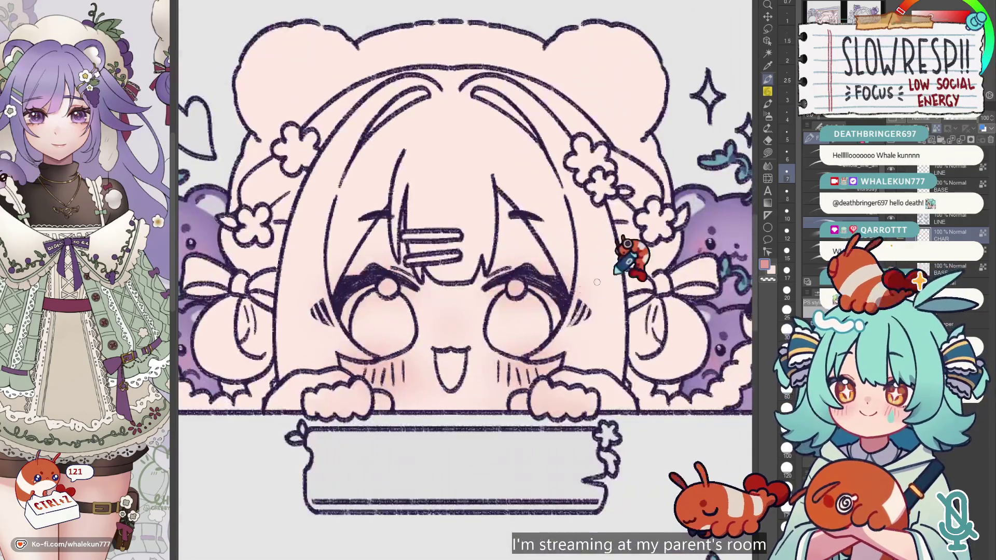
# Eyedrop the cheek pink, dab a nose highlight, and undo the stray strokes.
pyautogui.hotkey('ctrl', 'z')
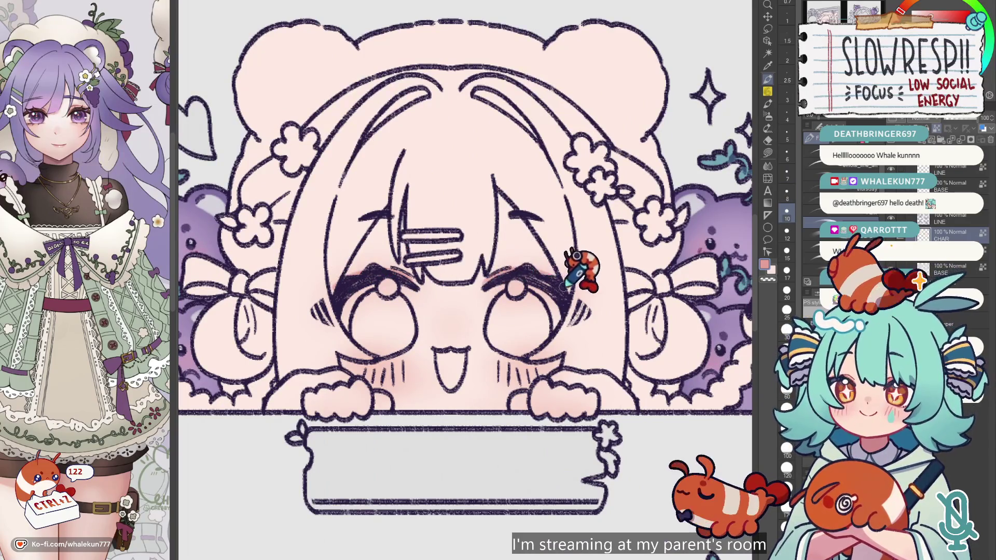
pyautogui.hotkey('ctrl', 'z')
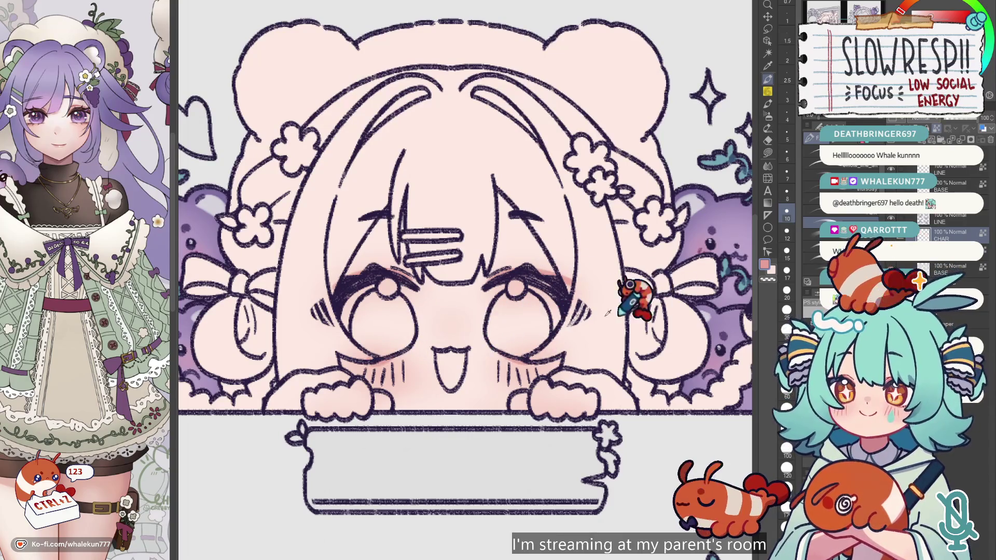
pyautogui.keyDown('alt'); pyautogui.click(448, 398); pyautogui.keyUp('alt')
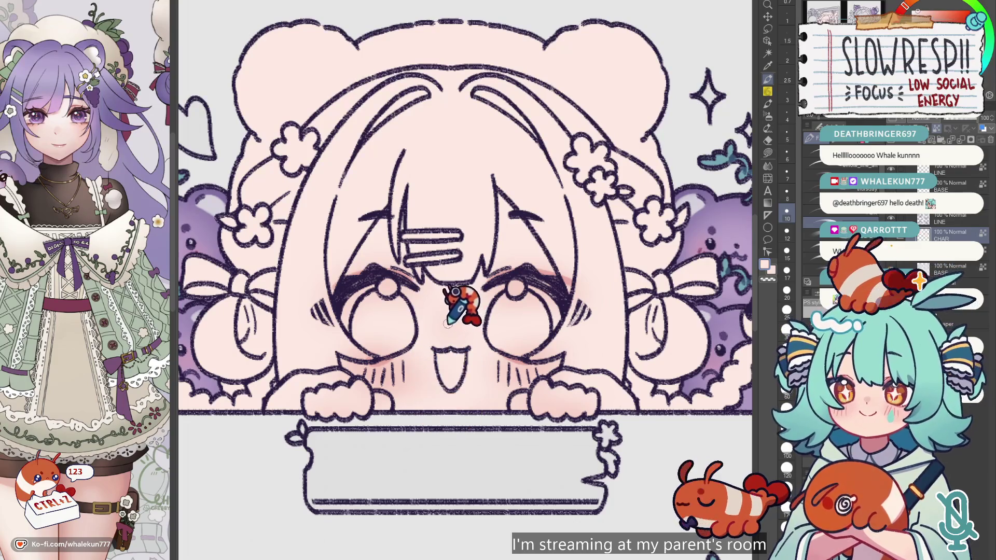
pyautogui.hotkey('ctrl', 'z')
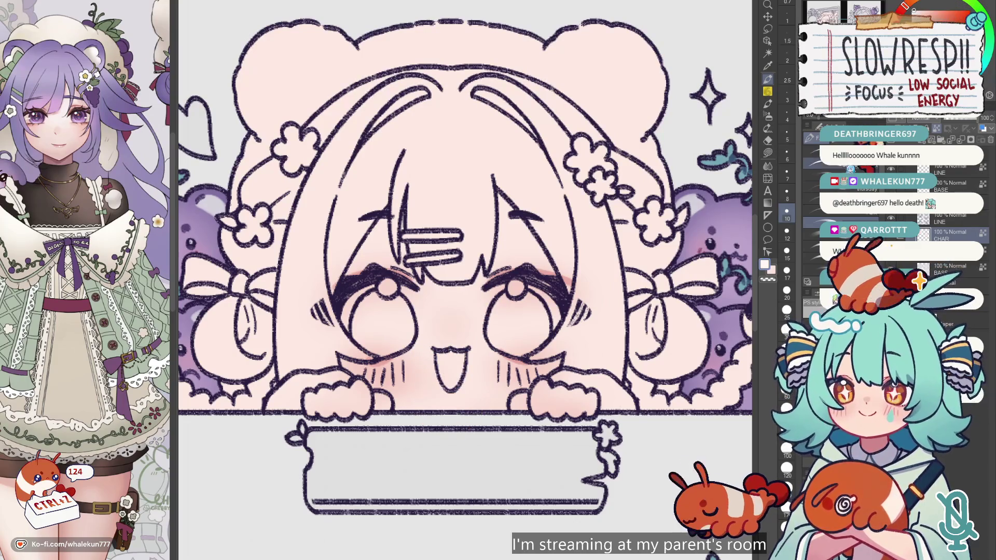
pyautogui.hotkey('ctrl', 'z')
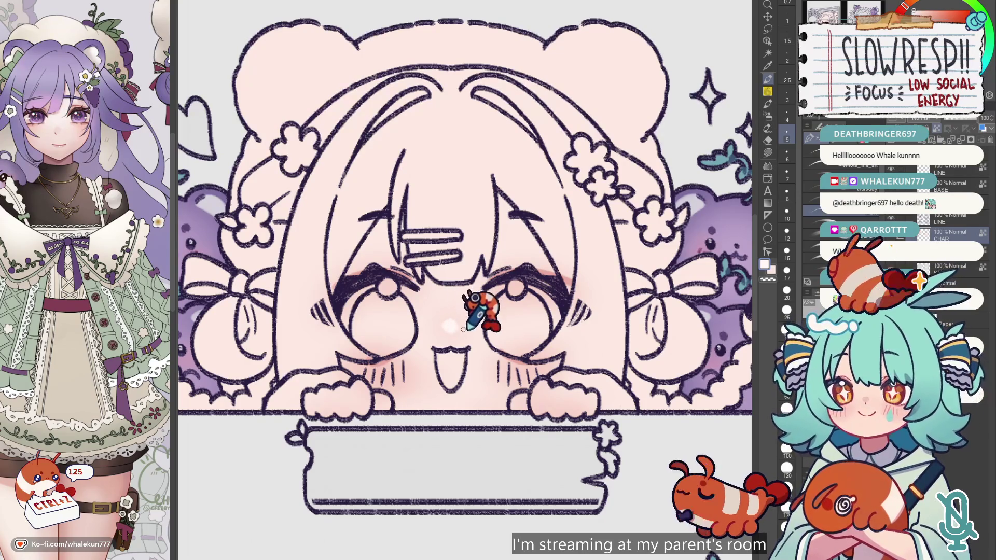
pyautogui.hotkey('ctrl', 'z')
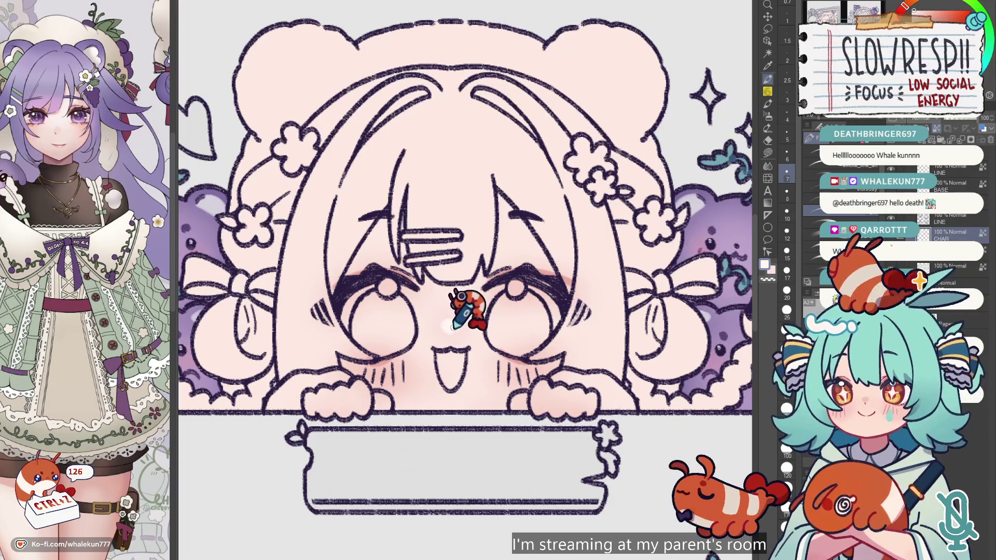
pyautogui.scroll(-5, 467, 309)
pyautogui.scroll(3, 312, 430)
pyautogui.scroll(2, 412, 373)
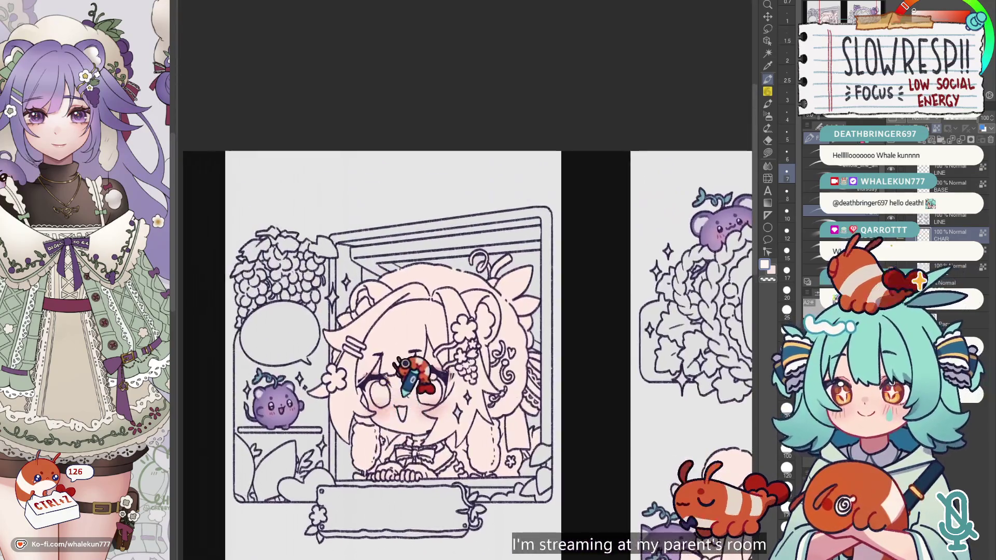
# Pick a pale pink from the reference sub view and enlarge the brush.
pyautogui.scroll(3, 410, 375)
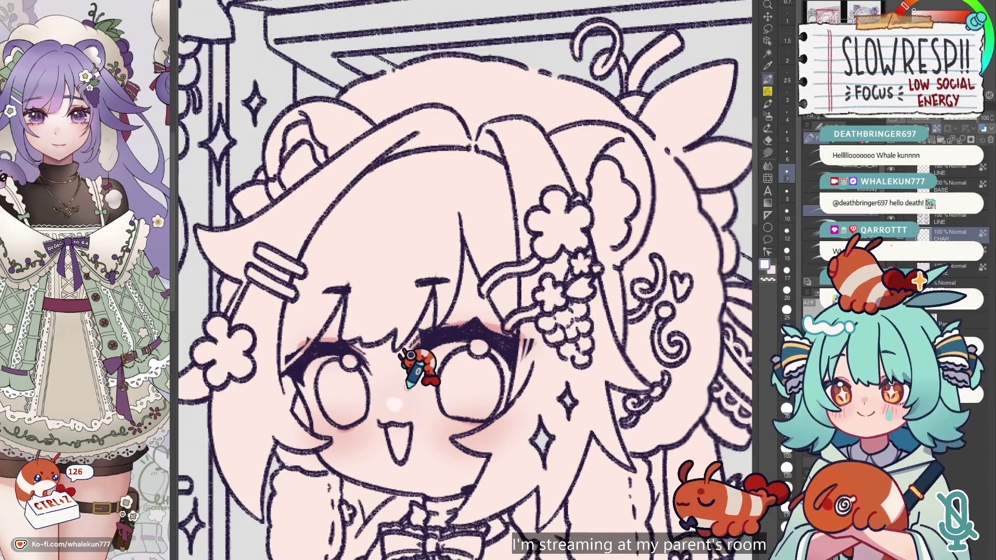
pyautogui.click(93, 124)
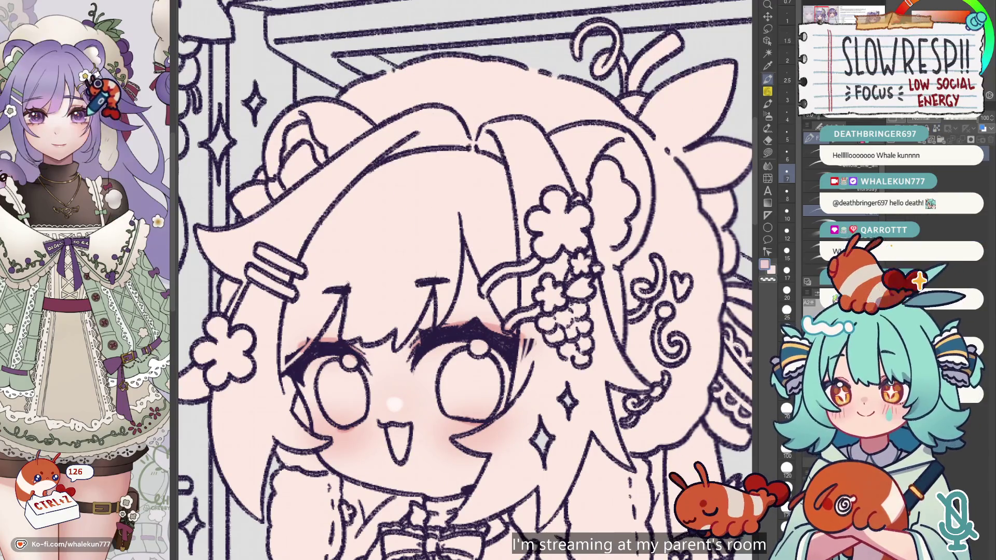
pyautogui.scroll(-2, 101, 165)
pyautogui.scroll(4, 107, 155)
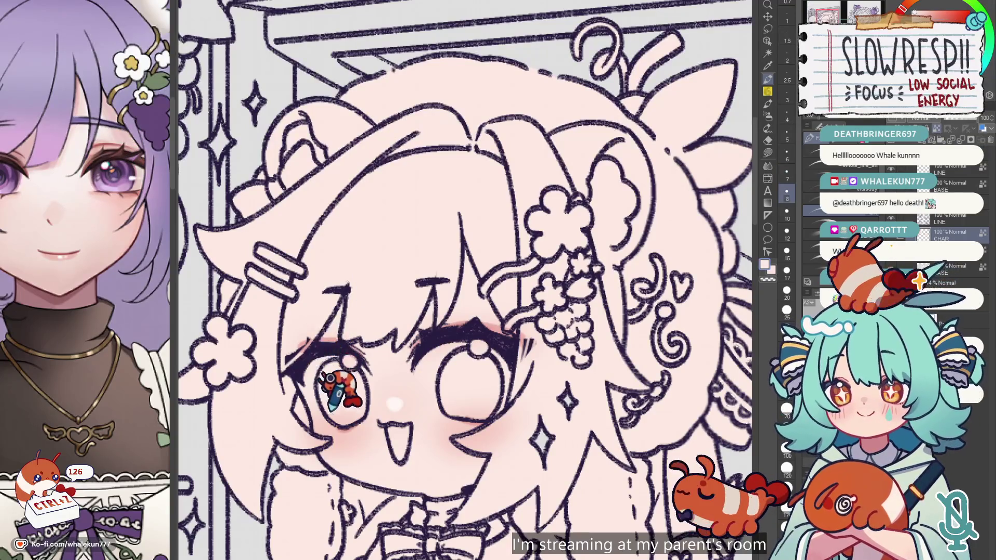
pyautogui.press(']')
pyautogui.press(']')
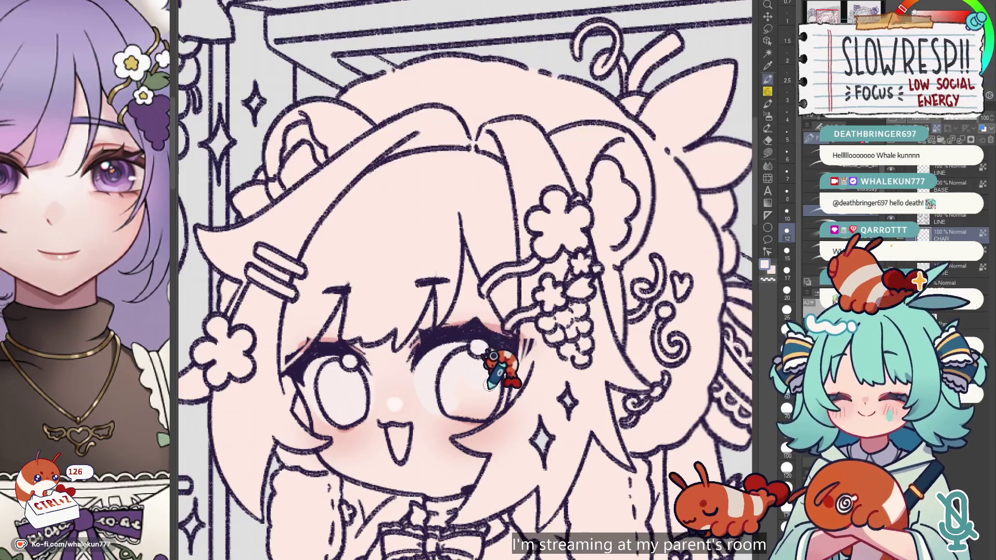
# Paint soft pale pink shading inside each girl's eyes, then fit the whole page in view.
pyautogui.scroll(-2, 539, 399)
pyautogui.scroll(-5, 455, 349)
pyautogui.scroll(1, 485, 293)
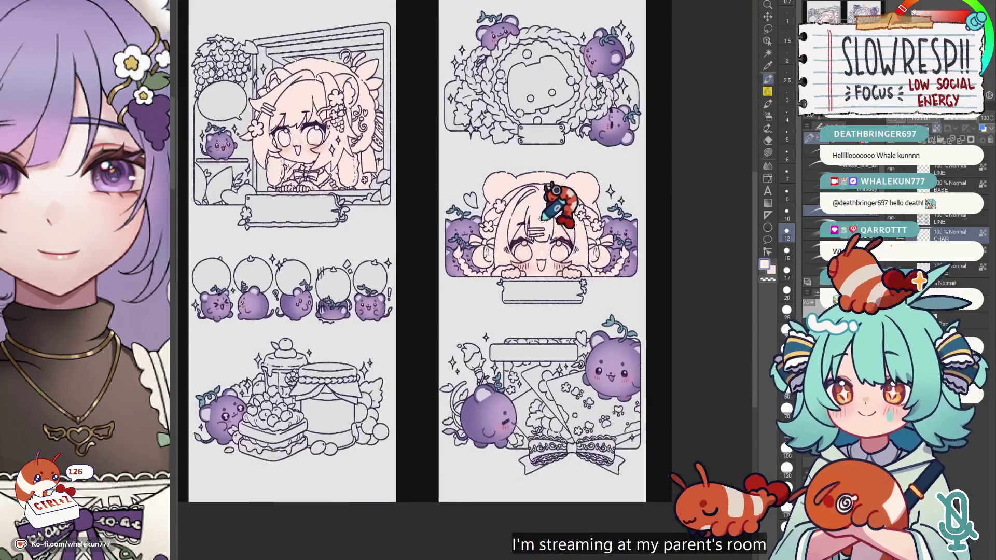
pyautogui.scroll(6, 518, 259)
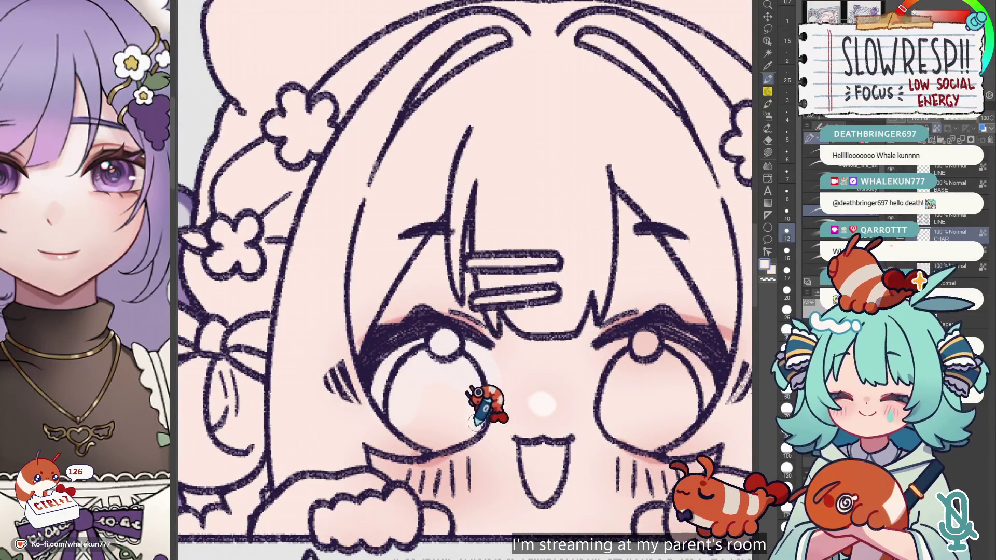
pyautogui.scroll(-2, 477, 400)
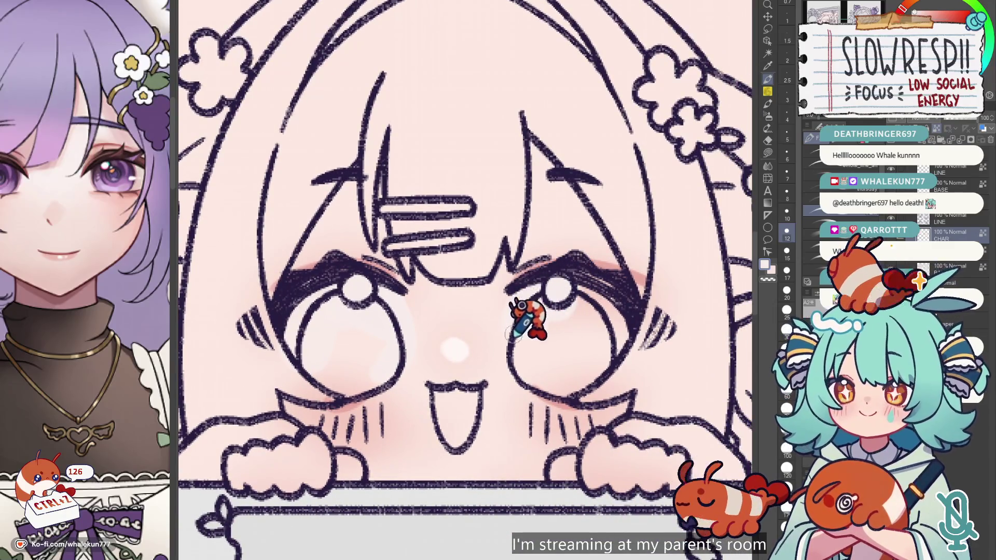
pyautogui.hotkey('ctrl', '0')
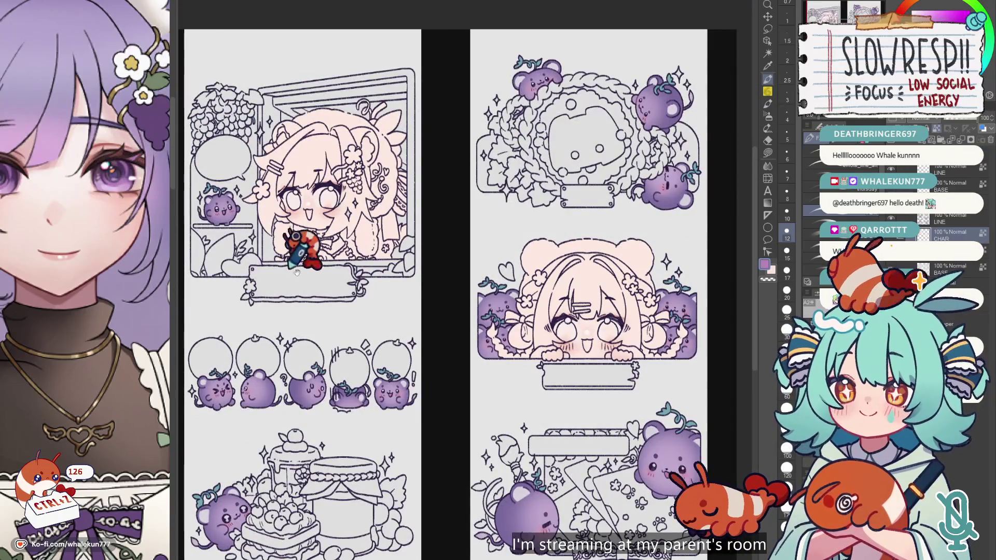
pyautogui.scroll(2, 312, 223)
pyautogui.scroll(4, 333, 228)
pyautogui.scroll(2, 373, 244)
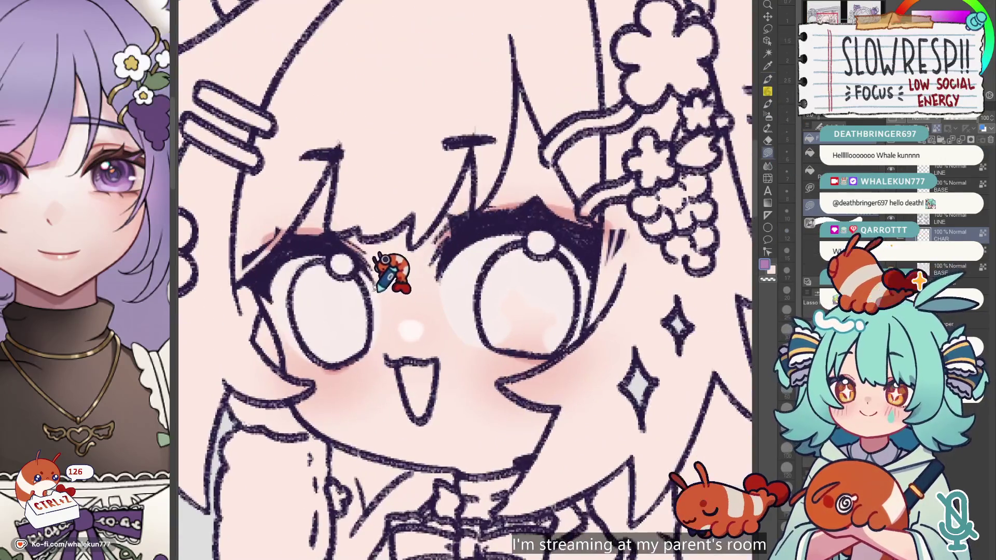
# Lasso the insides of the bear-hood girl's left and right eyes.
pyautogui.moveTo(301, 300)
pyautogui.mouseDown()
pyautogui.moveTo(372, 263)
pyautogui.moveTo(343, 258)
pyautogui.moveTo(400, 312)
pyautogui.mouseUp()
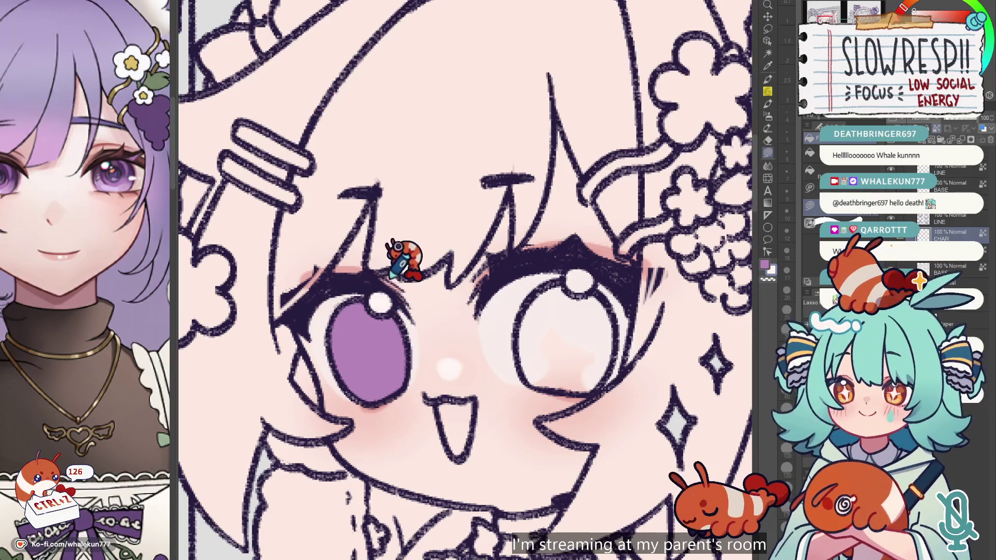
pyautogui.moveTo(565, 283)
pyautogui.mouseDown()
pyautogui.moveTo(524, 327)
pyautogui.moveTo(620, 313)
pyautogui.mouseUp()
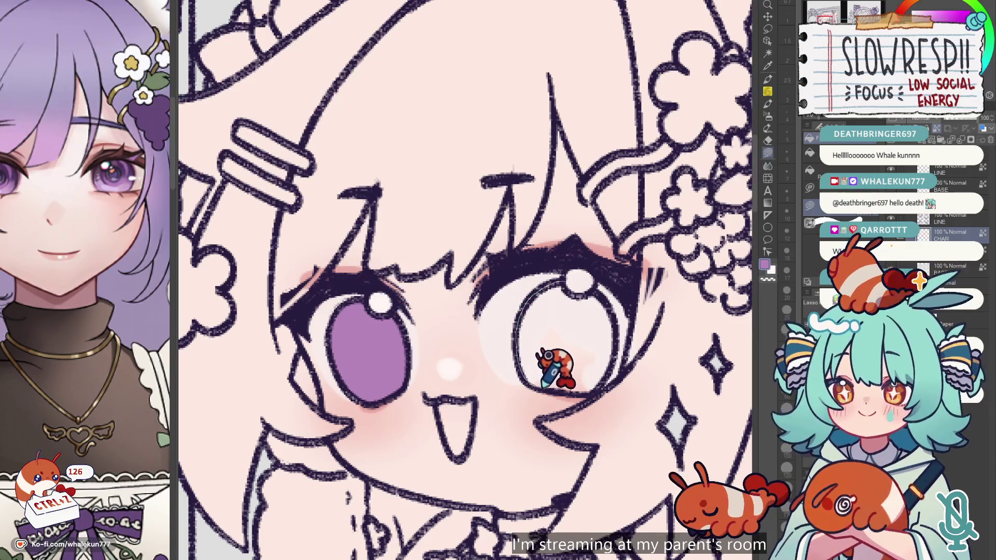
pyautogui.moveTo(598, 284)
pyautogui.mouseDown()
pyautogui.moveTo(535, 386)
pyautogui.moveTo(559, 344)
pyautogui.mouseUp()
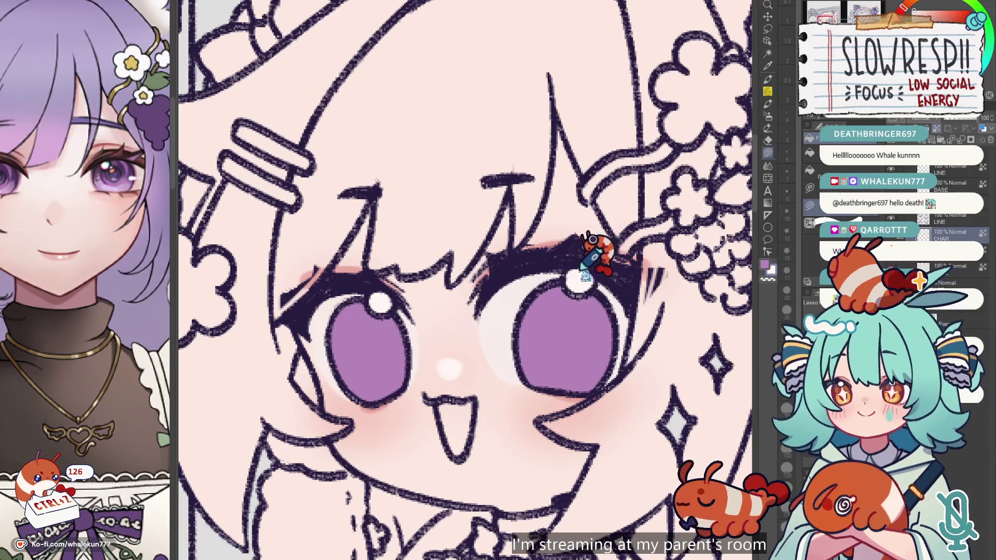
pyautogui.scroll(-5, 596, 243)
pyautogui.scroll(3, 474, 338)
pyautogui.scroll(2, 517, 262)
pyautogui.scroll(2, 517, 271)
# Lasso the neighbouring girl's left iris and the inside of her right eye.
pyautogui.moveTo(517, 271)
pyautogui.mouseDown()
pyautogui.moveTo(473, 319)
pyautogui.moveTo(483, 365)
pyautogui.moveTo(540, 351)
pyautogui.moveTo(551, 289)
pyautogui.moveTo(534, 271)
pyautogui.mouseUp()
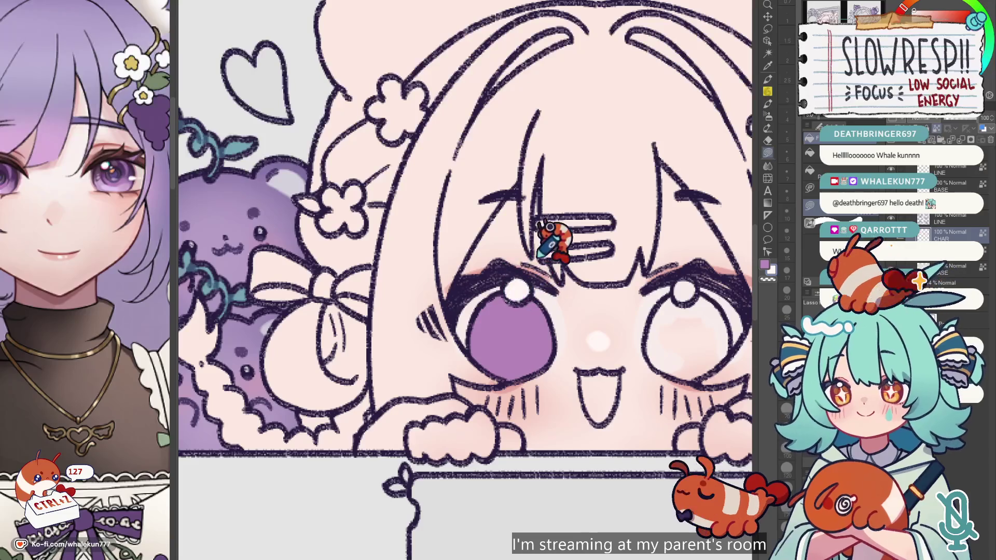
pyautogui.hscroll(3, 511, 270)
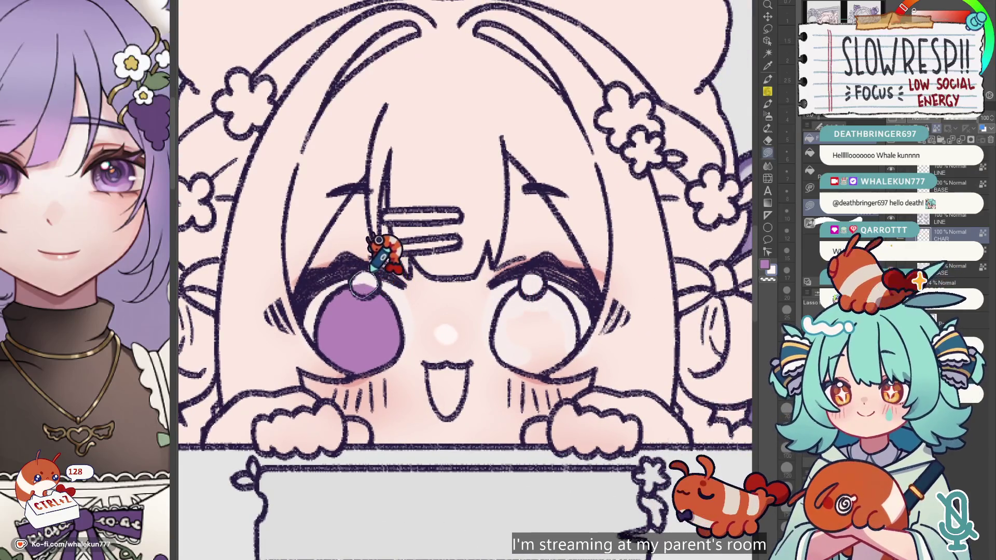
pyautogui.moveTo(523, 289)
pyautogui.mouseDown()
pyautogui.moveTo(569, 363)
pyautogui.moveTo(576, 272)
pyautogui.mouseUp()
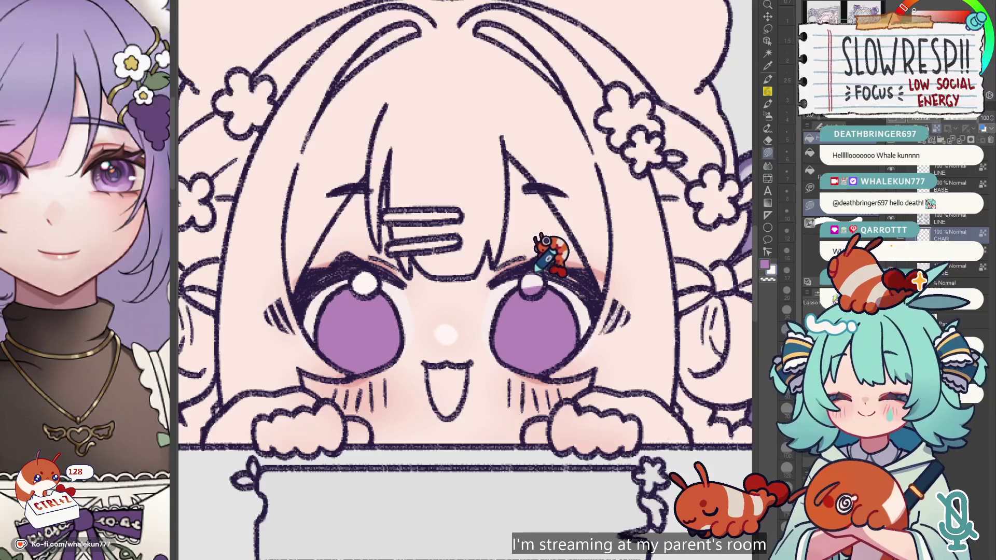
pyautogui.scroll(-5, 518, 280)
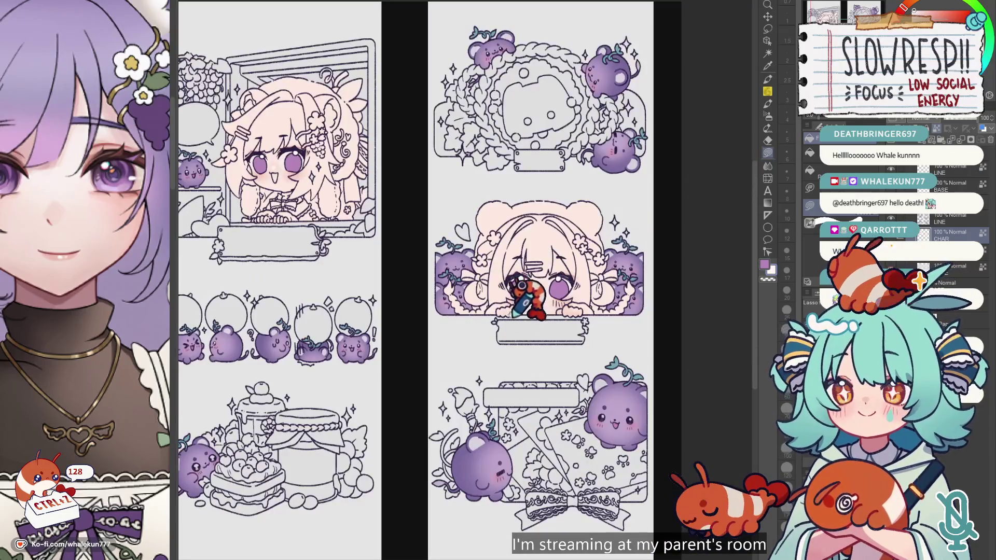
# Zoom the character reference onto the face and fill the girl's mouth with pink.
pyautogui.moveTo(52, 124); pyautogui.dragTo(50, 396)
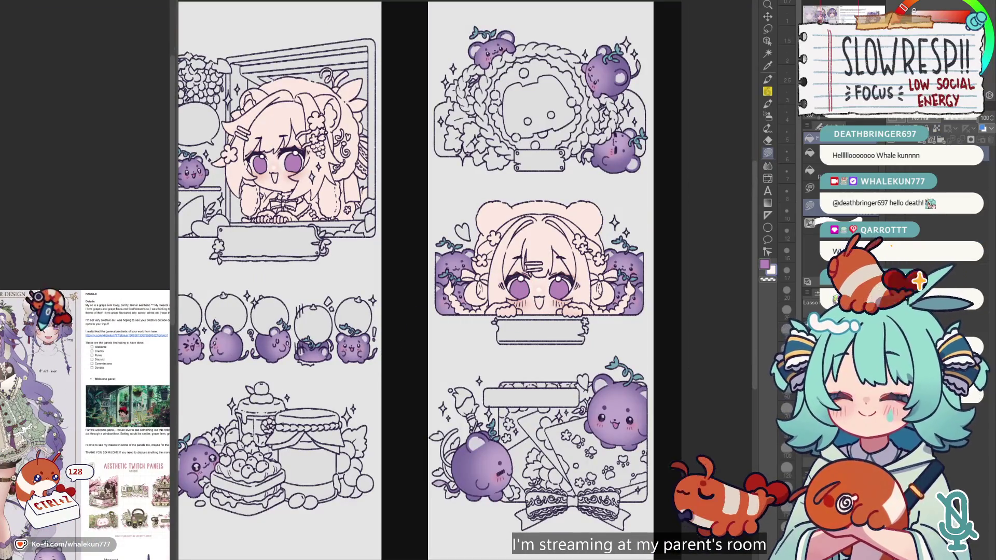
pyautogui.scroll(3, 52, 363)
pyautogui.moveTo(342, 260); pyautogui.dragTo(418, 338)
pyautogui.scroll(2, 441, 269)
pyautogui.scroll(2, 445, 223)
pyautogui.scroll(2, 444, 221)
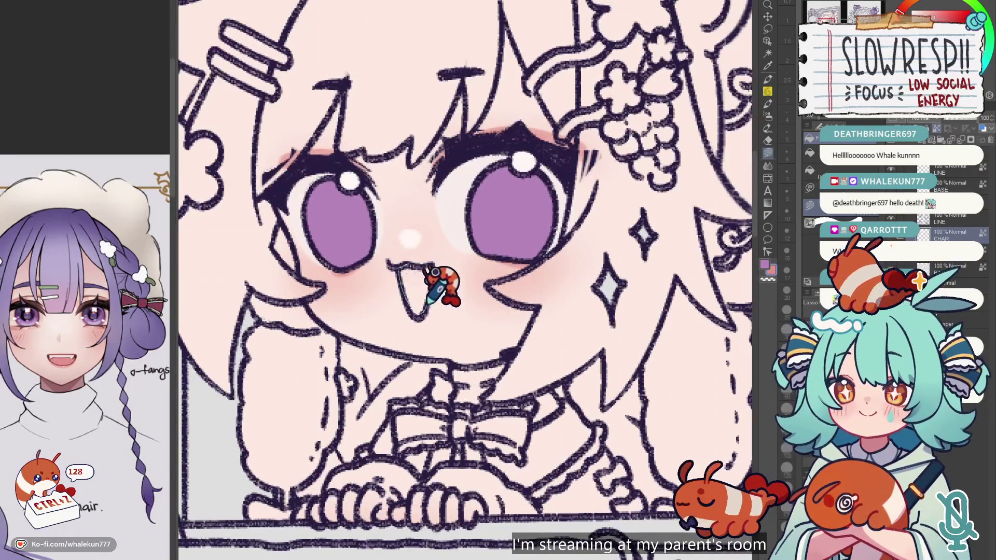
pyautogui.scroll(-3, 416, 266)
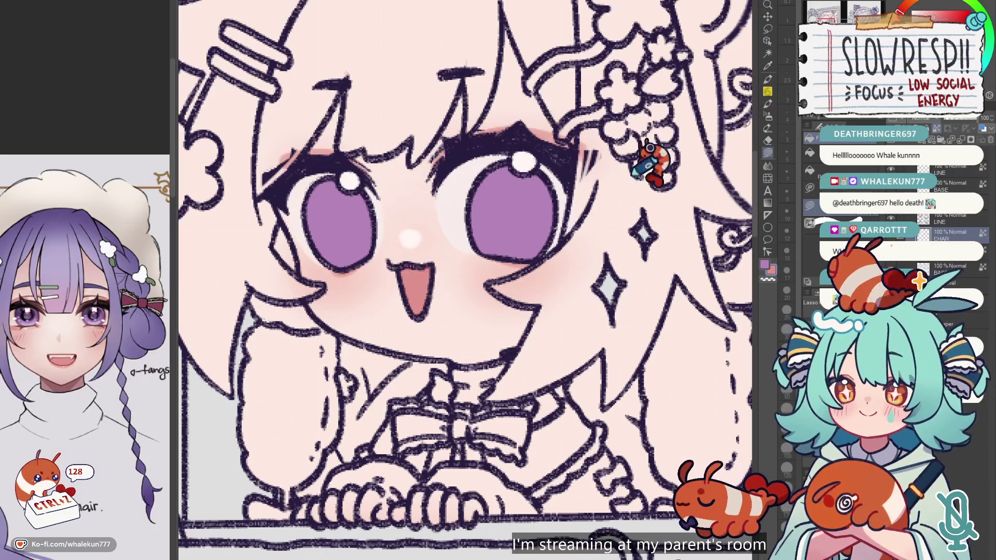
pyautogui.scroll(3, 410, 239)
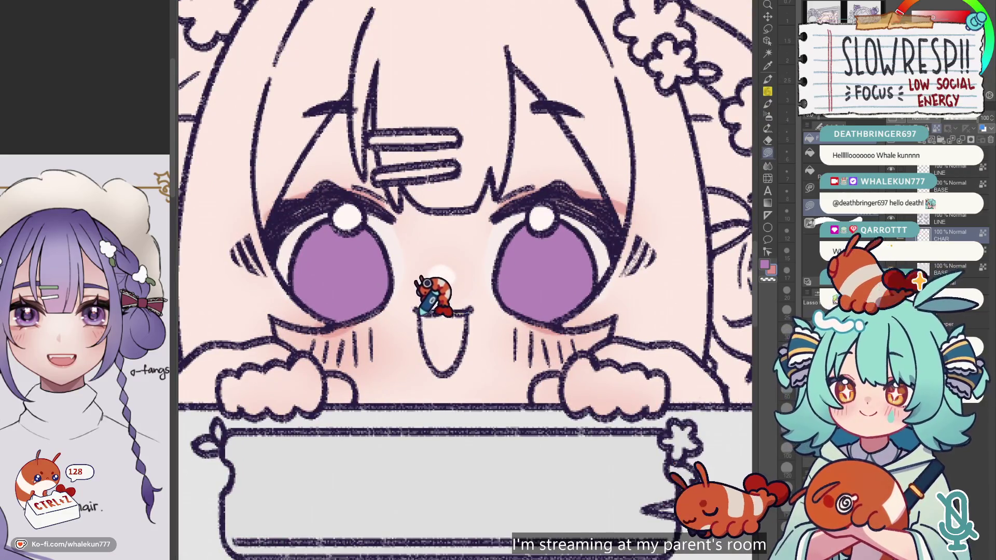
pyautogui.click(444, 345)
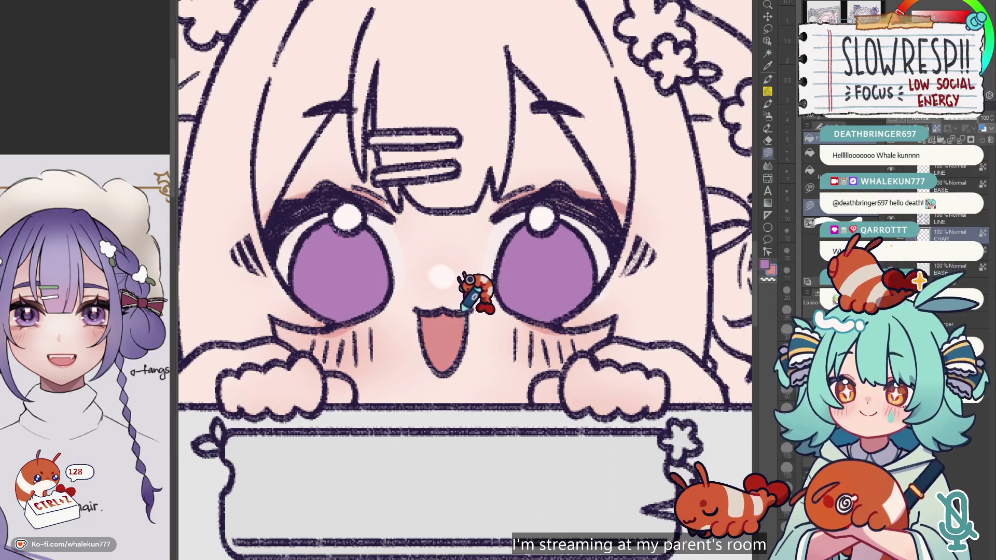
# Eyedrop dark red and salmon pink from the reference and paint the mouth's darker inner shade.
pyautogui.click(67, 342)
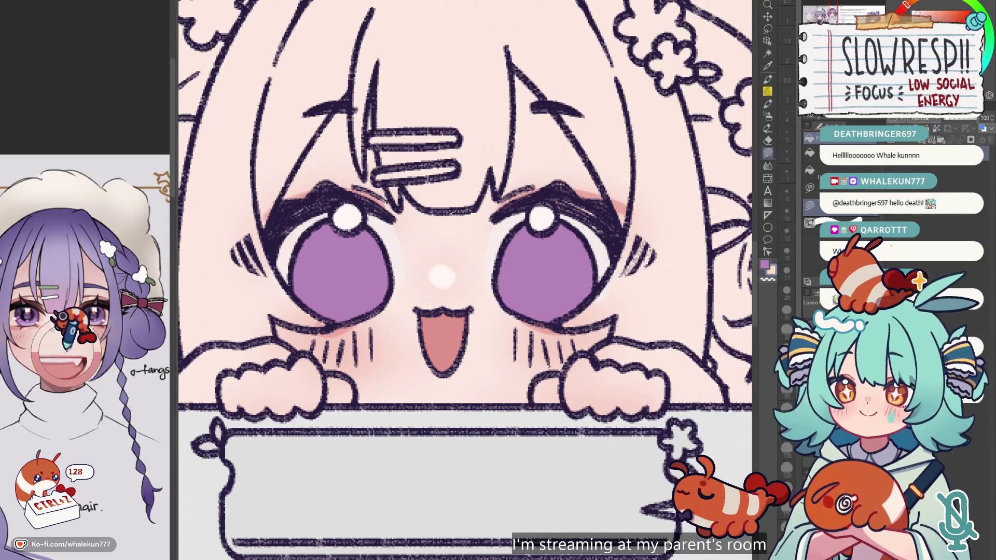
pyautogui.click(83, 337)
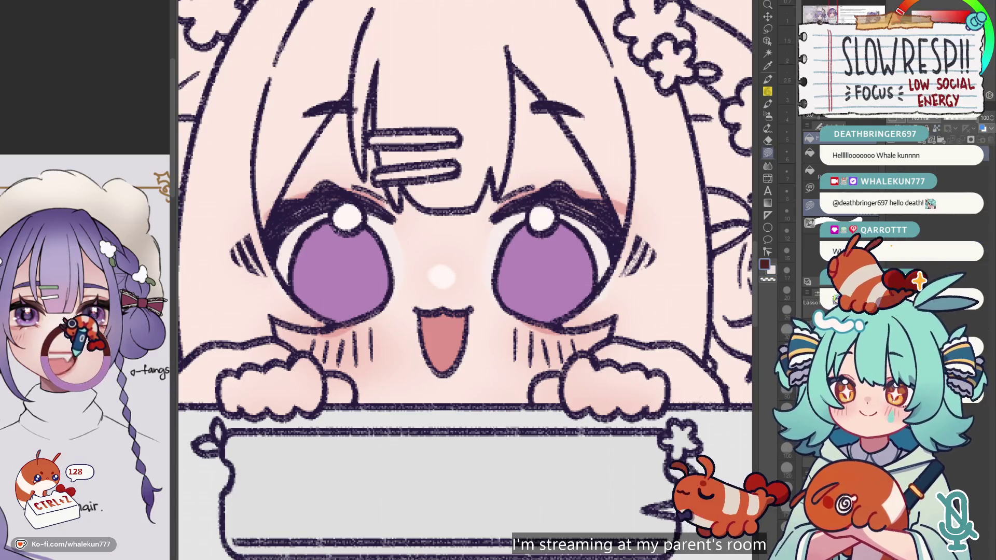
pyautogui.click(767, 79)
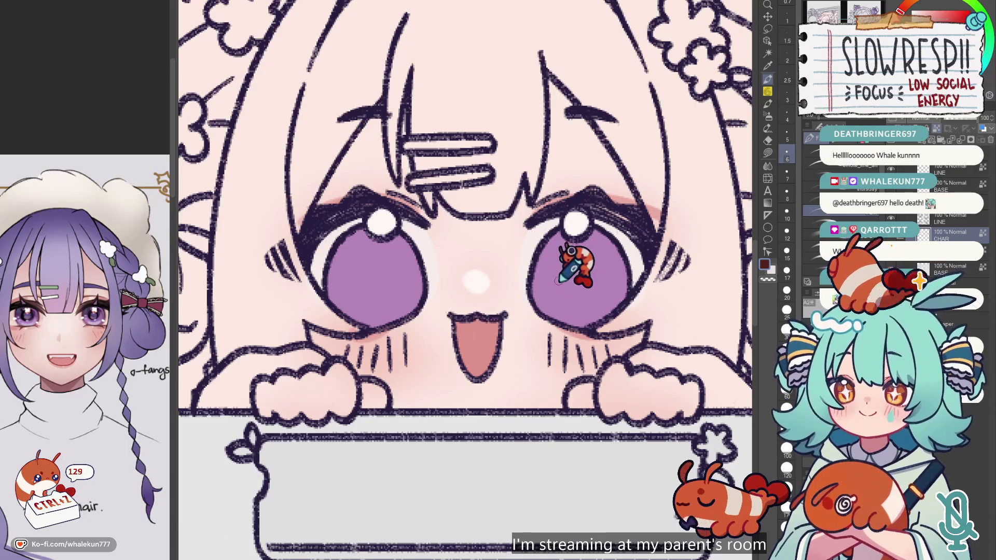
pyautogui.keyDown('alt'); pyautogui.click(482, 337); pyautogui.keyUp('alt')
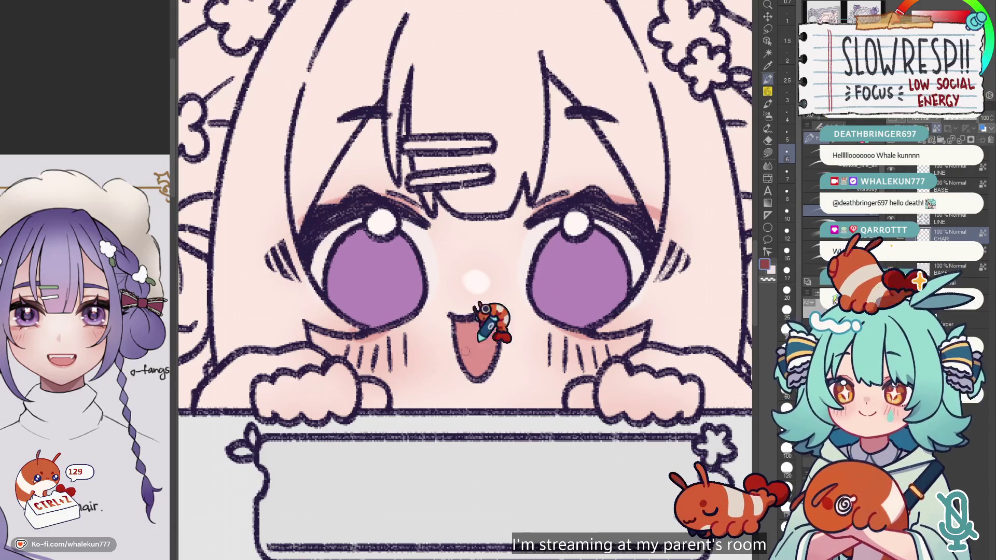
pyautogui.hotkey('ctrl', 'z')
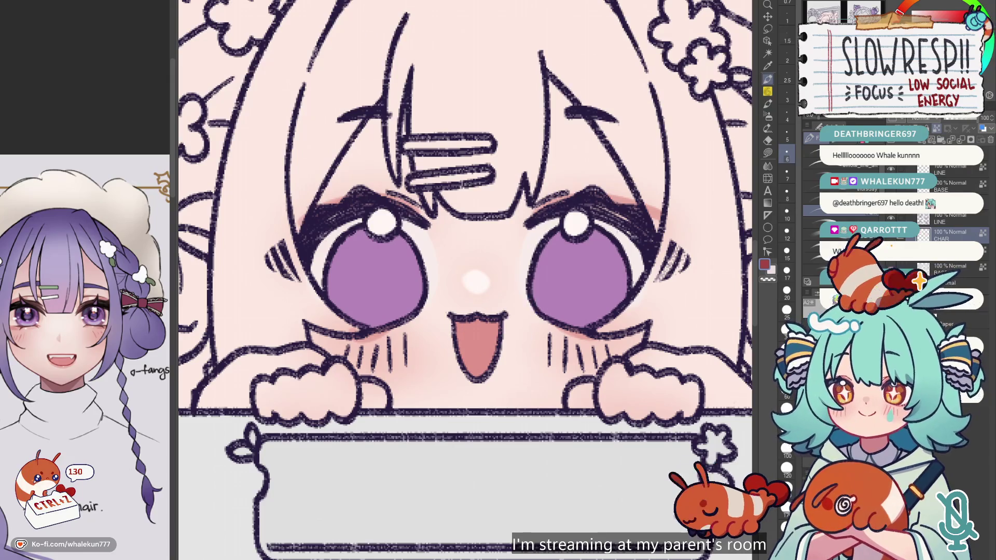
pyautogui.press('[')
pyautogui.press('[')
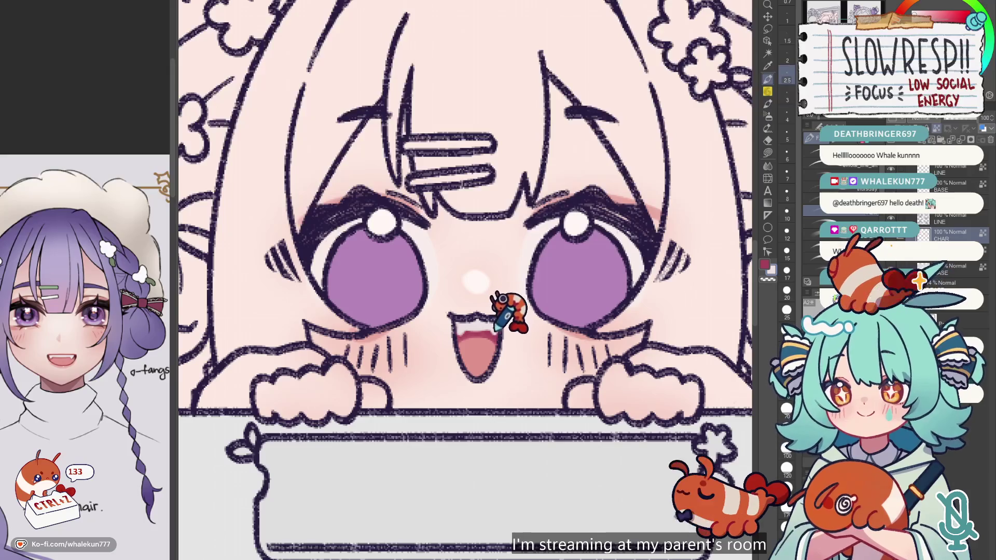
# Shade inside the window girl's mouth with the Pen, briefly enlarging then shrinking the brush.
pyautogui.scroll(-5, 500, 300)
pyautogui.scroll(-2, 501, 300)
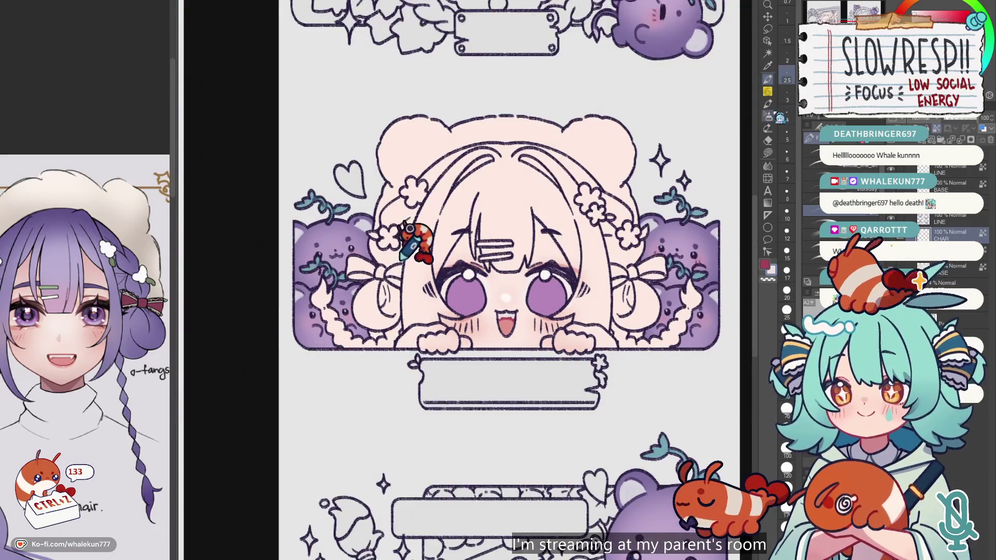
pyautogui.scroll(-5, 378, 238)
pyautogui.scroll(3, 382, 231)
pyautogui.scroll(2, 506, 352)
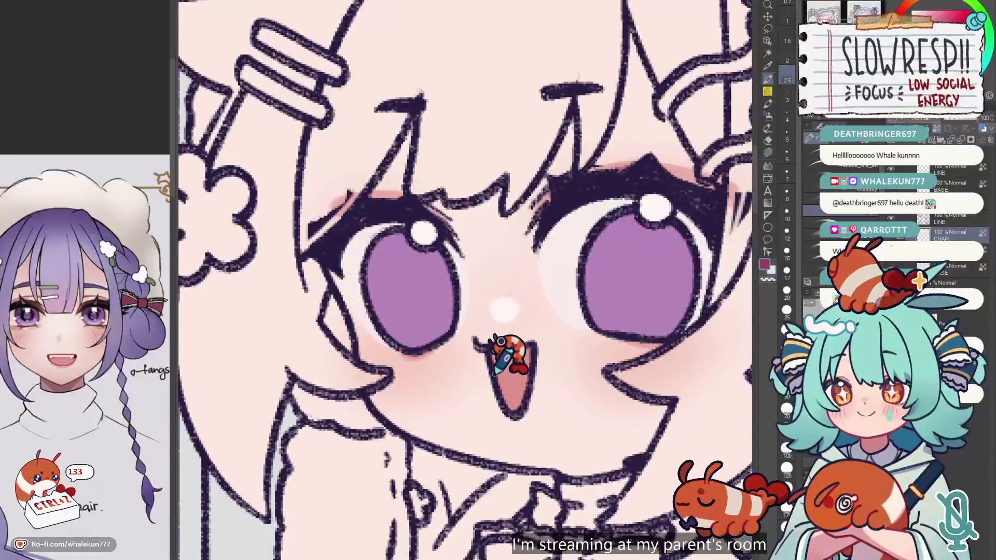
pyautogui.press(']')
pyautogui.press(']')
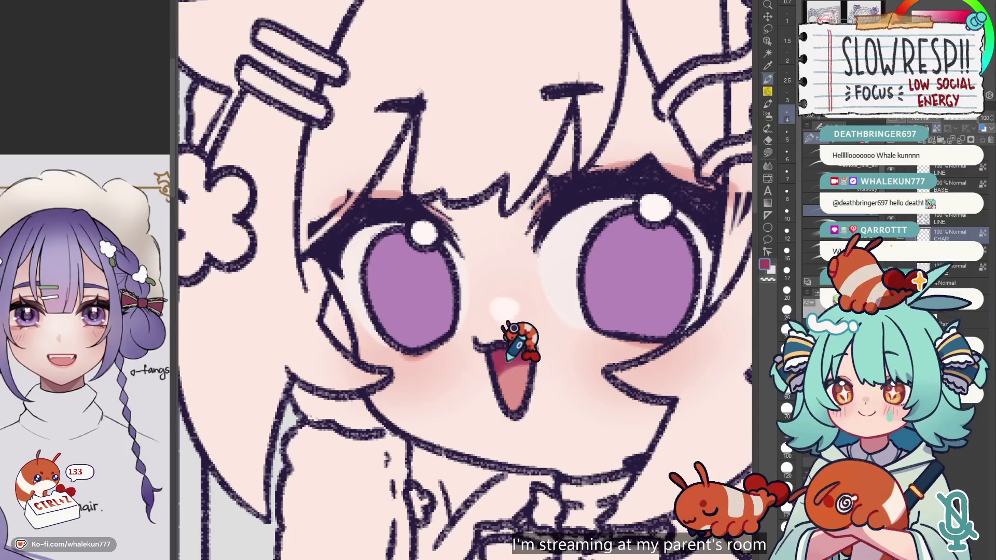
pyautogui.press('[')
pyautogui.press('[')
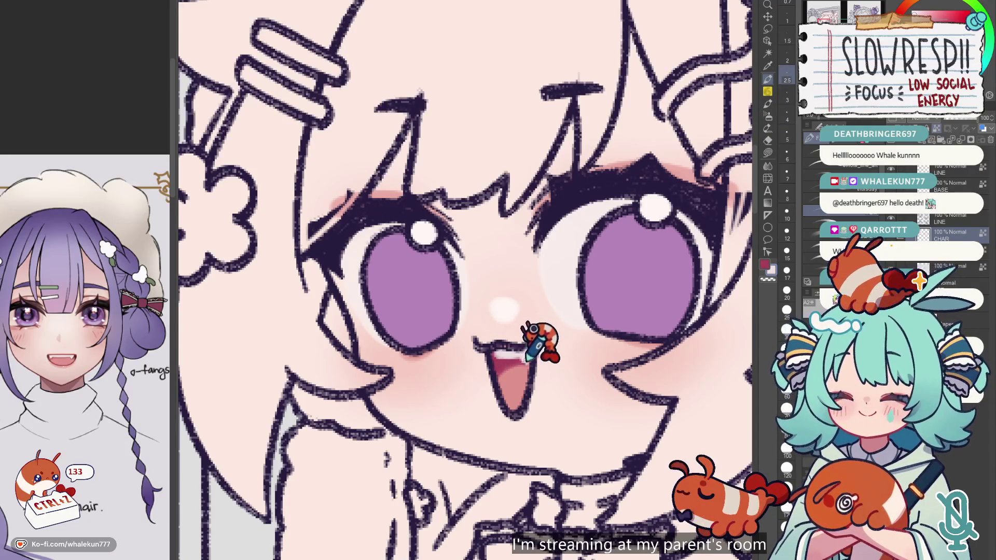
pyautogui.scroll(-5, 539, 311)
pyautogui.scroll(1, 436, 342)
pyautogui.scroll(1, 514, 332)
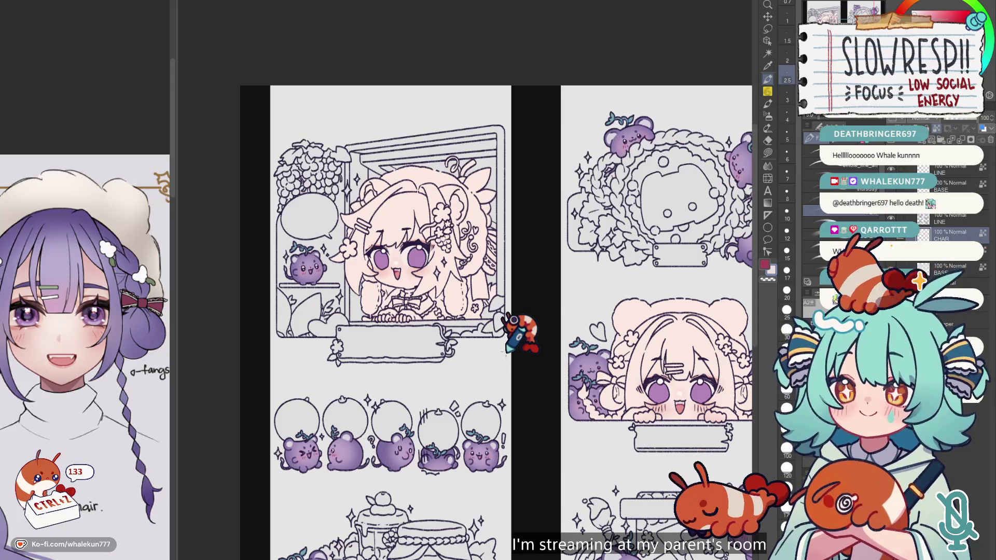
# Auto-select both eyes of the window girl and the bear-hood girl, then return to the Pen.
pyautogui.press('w')
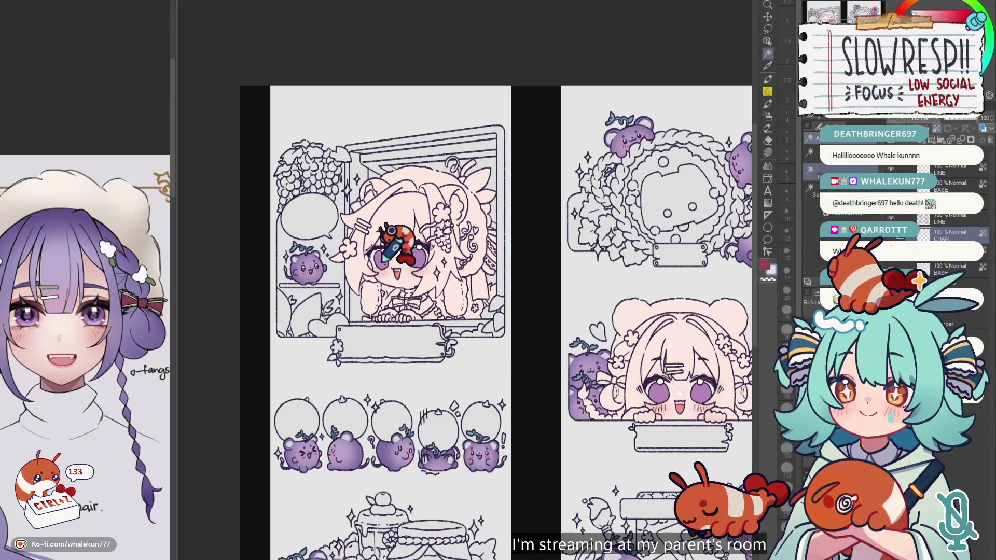
pyautogui.click(381, 259)
pyautogui.click(417, 259)
pyautogui.click(660, 393)
pyautogui.click(700, 391)
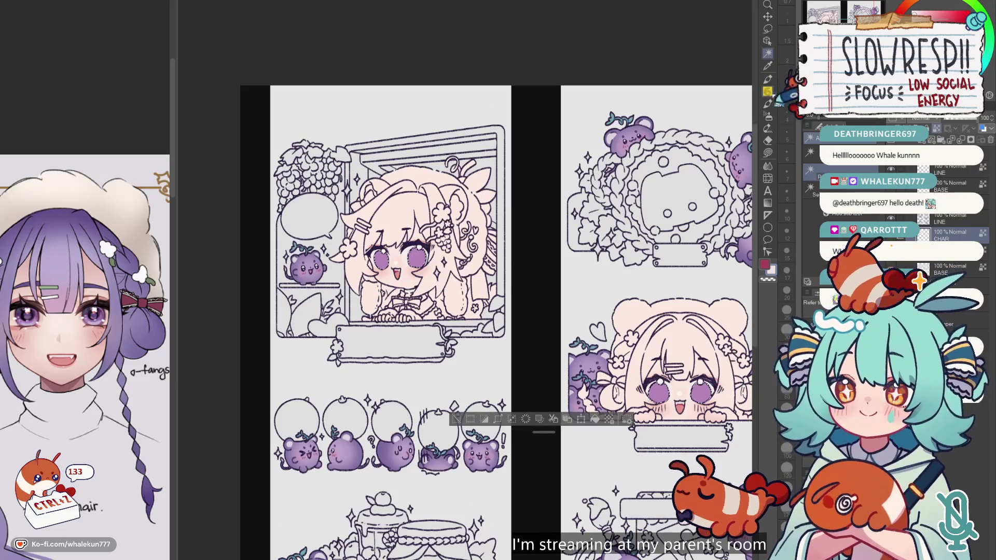
pyautogui.press('p')
pyautogui.hotkey('ctrl', 'd')
pyautogui.scroll(2, 109, 275)
pyautogui.scroll(2, 111, 302)
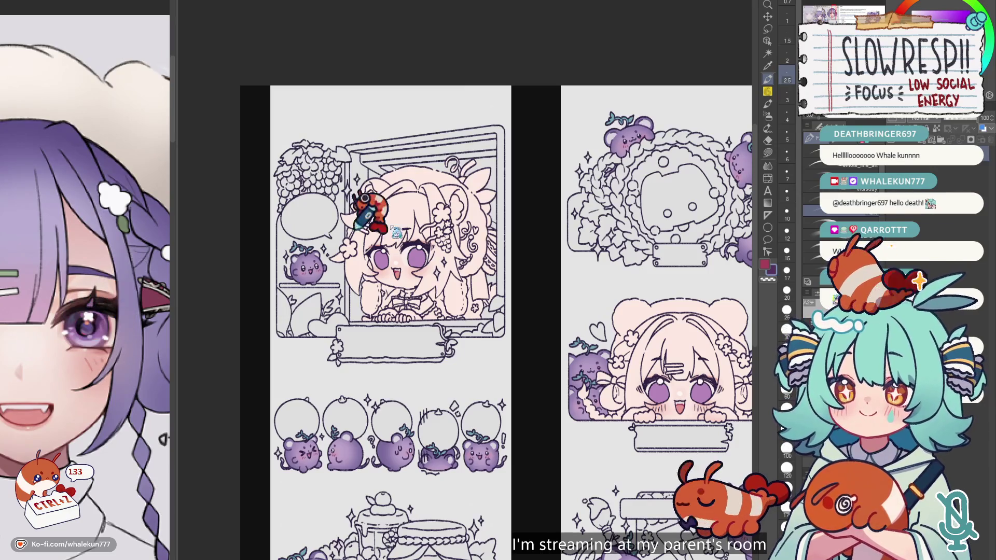
pyautogui.scroll(1, 378, 222)
pyautogui.scroll(2, 378, 222)
pyautogui.scroll(2, 445, 289)
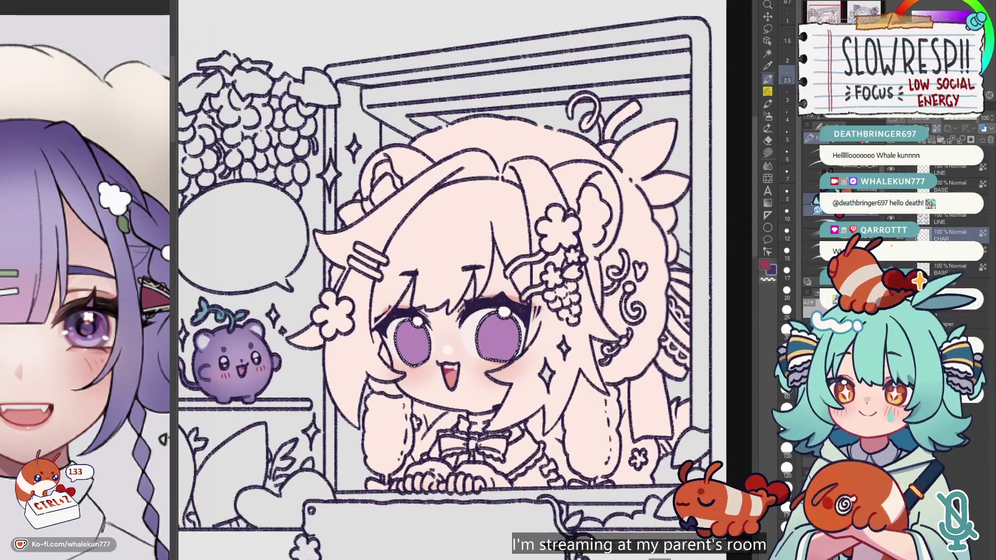
# Paint a darker purple pupil in the bear-hood girl's left eye, undoing a stray right-eye stroke.
pyautogui.press(']')
pyautogui.press(']')
pyautogui.press(']')
pyautogui.press(']')
pyautogui.press(']')
pyautogui.press(']')
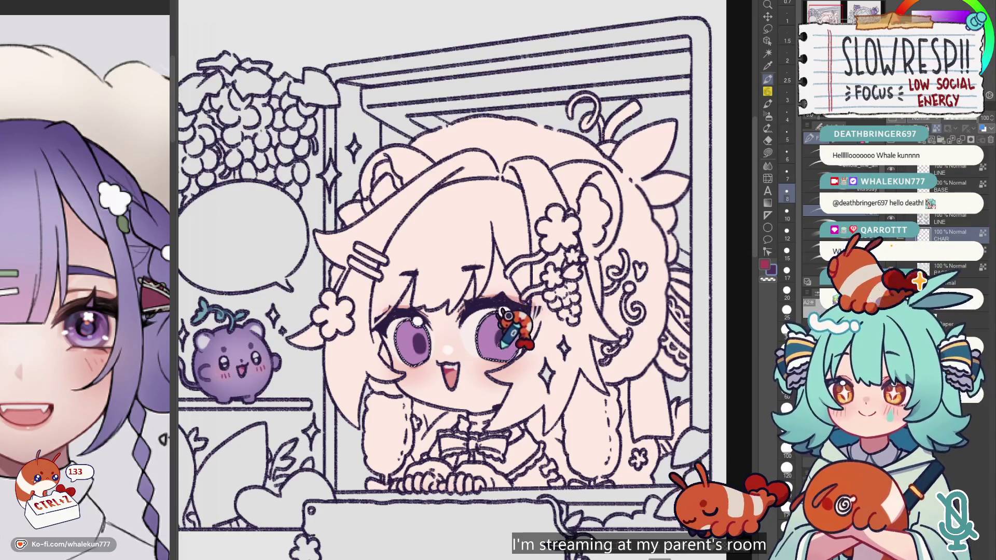
pyautogui.press('h')
pyautogui.press('h')
pyautogui.scroll(-3, 507, 322)
pyautogui.moveTo(507, 322); pyautogui.dragTo(452, 230)
pyautogui.scroll(5, 502, 340)
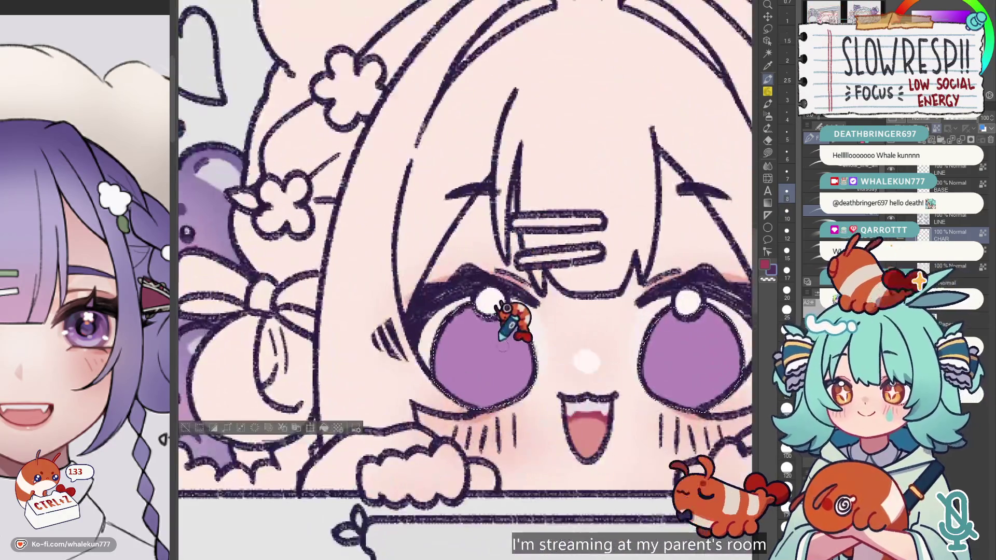
pyautogui.hotkey('ctrl', 'z')
pyautogui.moveTo(498, 339); pyautogui.dragTo(501, 331)
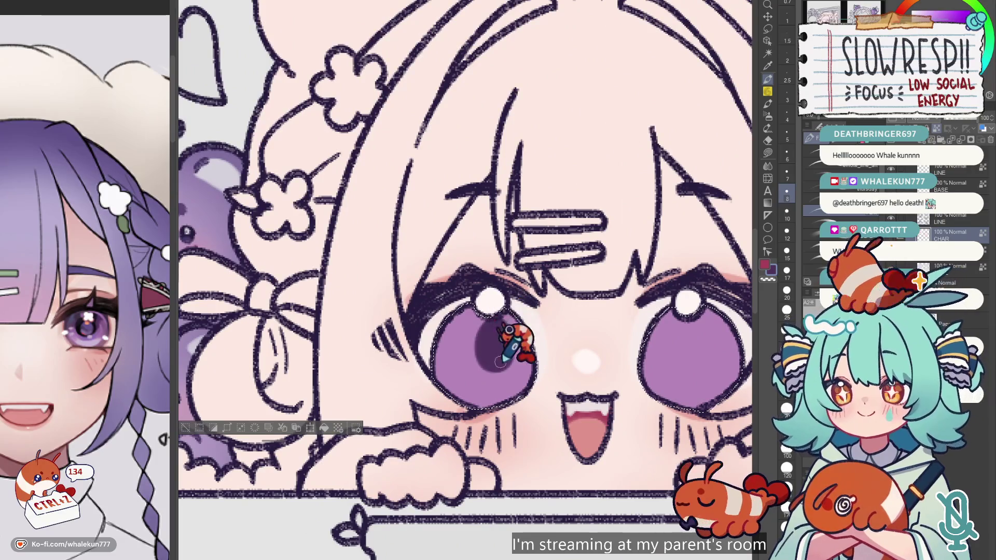
pyautogui.scroll(-5, 488, 332)
pyautogui.scroll(1, 506, 311)
pyautogui.scroll(2, 514, 320)
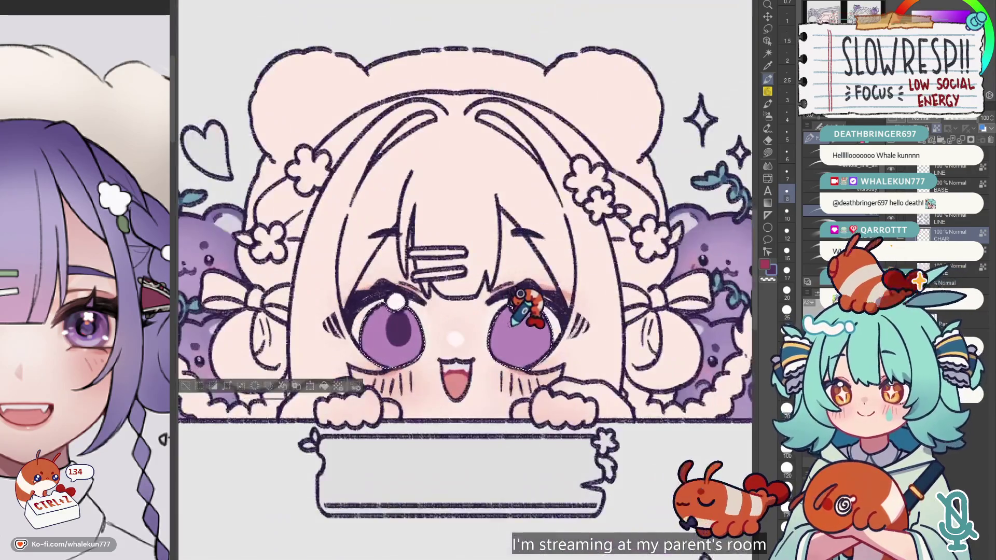
pyautogui.hotkey('ctrl', 'z')
pyautogui.hotkey('ctrl', 'z')
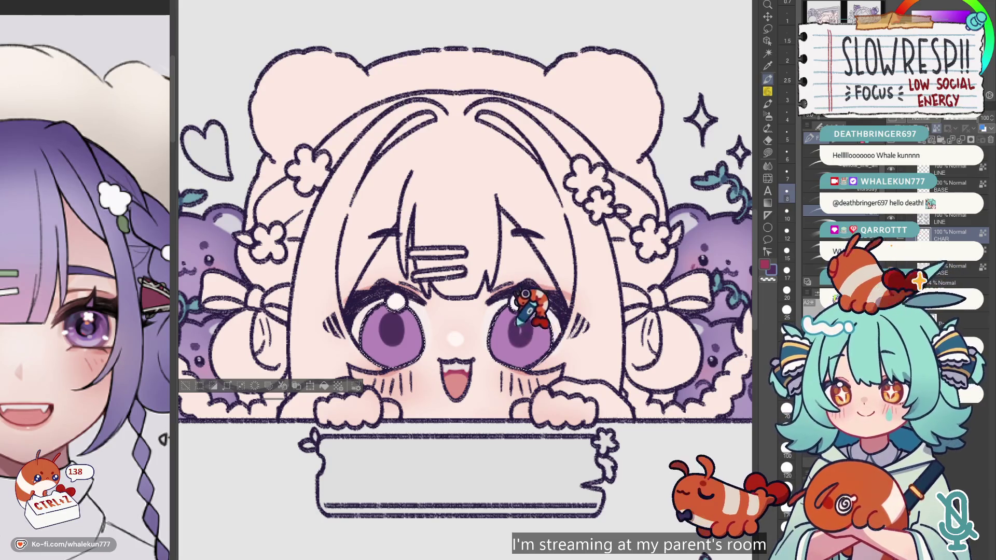
# Shade the girl's eyes darker on a lower layer, tuning brush size and undoing stray strokes.
pyautogui.scroll(-4, 525, 326)
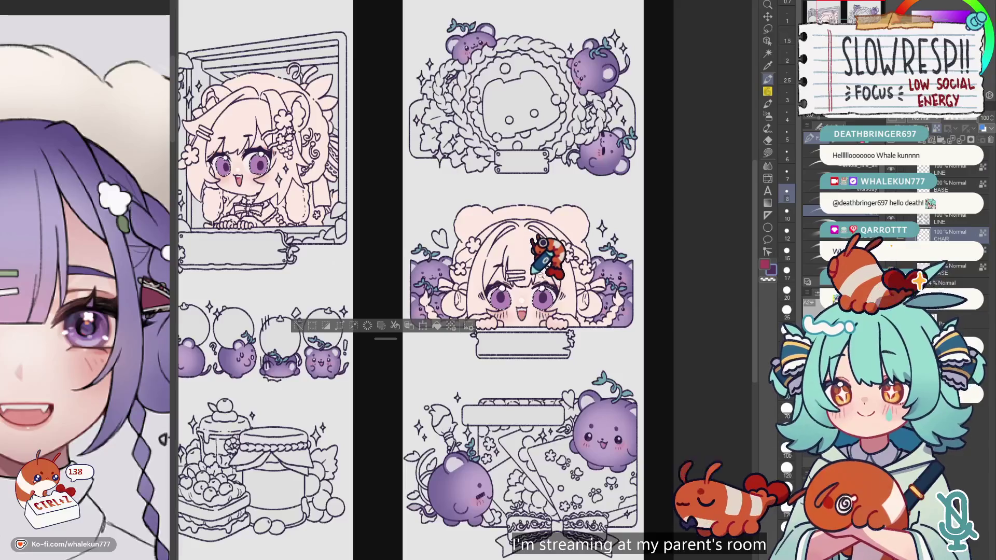
pyautogui.scroll(5, 480, 332)
pyautogui.moveTo(484, 303); pyautogui.dragTo(522, 261)
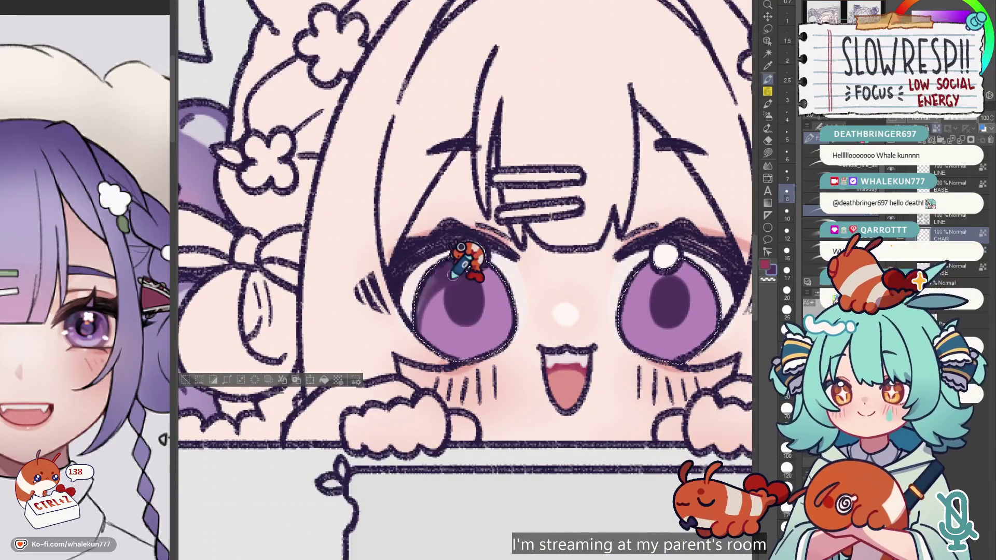
pyautogui.press('[')
pyautogui.press('[')
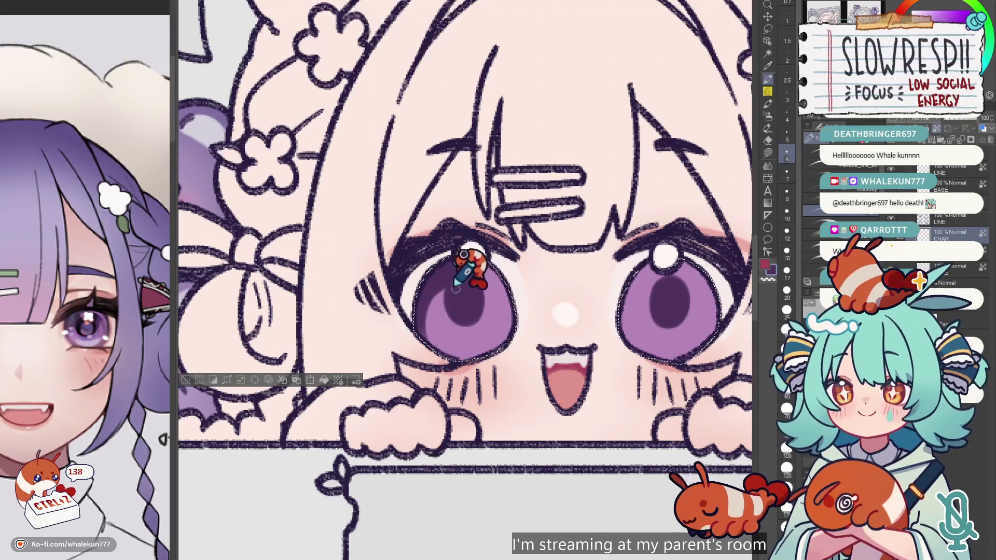
pyautogui.press(']')
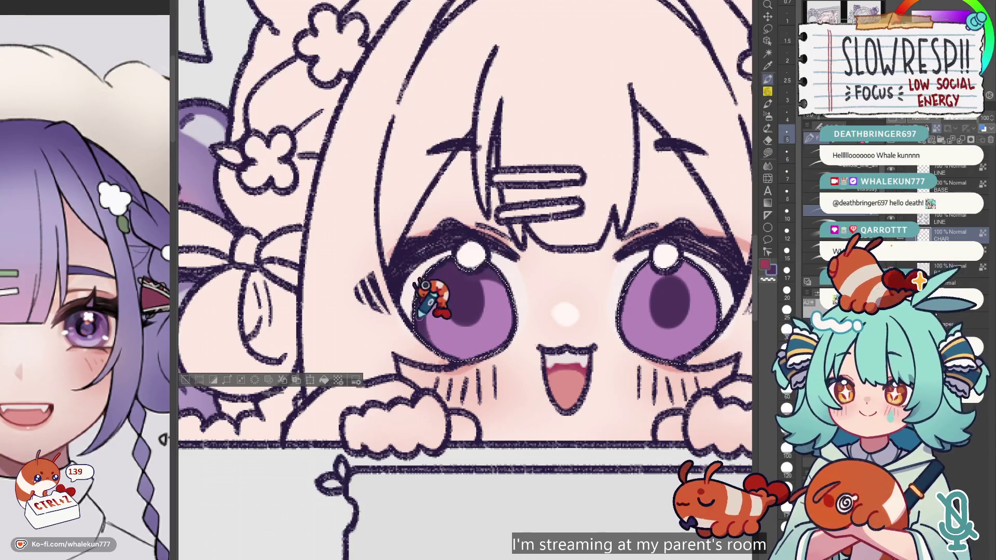
pyautogui.hotkey('ctrl', 'z')
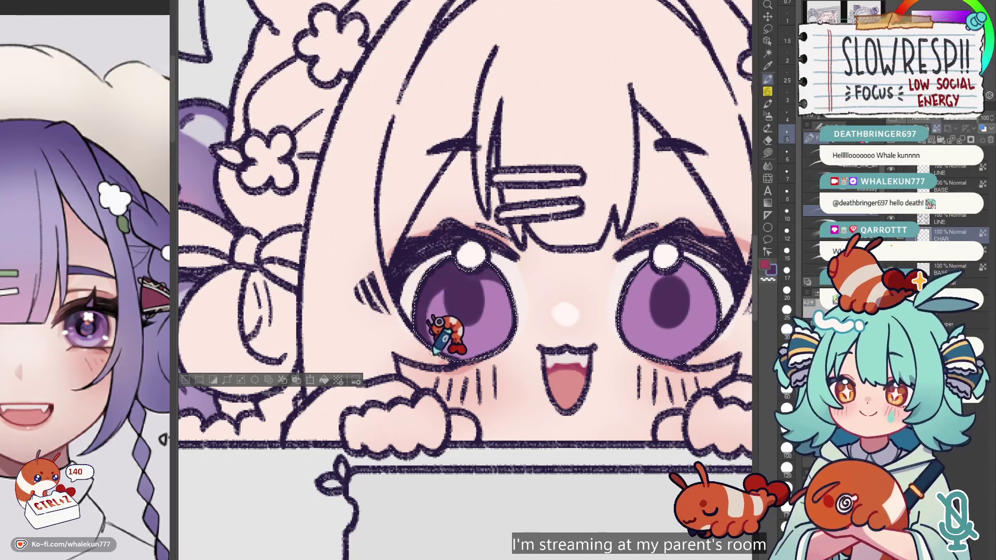
pyautogui.press(']')
pyautogui.press(']')
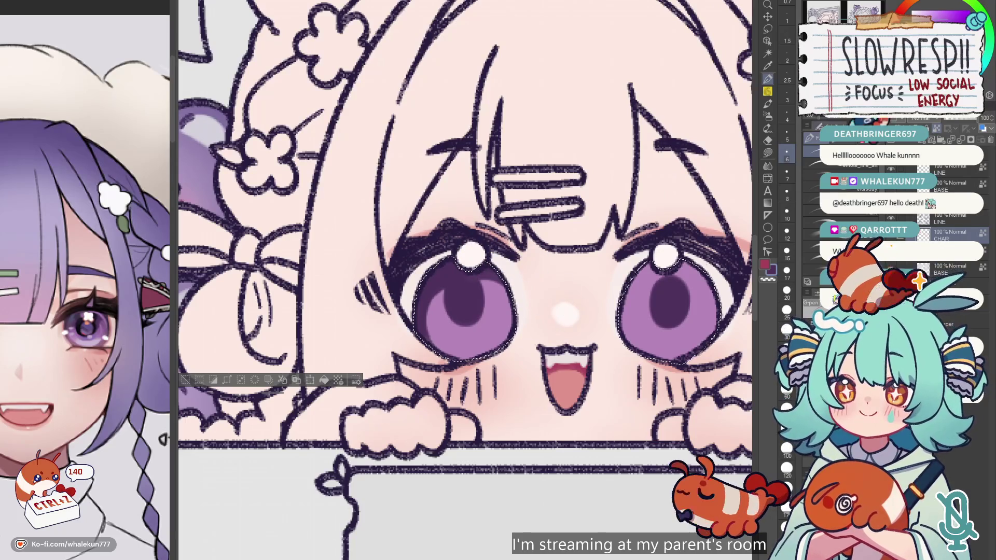
pyautogui.click(811, 212)
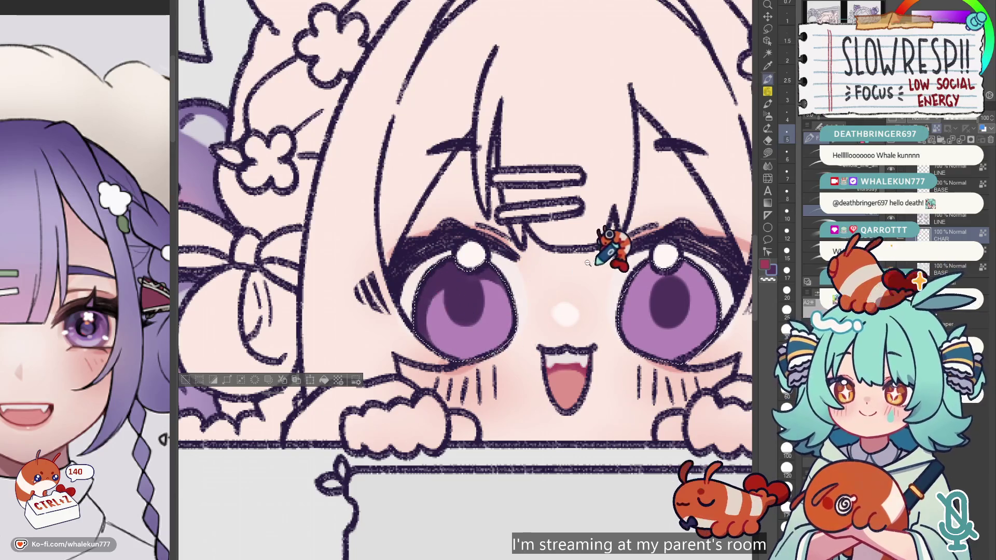
pyautogui.scroll(-5, 515, 312)
pyautogui.scroll(5, 519, 283)
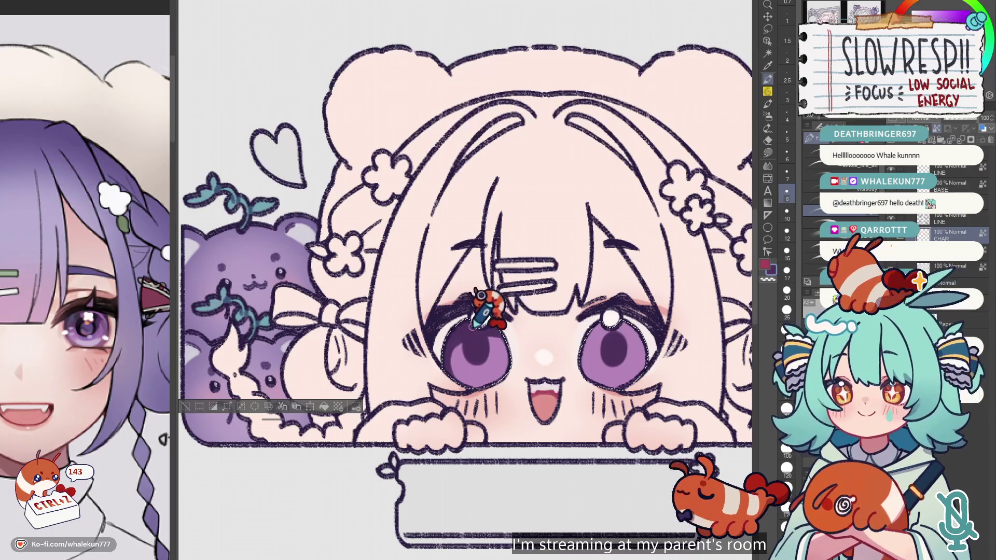
pyautogui.hotkey('ctrl', 'z')
pyautogui.hotkey('ctrl', 'z')
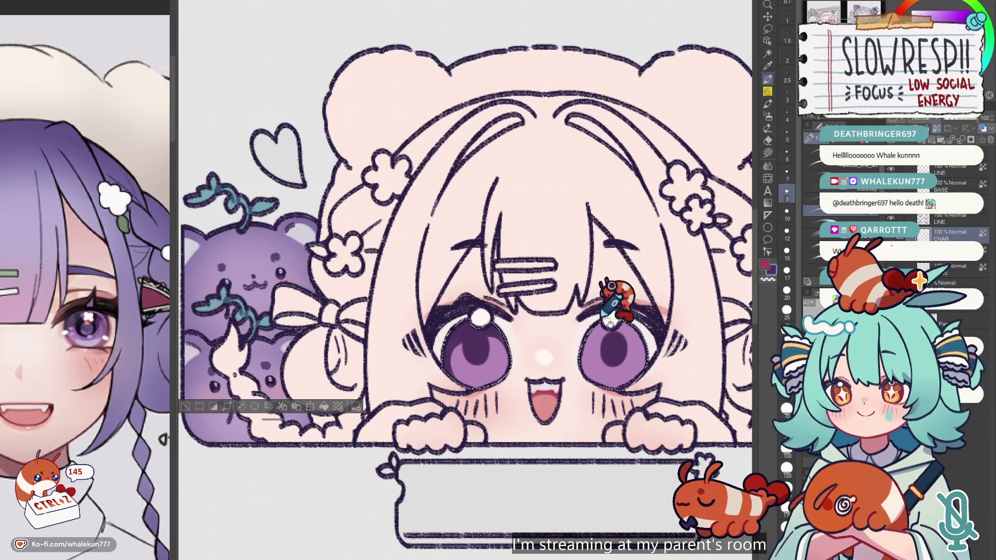
pyautogui.scroll(1, 505, 334)
pyautogui.scroll(2, 547, 274)
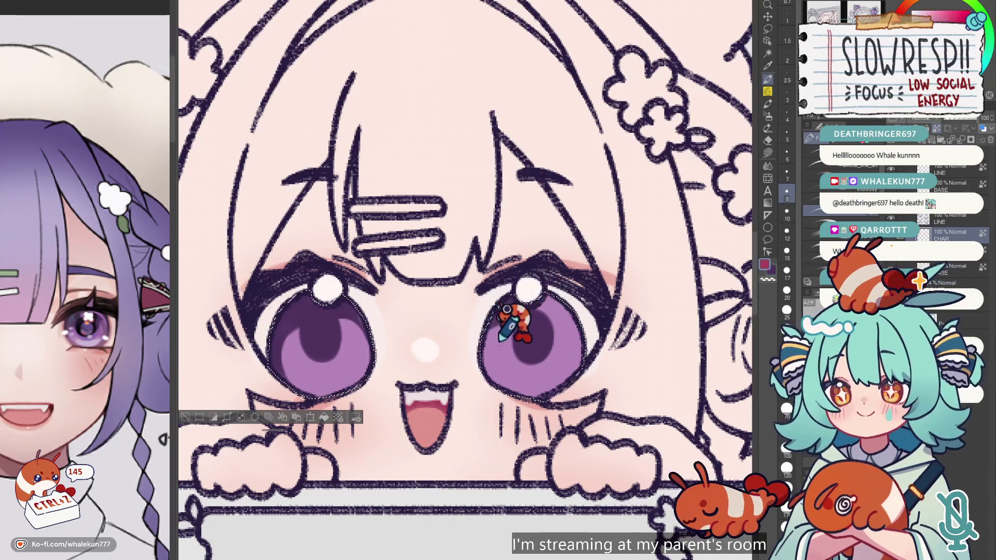
pyautogui.press('[')
pyautogui.press('[')
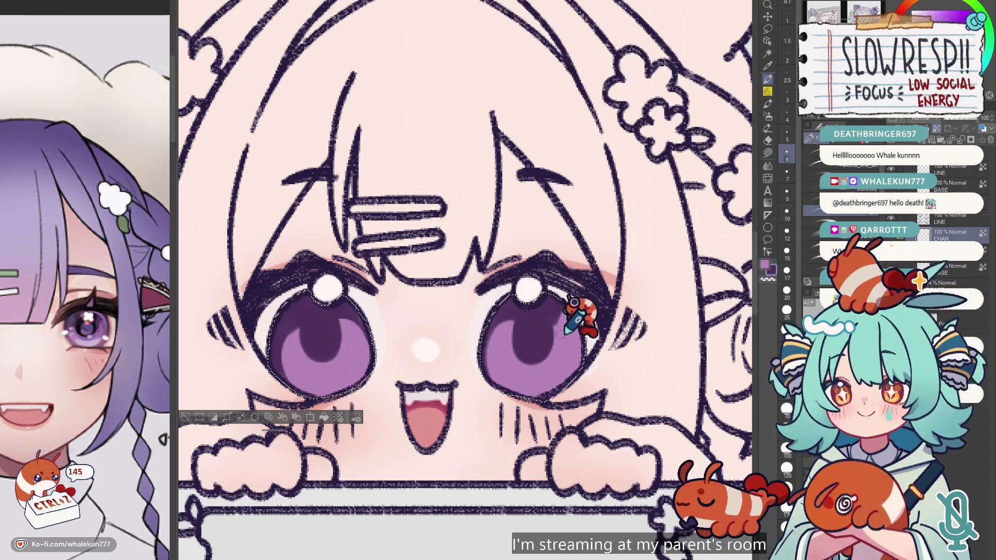
pyautogui.hotkey('ctrl', 'z')
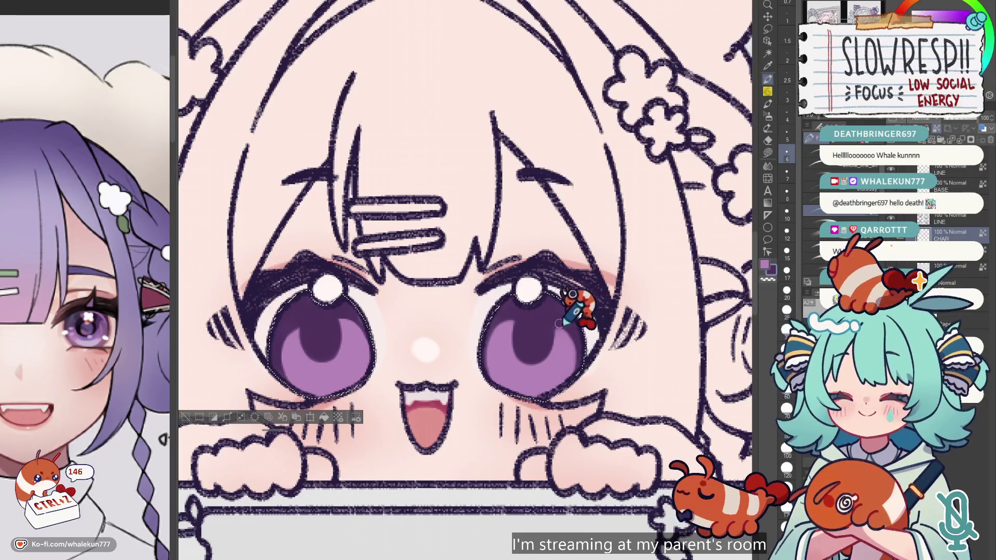
# Finish the eye shading and white highlight dots, undoing stray strokes on both eyes.
pyautogui.scroll(-3, 567, 371)
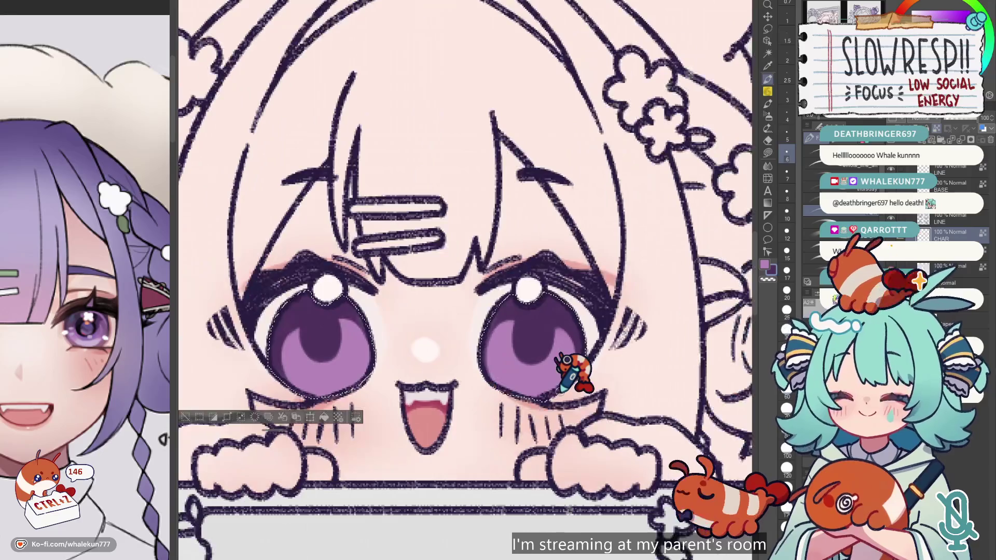
pyautogui.scroll(-5, 522, 278)
pyautogui.scroll(4, 617, 275)
pyautogui.scroll(1, 433, 283)
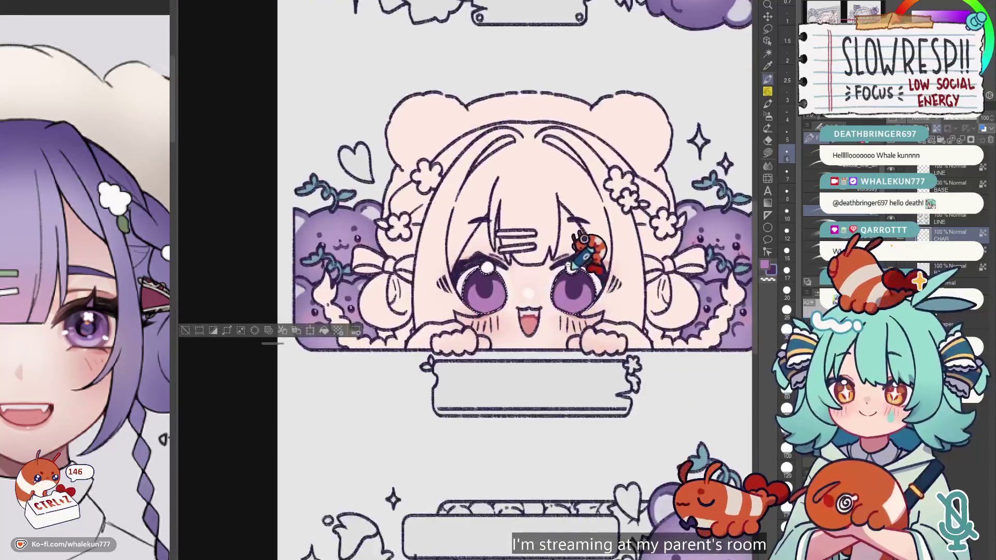
pyautogui.scroll(4, 435, 288)
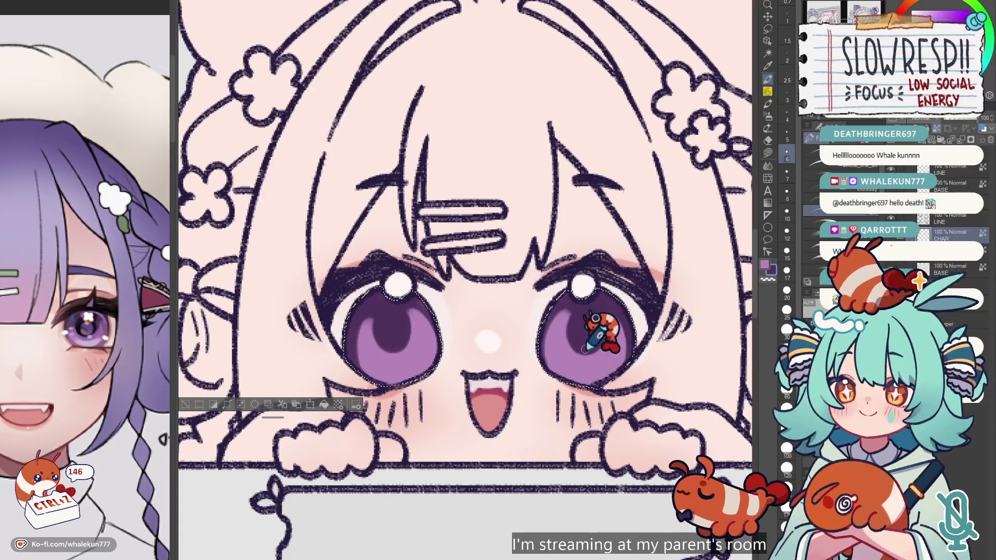
pyautogui.scroll(-3, 644, 259)
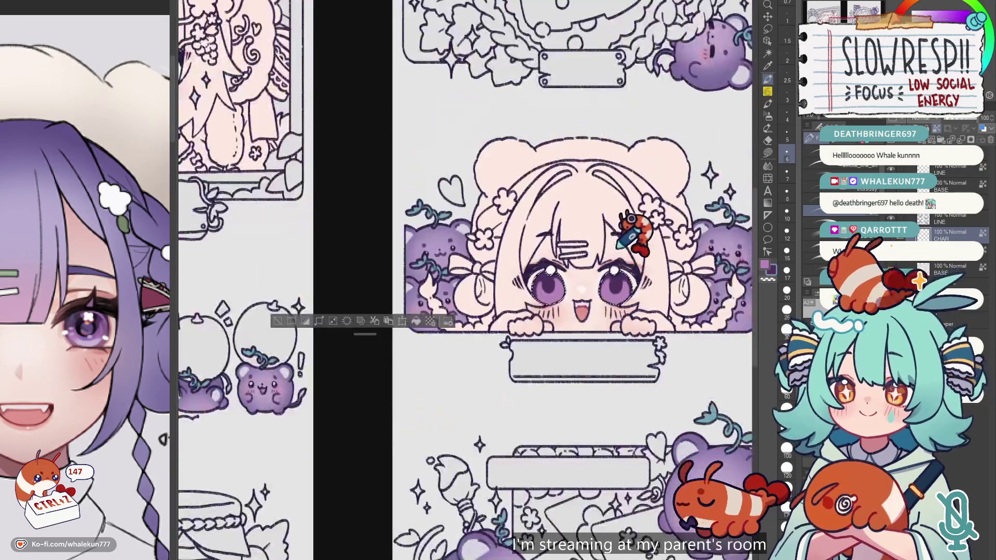
pyautogui.scroll(-2, 654, 264)
pyautogui.scroll(2, 459, 296)
pyautogui.scroll(1, 466, 300)
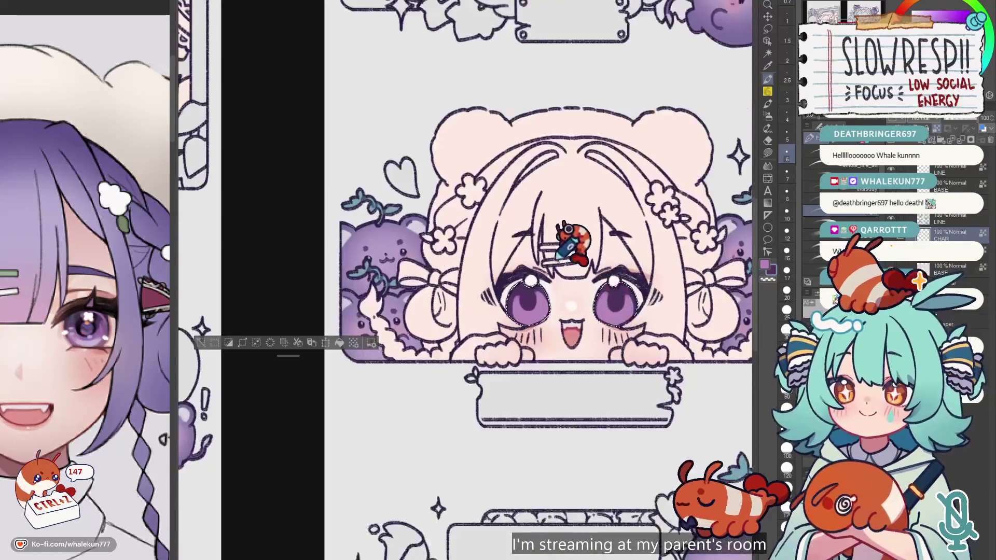
pyautogui.scroll(2, 519, 311)
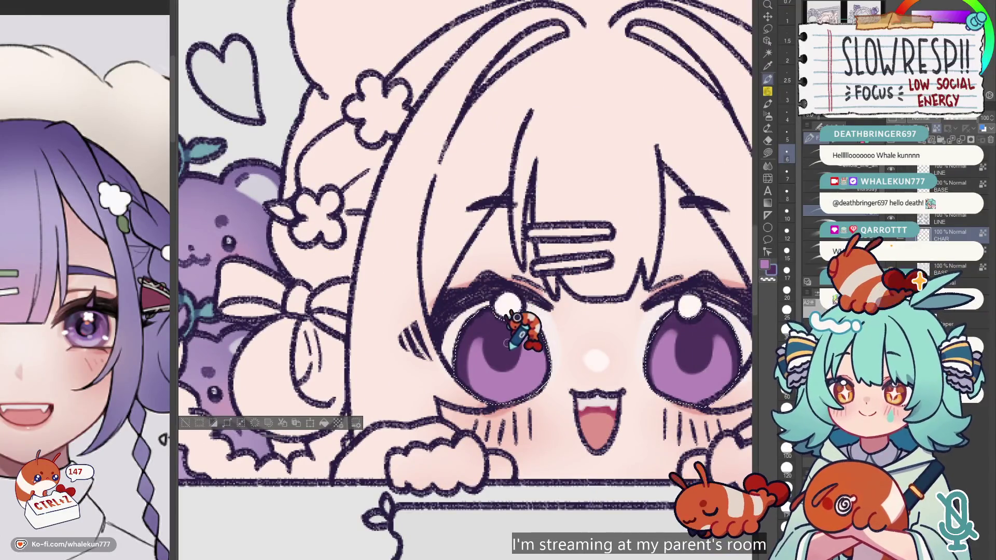
pyautogui.hotkey('ctrl', 'z')
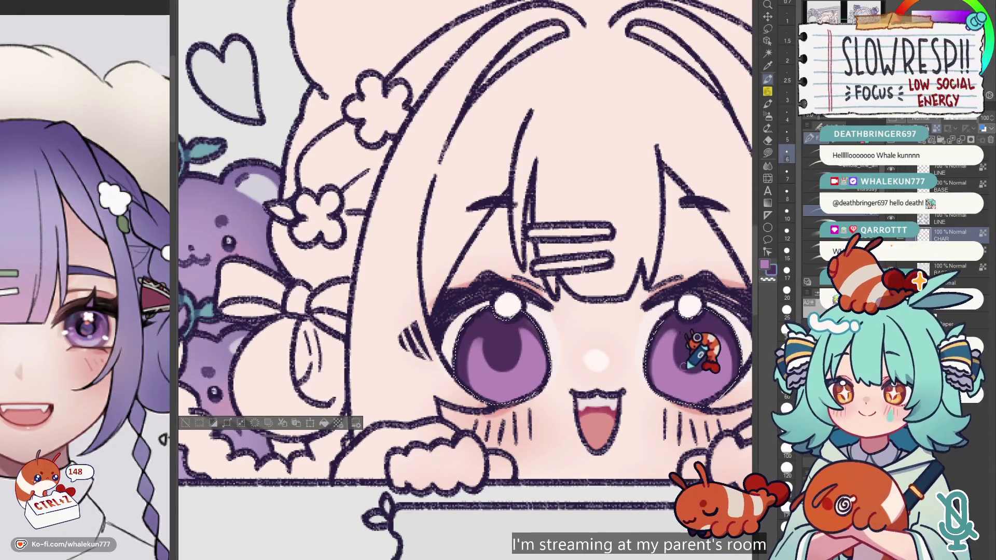
pyautogui.hotkey('ctrl', 'z')
pyautogui.hotkey('ctrl', 'z')
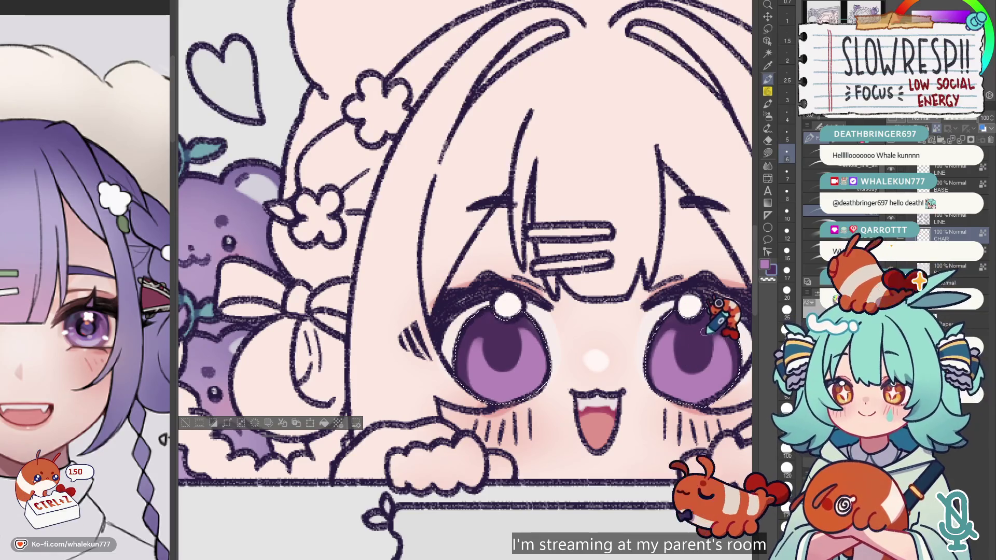
pyautogui.moveTo(705, 329)
pyautogui.mouseDown()
pyautogui.moveTo(629, 241)
pyautogui.moveTo(486, 218)
pyautogui.mouseUp()
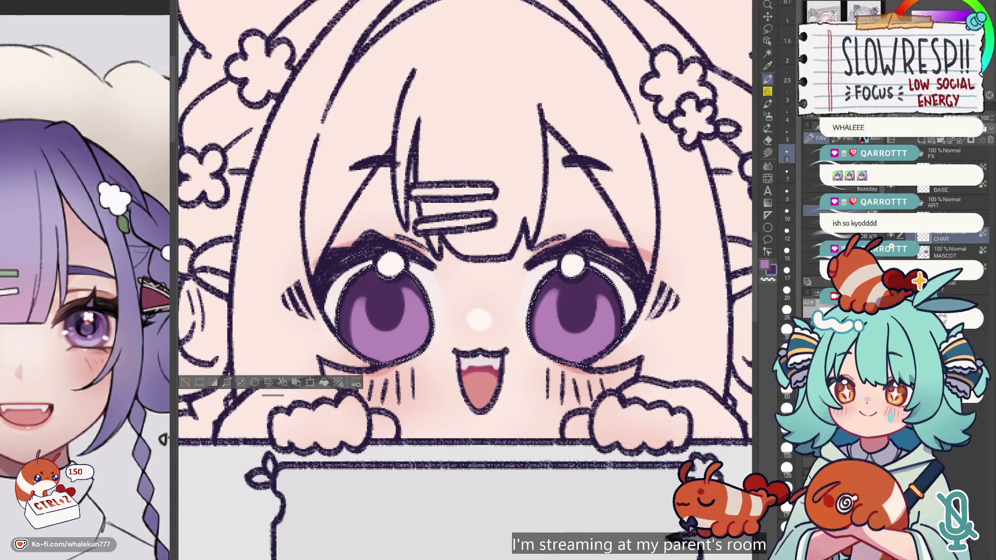
pyautogui.moveTo(614, 327); pyautogui.dragTo(707, 323)
# Dot a white highlight in the window girl's left eye and paint a lighter purple crescent beside it.
pyautogui.scroll(-3, 698, 353)
pyautogui.moveTo(533, 207); pyautogui.dragTo(536, 207)
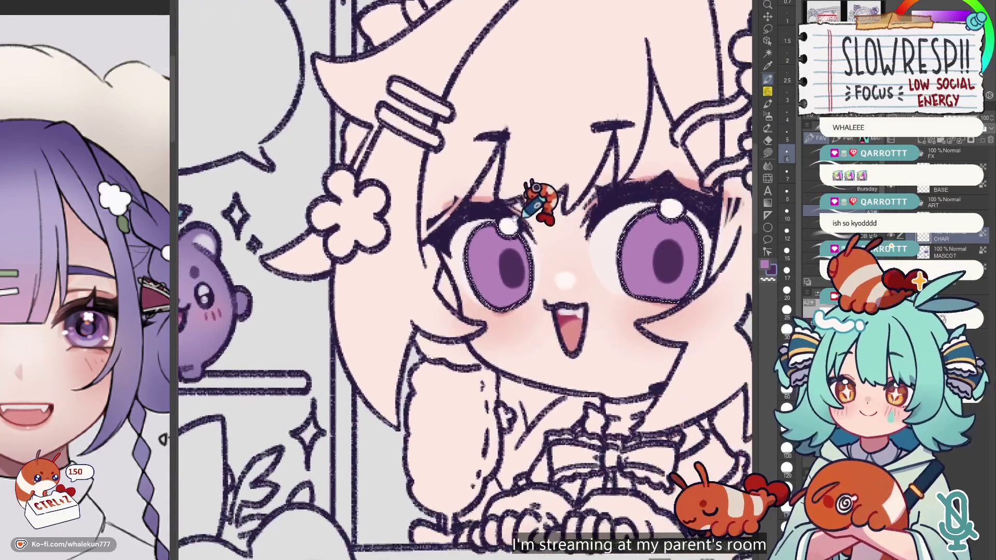
pyautogui.scroll(3, 535, 218)
pyautogui.click(516, 220)
pyautogui.hotkey('ctrl', 'z')
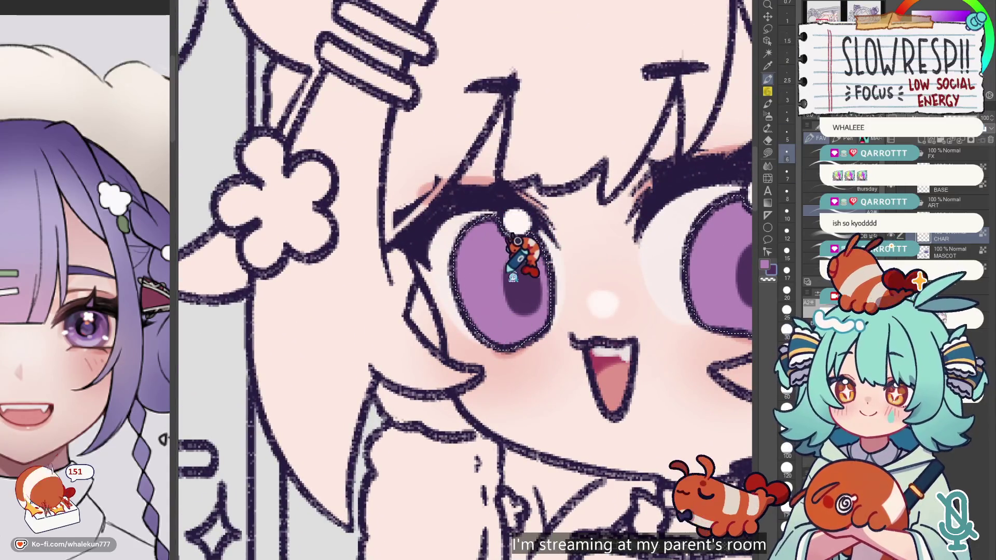
pyautogui.moveTo(481, 263)
pyautogui.mouseDown()
pyautogui.moveTo(465, 324)
pyautogui.moveTo(463, 246)
pyautogui.moveTo(490, 213)
pyautogui.moveTo(513, 242)
pyautogui.mouseUp()
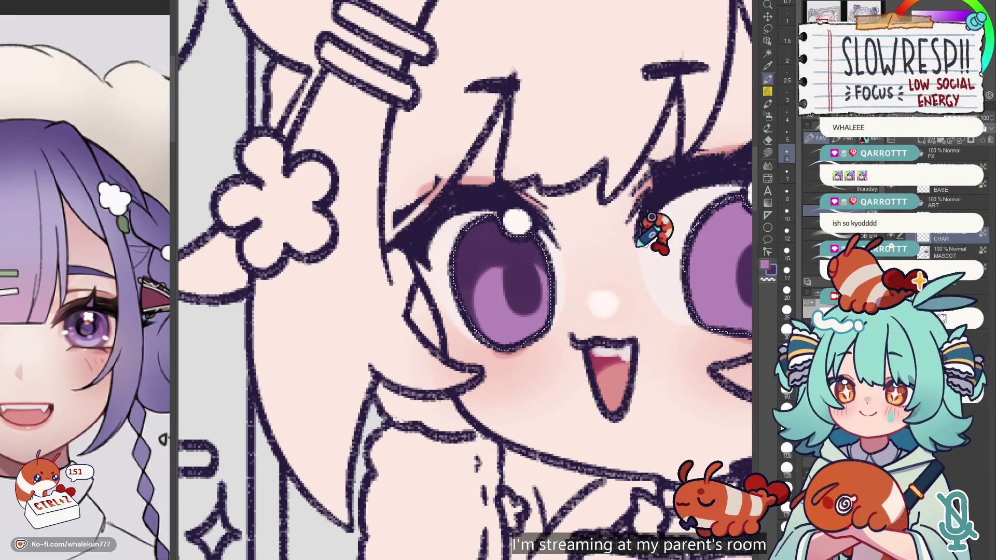
# Check the face in a mirrored view and undo several stray eye strokes.
pyautogui.moveTo(635, 244); pyautogui.dragTo(496, 272)
pyautogui.scroll(-3, 397, 264)
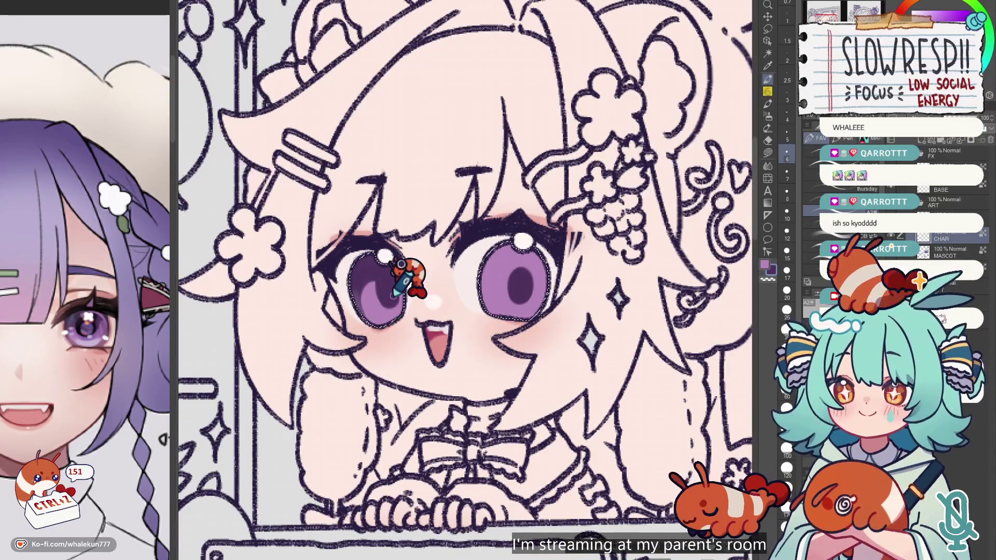
pyautogui.hotkey('ctrl', 'z')
pyautogui.hotkey('ctrl', 'z')
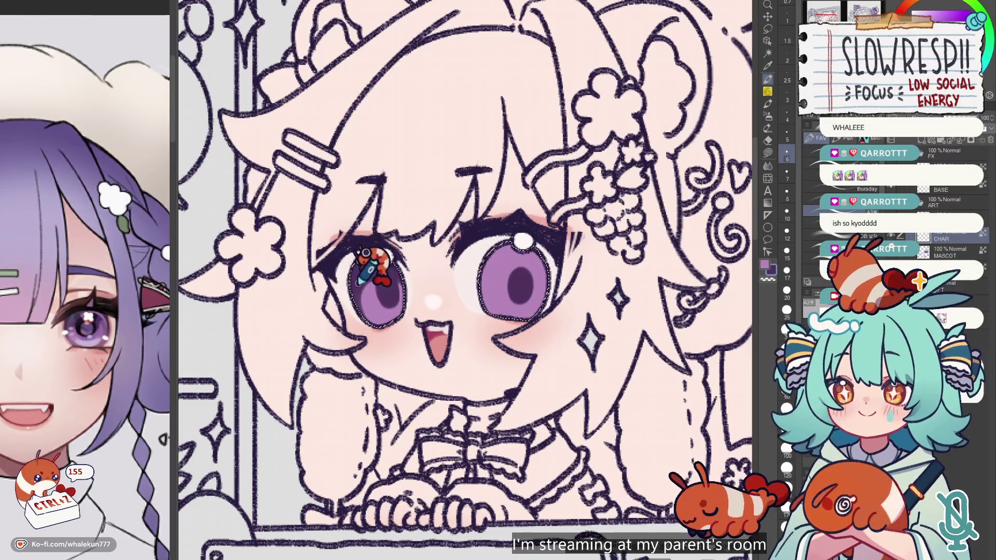
pyautogui.press('h')
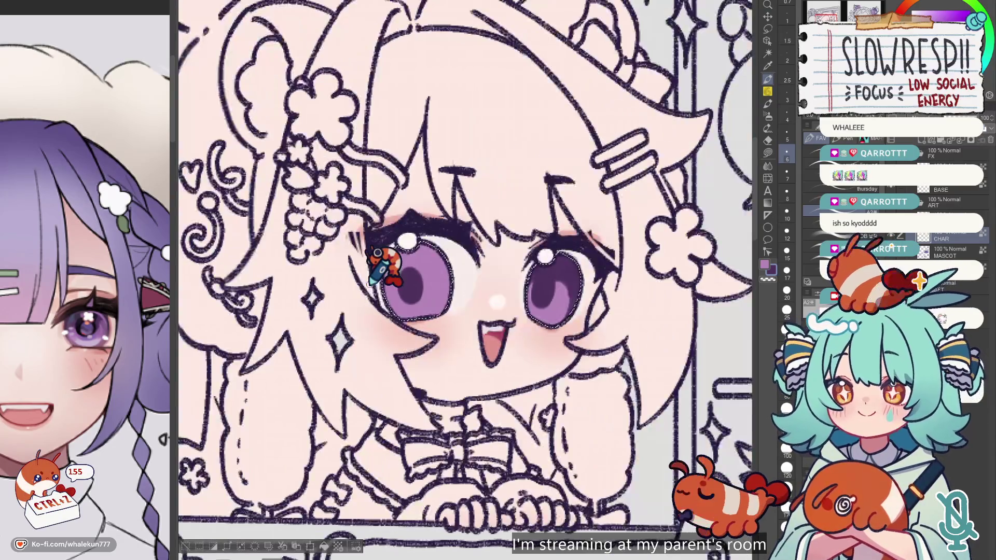
pyautogui.hotkey('ctrl', 'z')
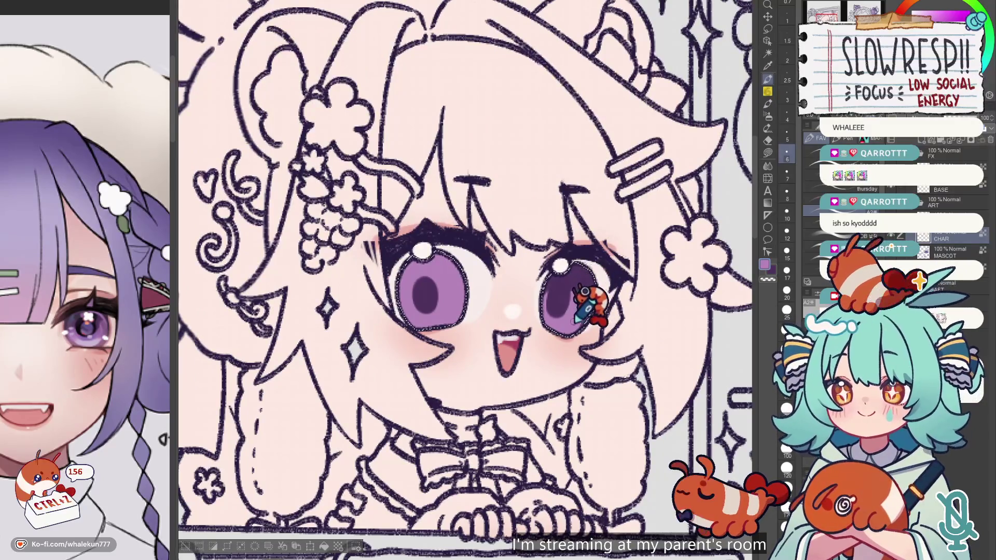
pyautogui.hotkey('ctrl', 'z')
pyautogui.hotkey('ctrl', 'z')
pyautogui.hotkey('ctrl', 'z')
pyautogui.press('h')
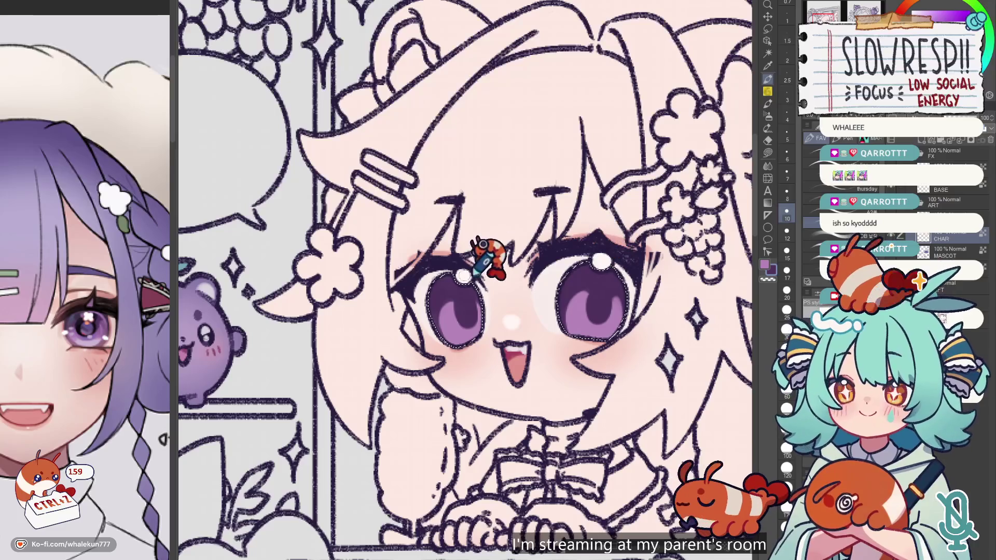
pyautogui.scroll(-5, 440, 295)
pyautogui.scroll(5, 544, 282)
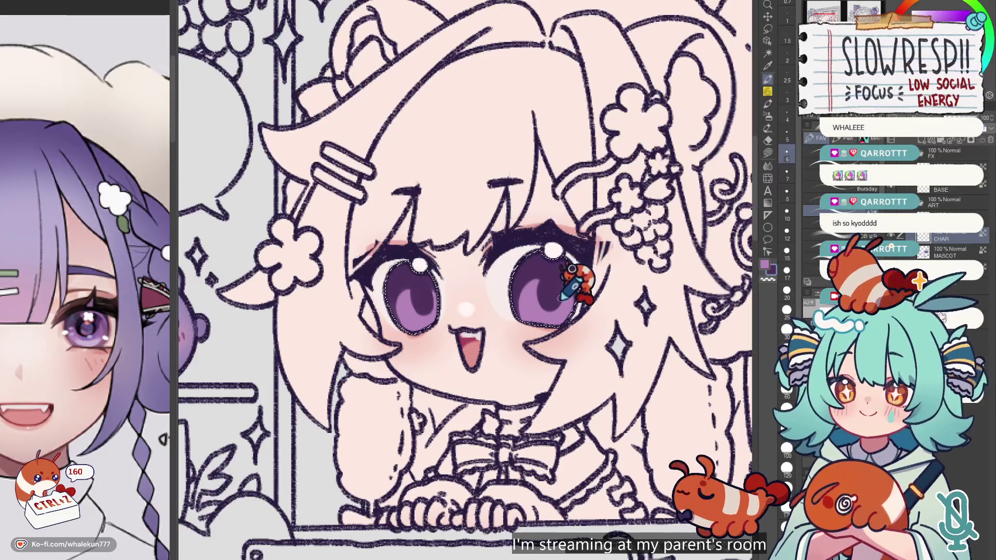
pyautogui.hotkey('ctrl', 'z')
pyautogui.hotkey('ctrl', 'z')
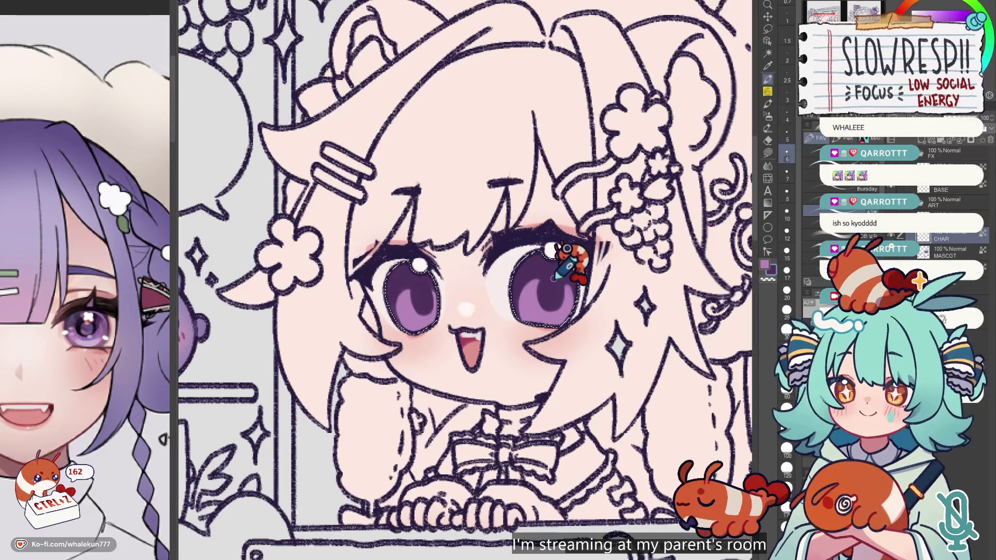
# Compare with the reference portrait canvas, then adjust the brush size for the eyes.
pyautogui.click(82, 282)
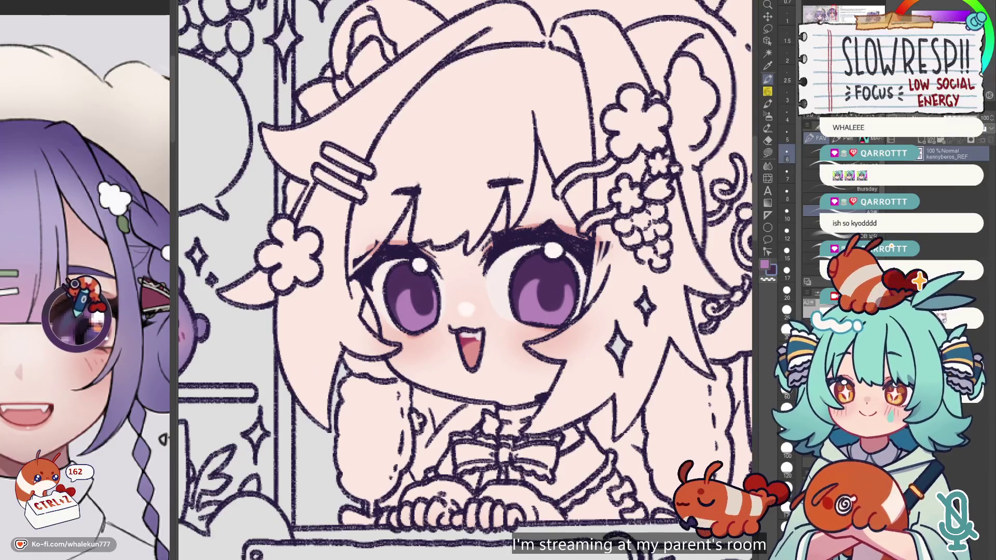
pyautogui.click(518, 186)
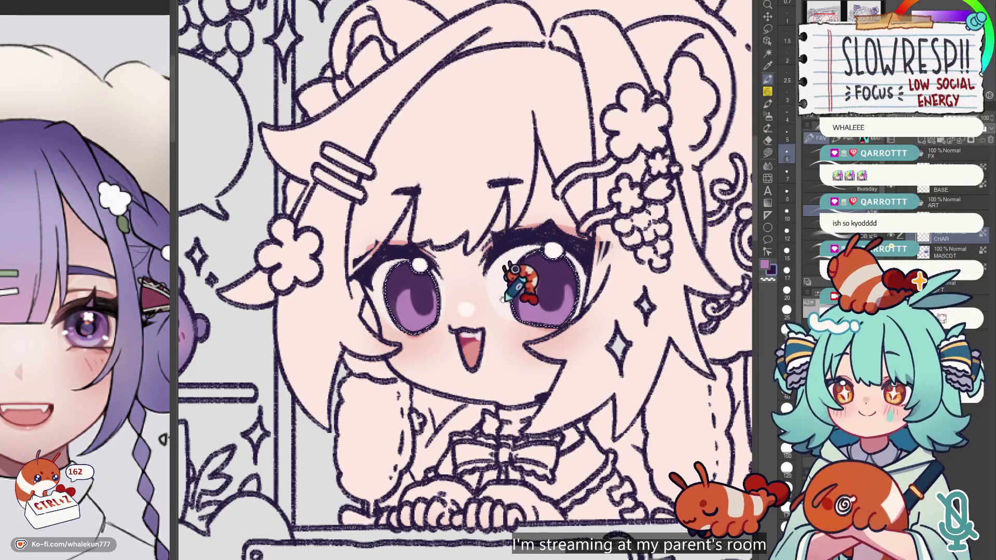
pyautogui.moveTo(431, 278); pyautogui.dragTo(445, 283)
pyautogui.press('[')
pyautogui.press('[')
pyautogui.press('[')
pyautogui.hotkey('ctrl', 'z')
pyautogui.hotkey('ctrl', 'z')
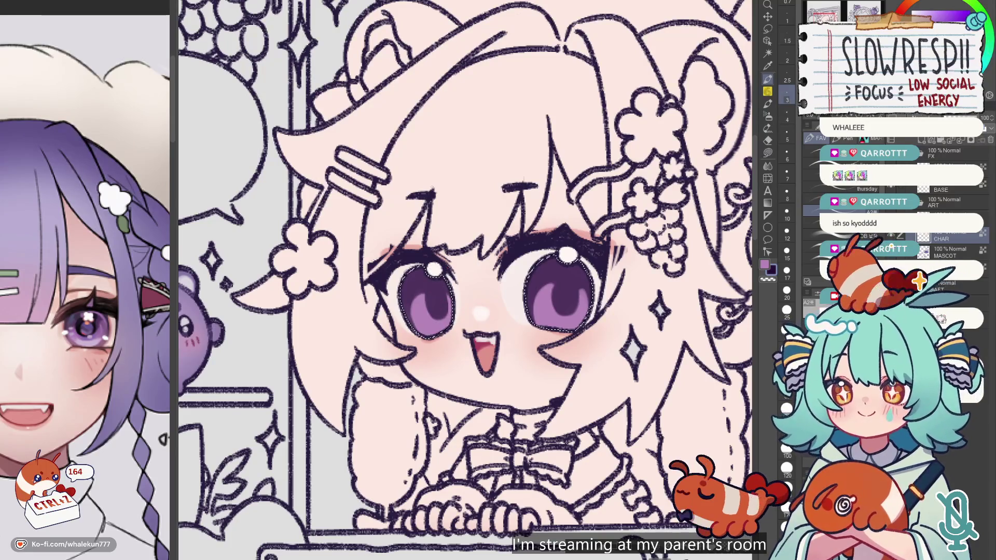
pyautogui.press(']')
pyautogui.press(']')
pyautogui.press(']')
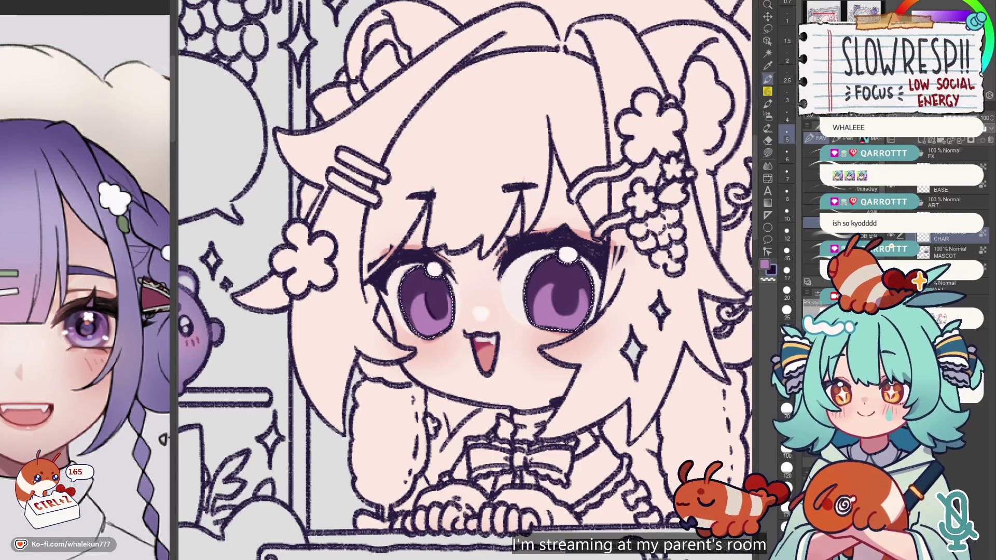
# Add a white catchlight to the left eye, then paint dark purple pupils and shade the right iris's upper-left.
pyautogui.scroll(1, 434, 263)
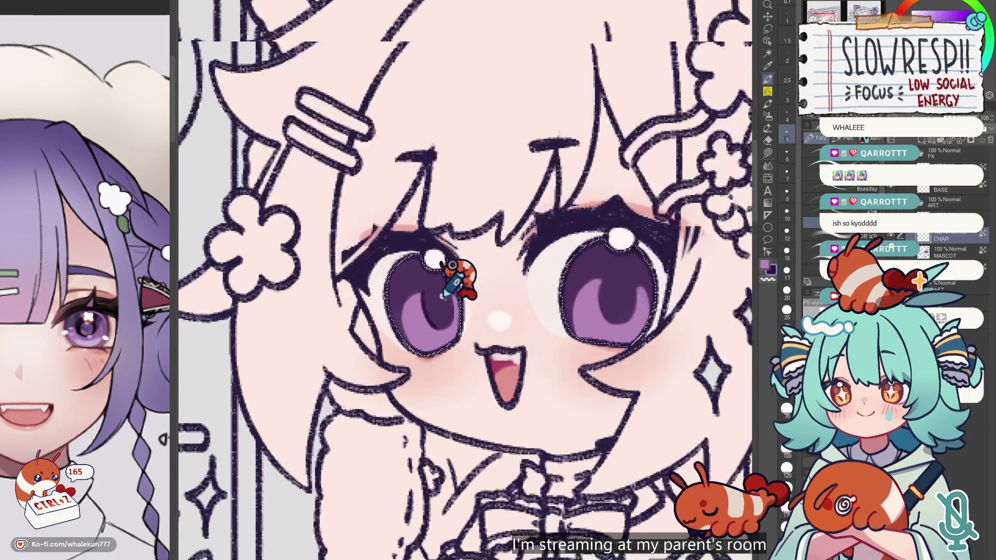
pyautogui.scroll(1, 433, 263)
pyautogui.hotkey('ctrl', 'z')
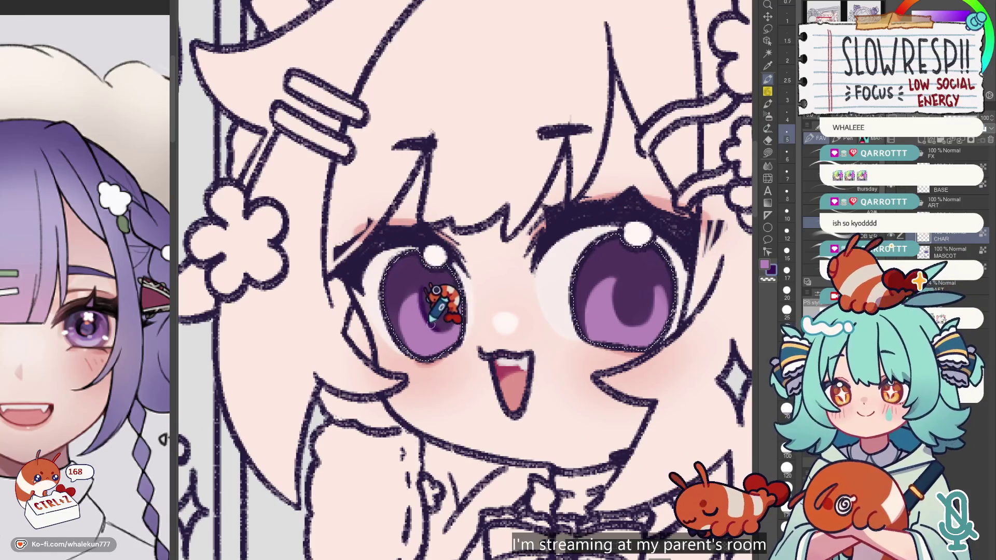
pyautogui.click(434, 253)
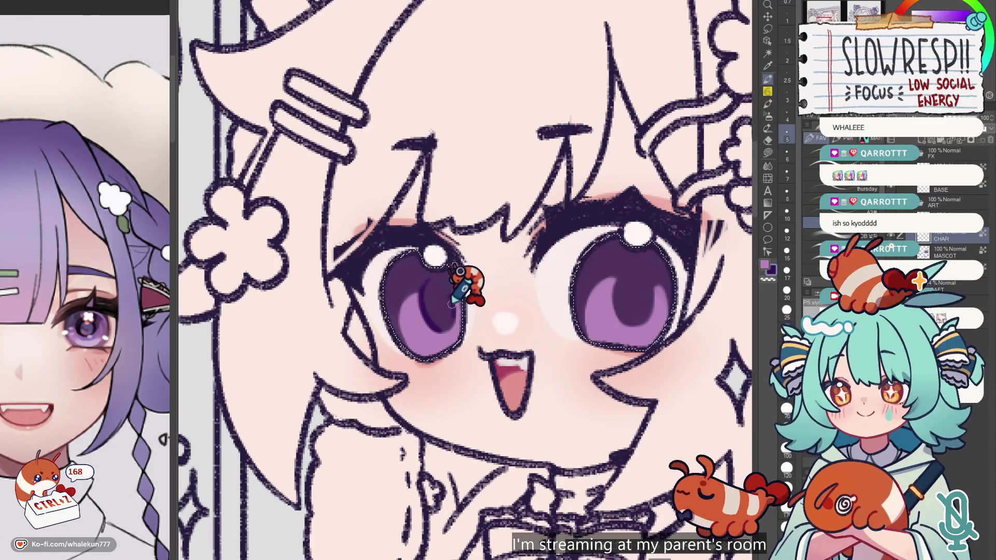
pyautogui.keyDown('alt'); pyautogui.click(441, 284); pyautogui.keyUp('alt')
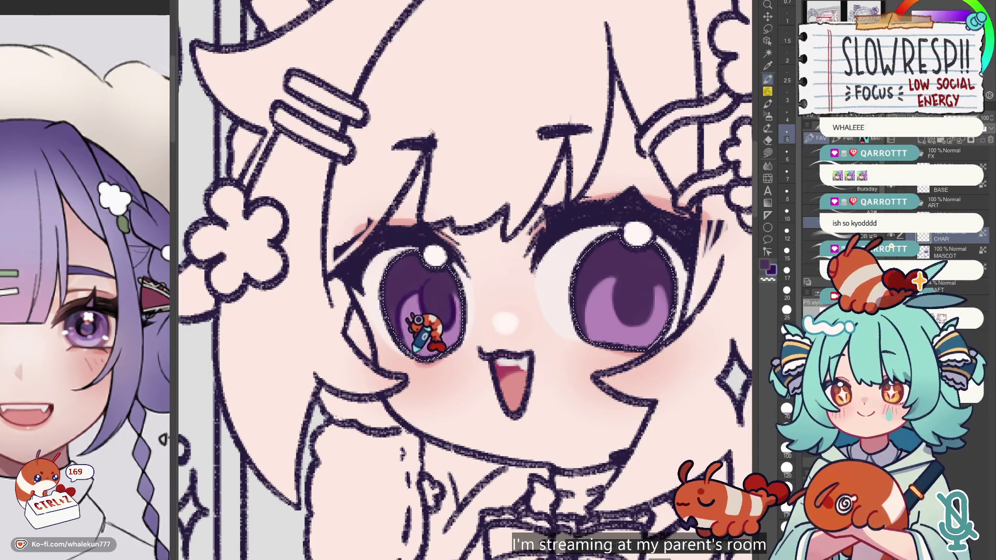
pyautogui.moveTo(423, 275); pyautogui.dragTo(456, 314)
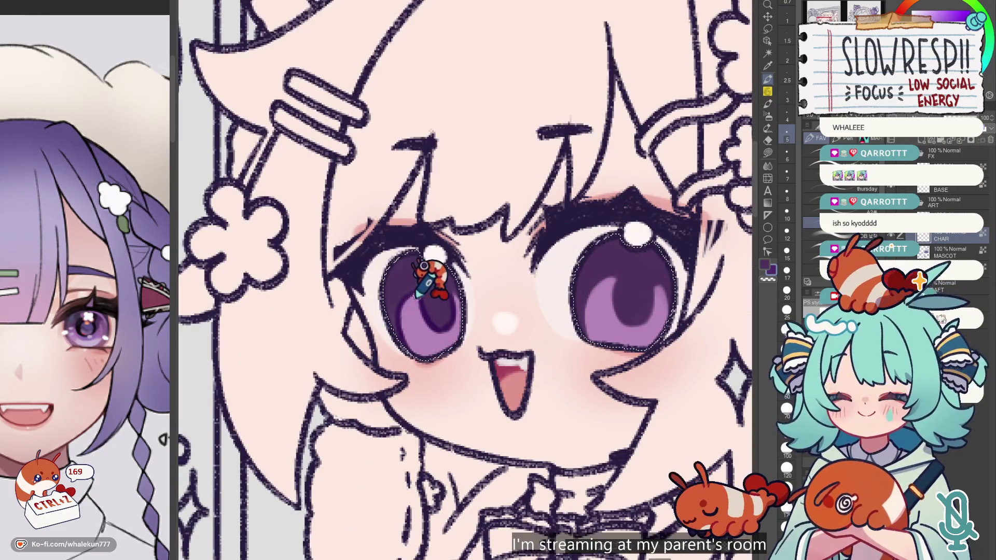
pyautogui.hotkey('ctrl', 'z')
pyautogui.hotkey('ctrl', 'z')
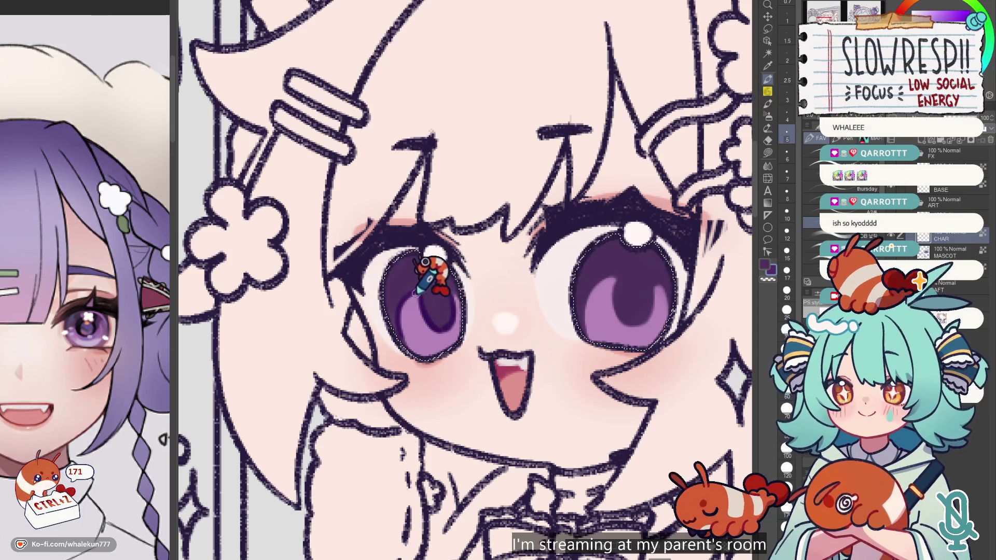
pyautogui.press(']')
pyautogui.press(']')
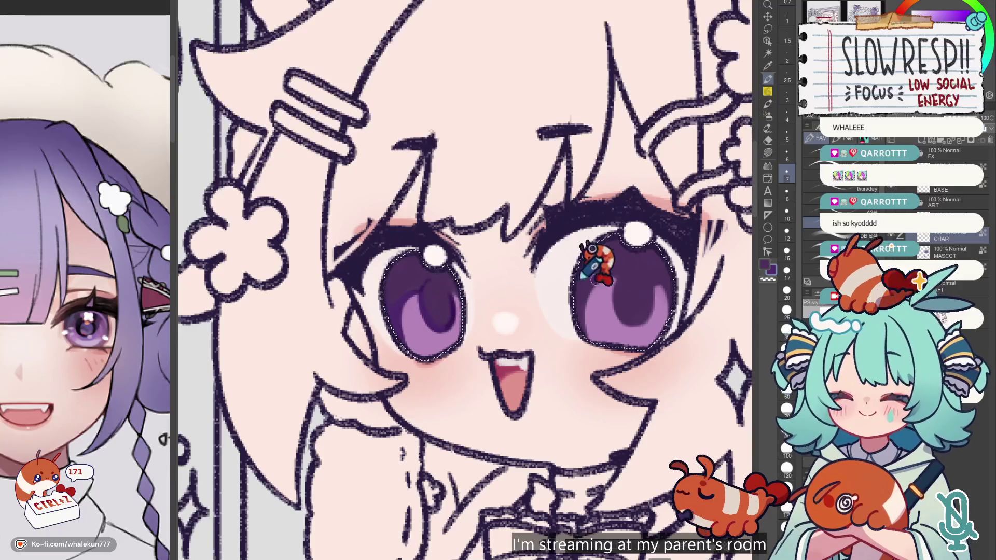
pyautogui.moveTo(596, 311)
pyautogui.mouseDown()
pyautogui.moveTo(590, 263)
pyautogui.moveTo(659, 259)
pyautogui.mouseUp()
pyautogui.scroll(-5, 651, 256)
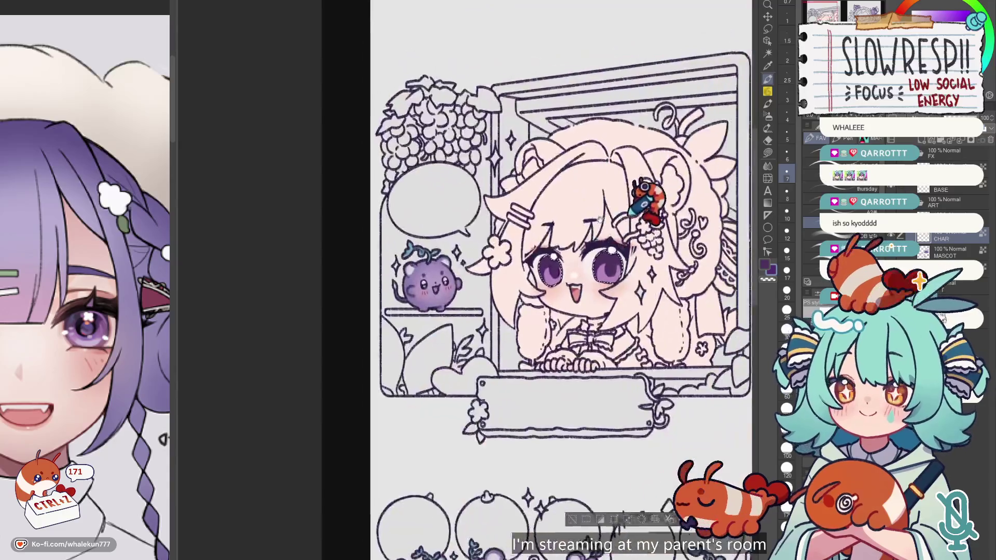
# Enlarge the brush and undo the last eye stroke.
pyautogui.scroll(5, 666, 197)
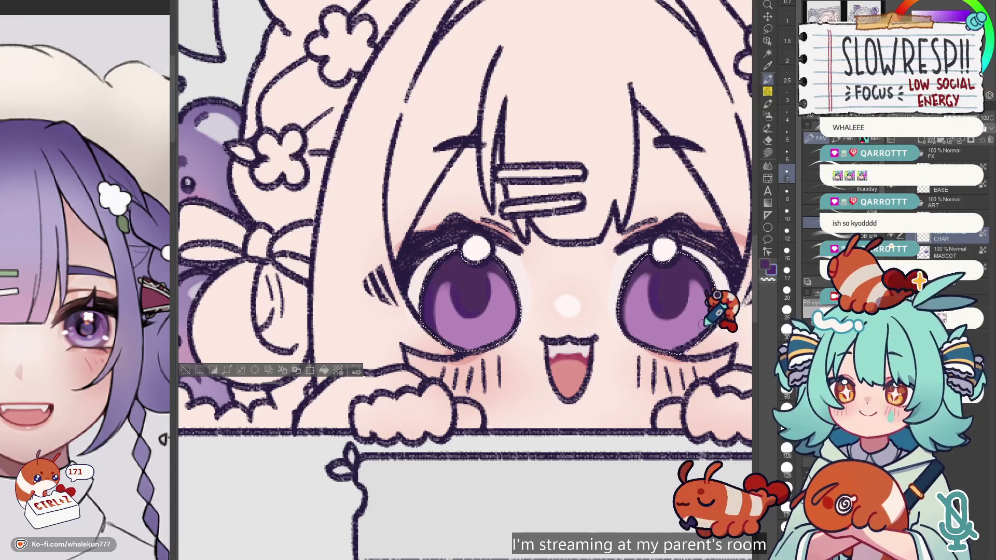
pyautogui.press(']')
pyautogui.press(']')
pyautogui.press(']')
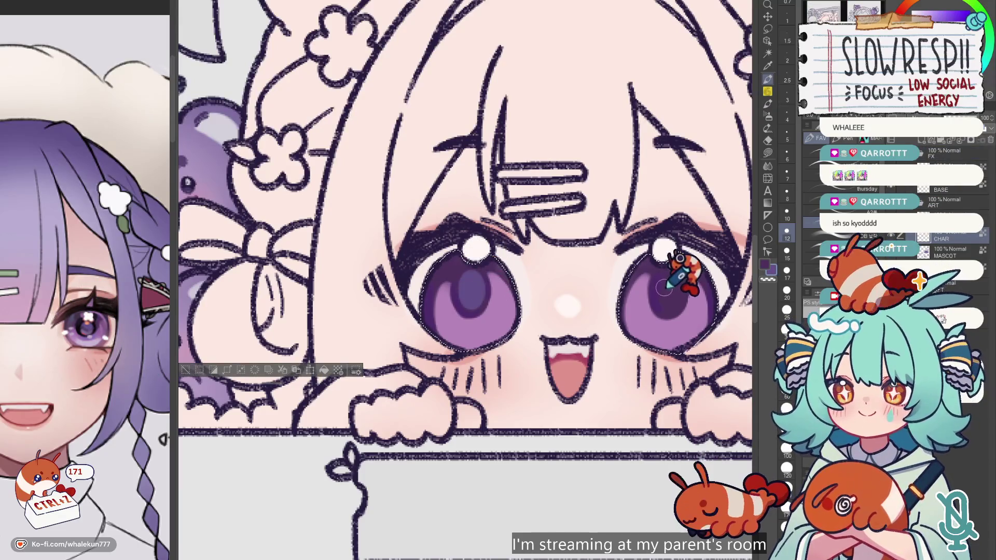
pyautogui.scroll(-5, 687, 254)
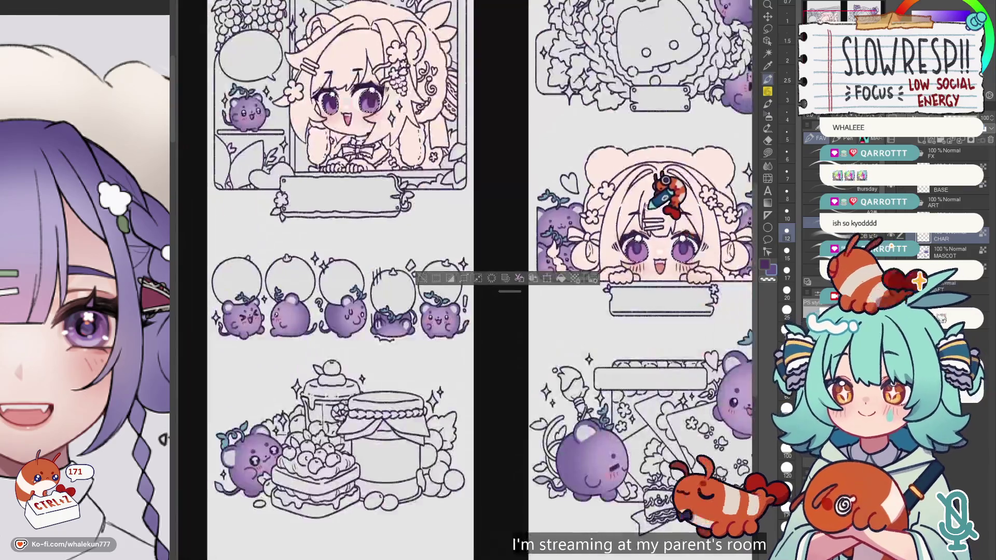
pyautogui.scroll(5, 470, 236)
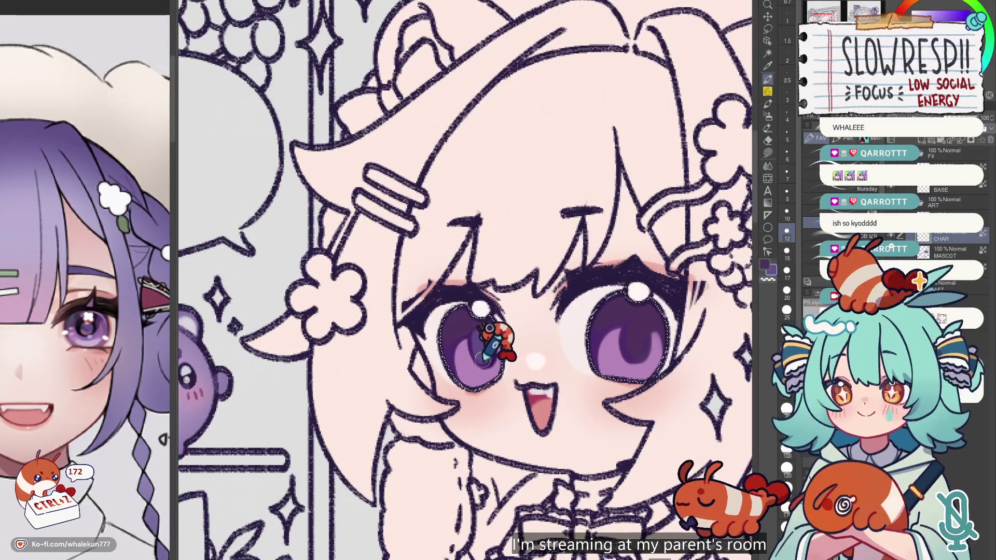
pyautogui.hotkey('ctrl', 'z')
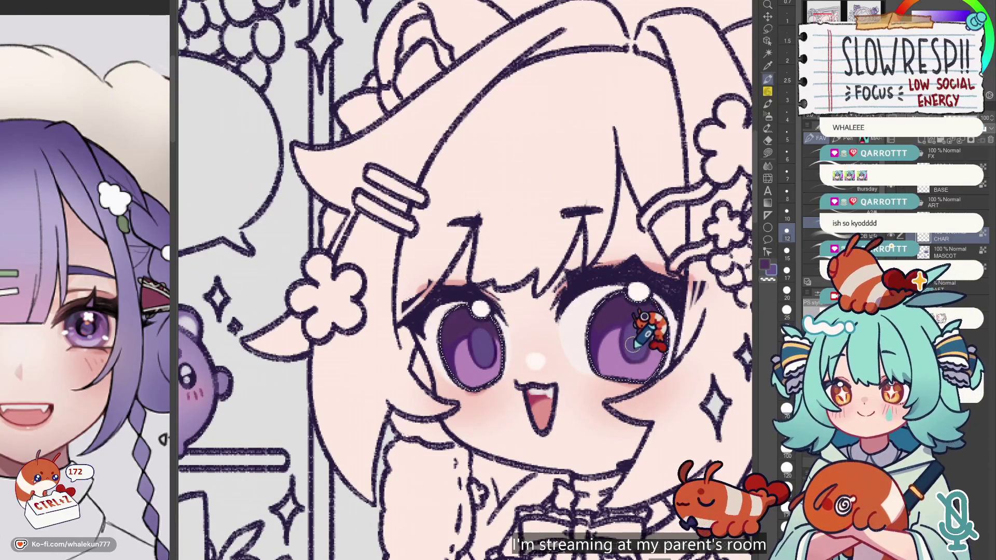
pyautogui.scroll(-2, 549, 311)
pyautogui.scroll(-3, 570, 280)
pyautogui.scroll(4, 632, 262)
# Sample the purple from the reference character's eye and resume painting with it.
pyautogui.hotkey('ctrl', 'd')
pyautogui.moveTo(83, 291); pyautogui.dragTo(86, 311)
pyautogui.hotkey('ctrl', 'shift', 'd')
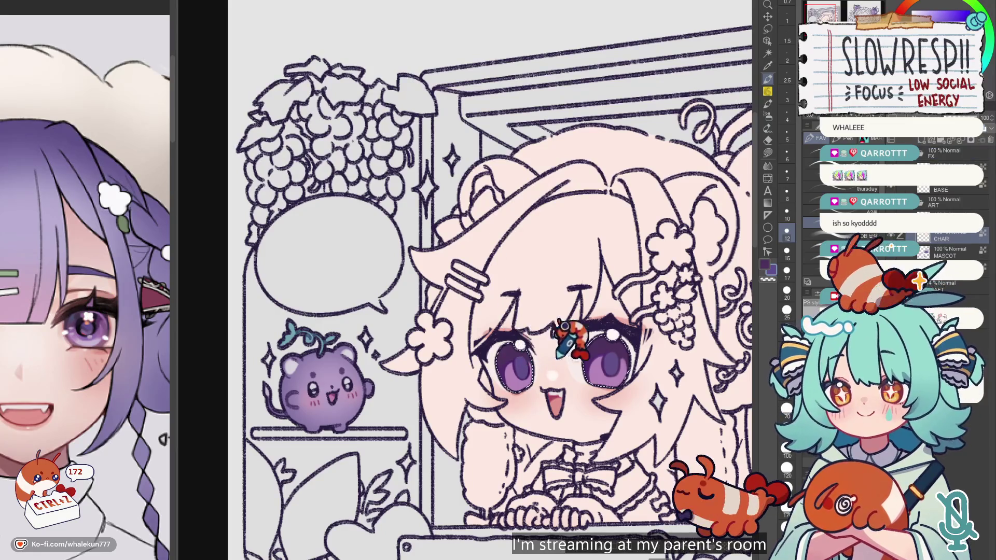
pyautogui.scroll(-3, 577, 310)
pyautogui.scroll(5, 570, 327)
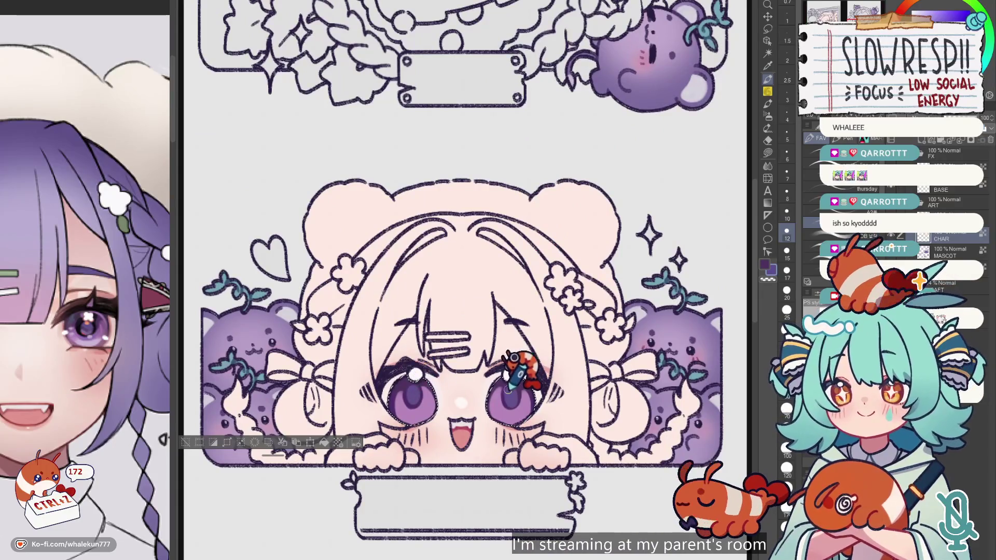
pyautogui.scroll(-3, 565, 319)
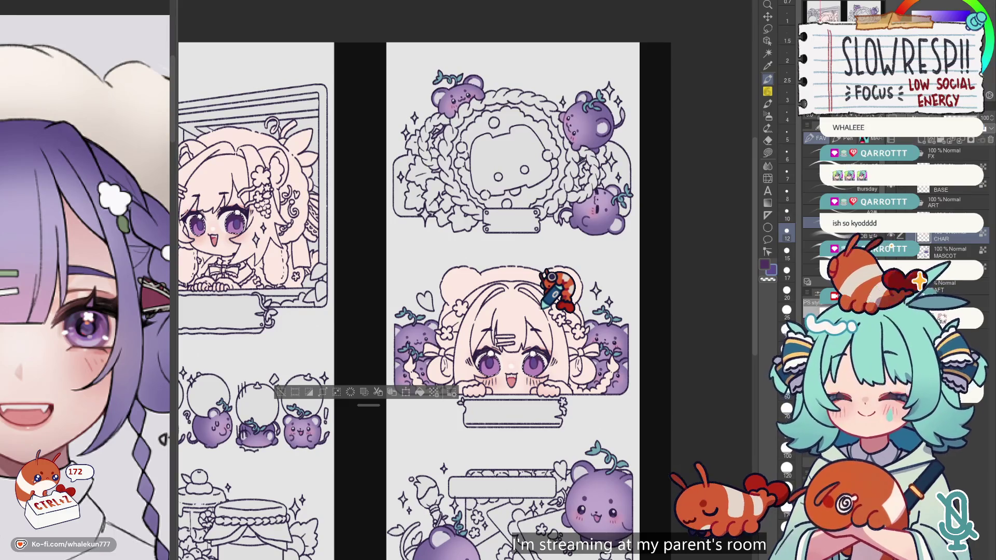
pyautogui.scroll(1, 542, 308)
pyautogui.scroll(1, 589, 228)
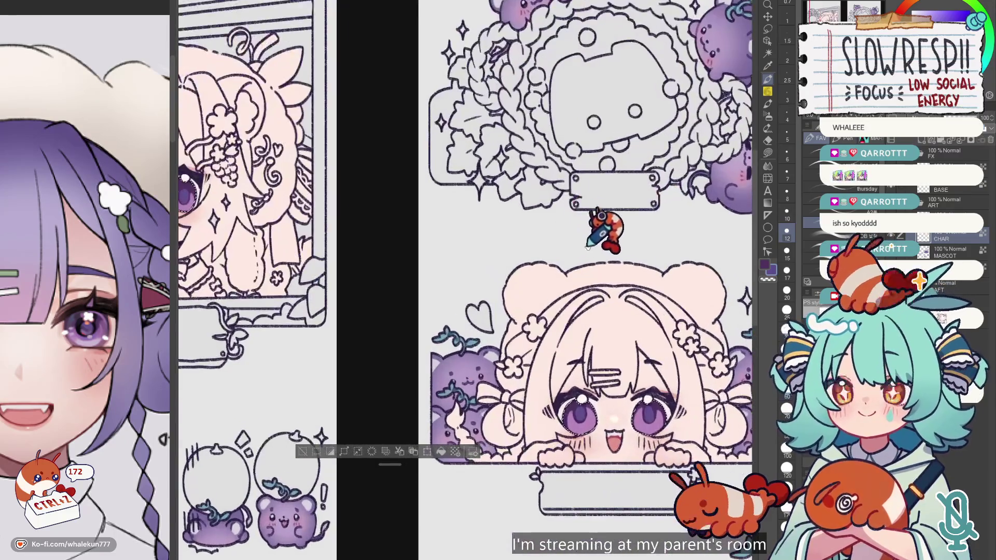
pyautogui.scroll(1, 599, 222)
pyautogui.scroll(1, 622, 202)
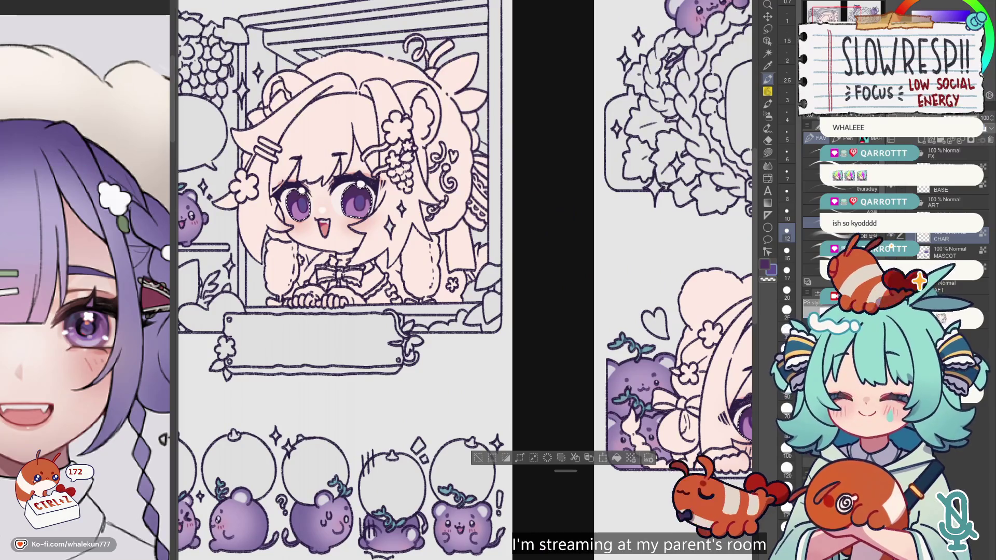
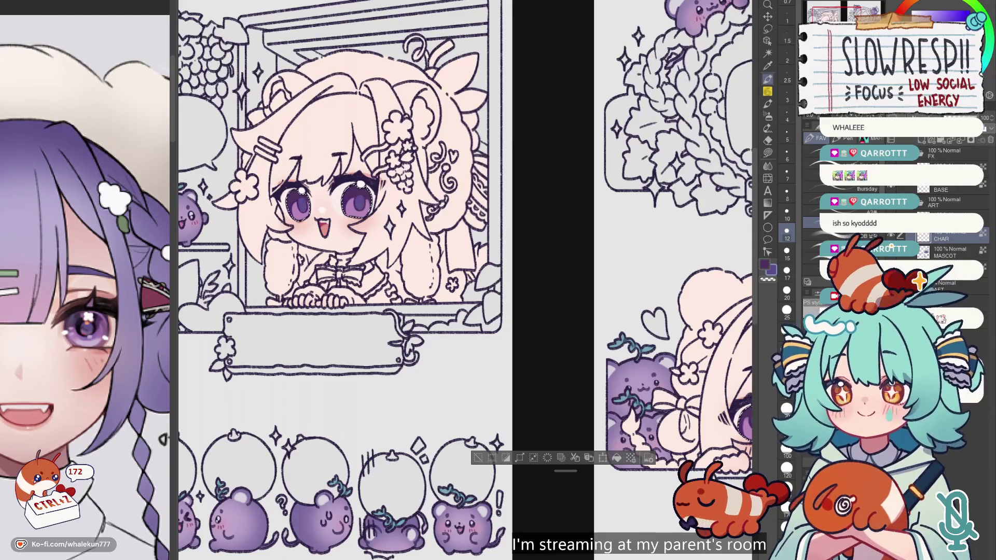
# Dab a white highlight dot on the window-panel girl's right eye, undoing two stray strokes.
pyautogui.press('g')
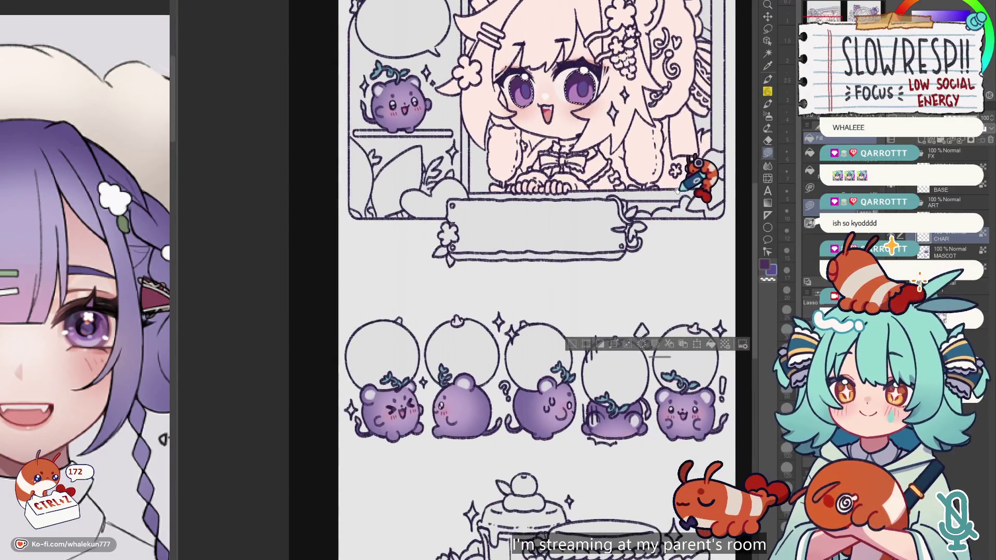
pyautogui.moveTo(662, 231); pyautogui.dragTo(597, 400)
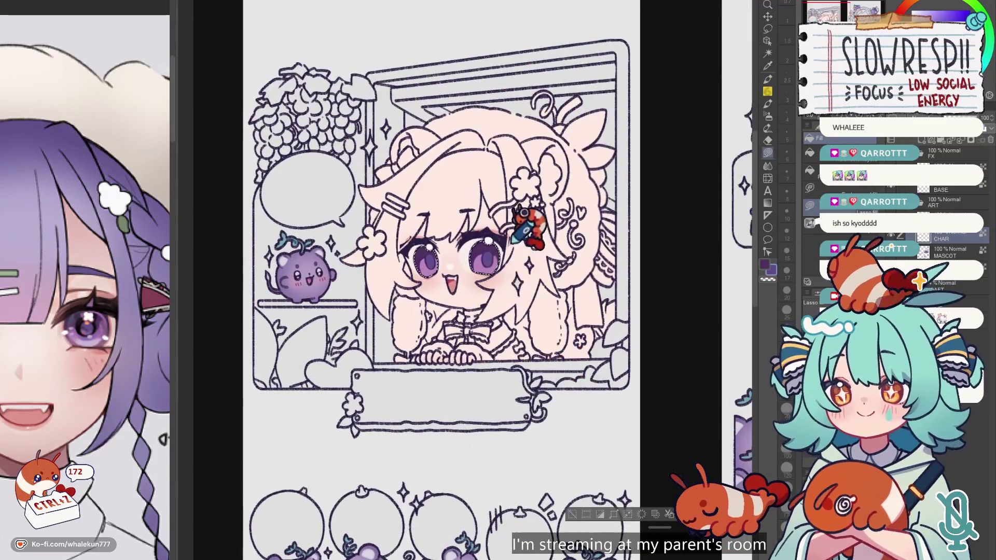
pyautogui.press('p')
pyautogui.scroll(3, 549, 202)
pyautogui.scroll(3, 529, 226)
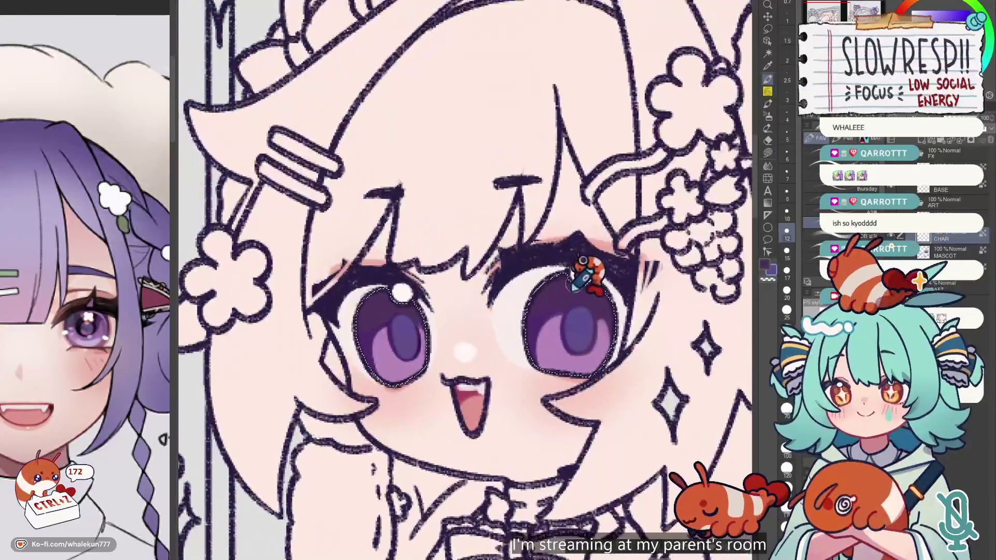
pyautogui.click(581, 272)
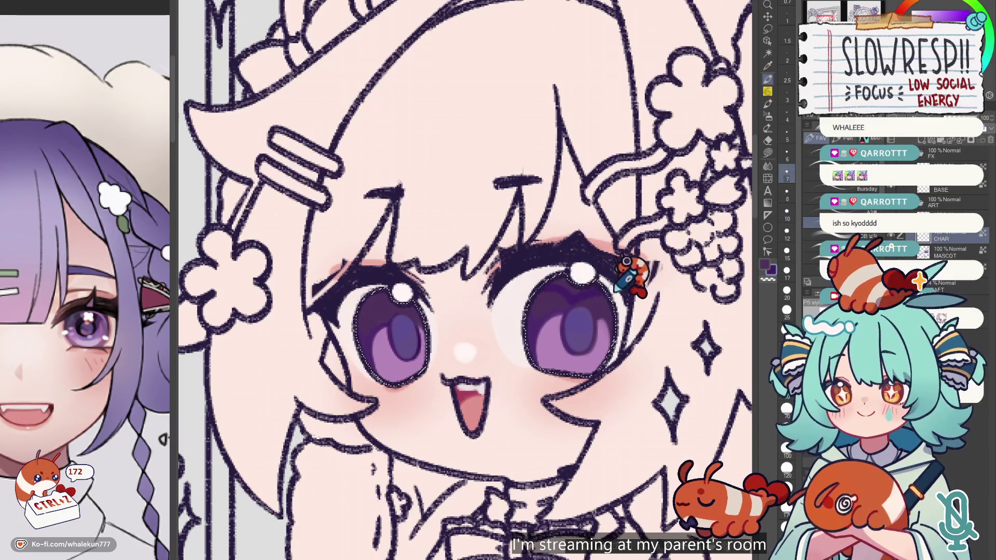
pyautogui.hotkey('ctrl', 'z')
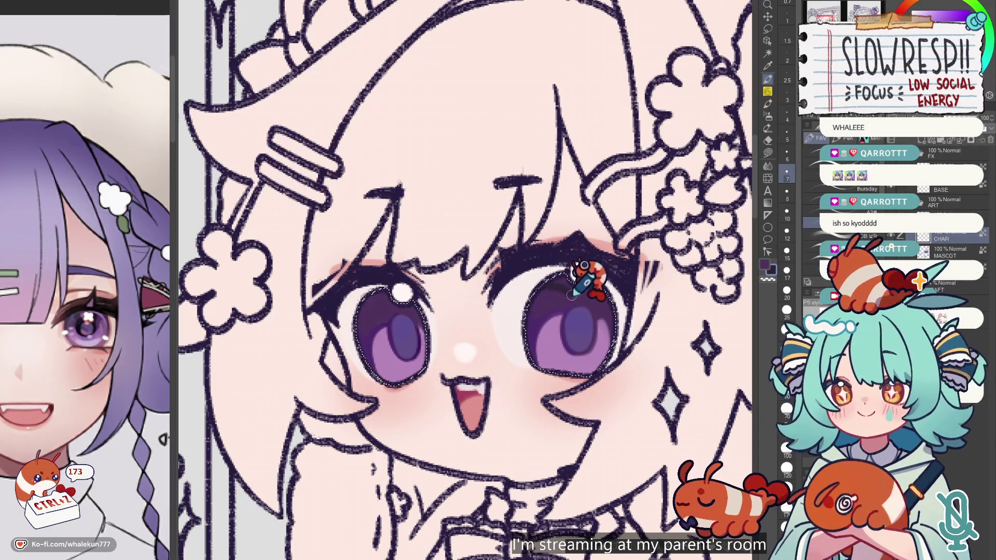
pyautogui.hotkey('ctrl', 'z')
pyautogui.hotkey('ctrl', 'z')
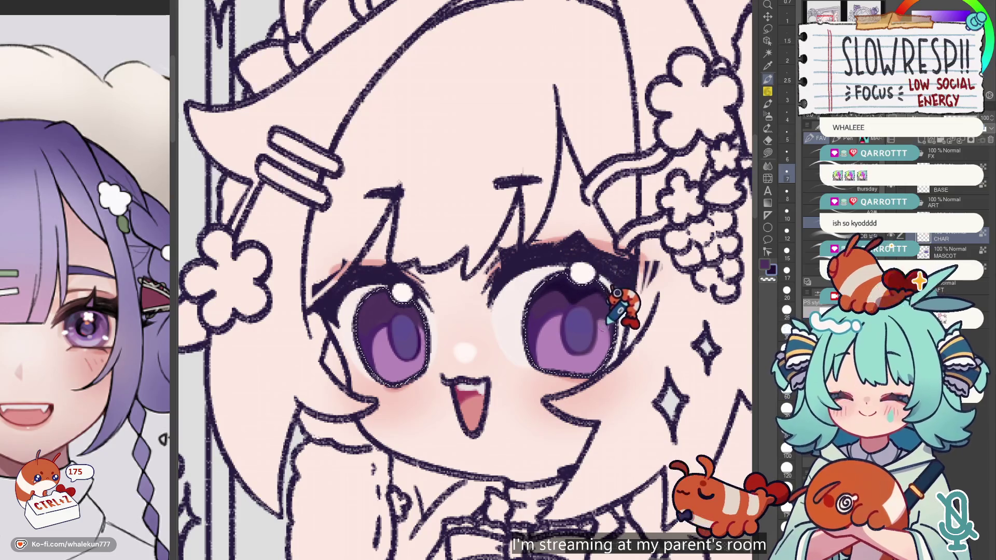
# Zoom and scroll across the window-panel girl's face to inspect the new highlight.
pyautogui.scroll(-5, 602, 290)
pyautogui.scroll(1, 606, 309)
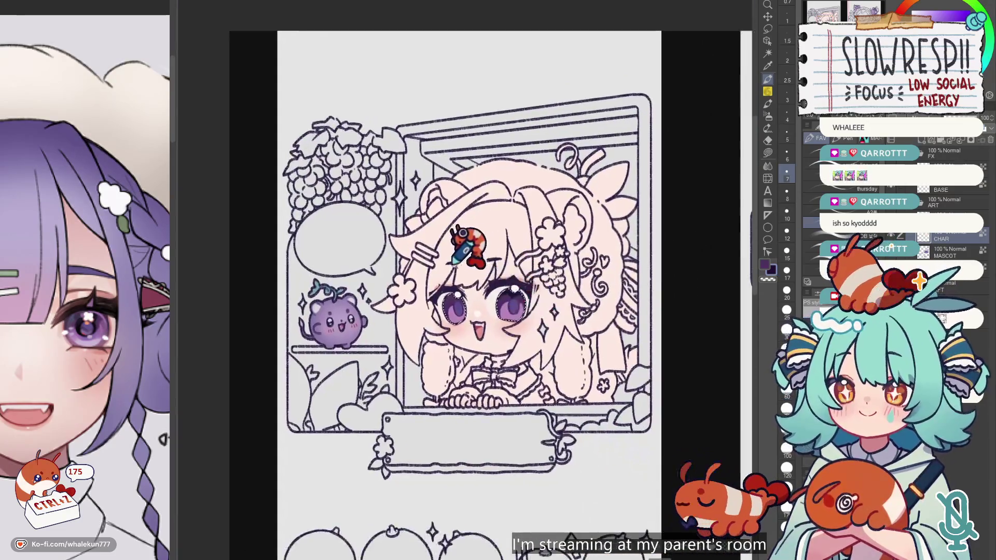
pyautogui.scroll(4, 474, 350)
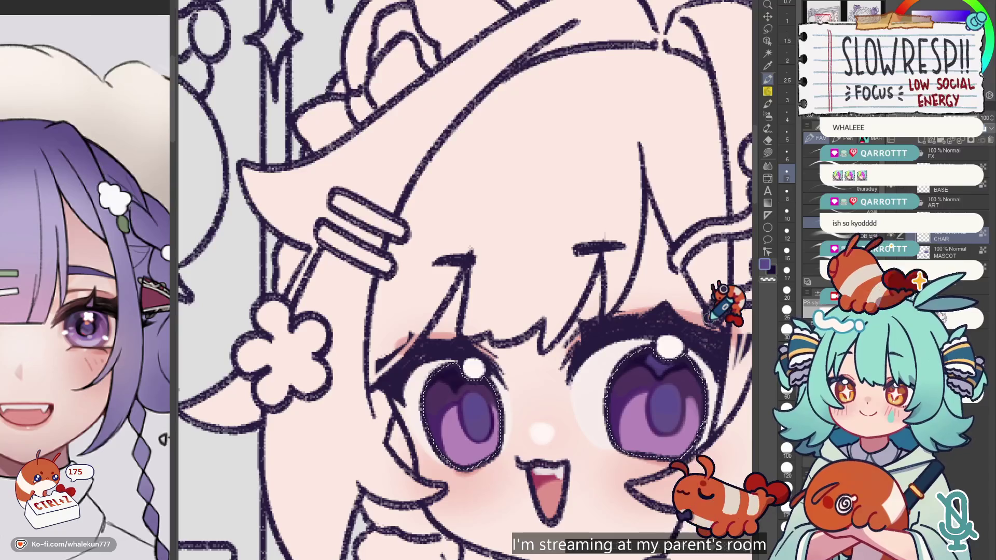
pyautogui.scroll(-5, 518, 280)
pyautogui.scroll(2, 518, 280)
pyautogui.scroll(2, 490, 241)
pyautogui.hscroll(5, 491, 240)
pyautogui.hscroll(2, 466, 243)
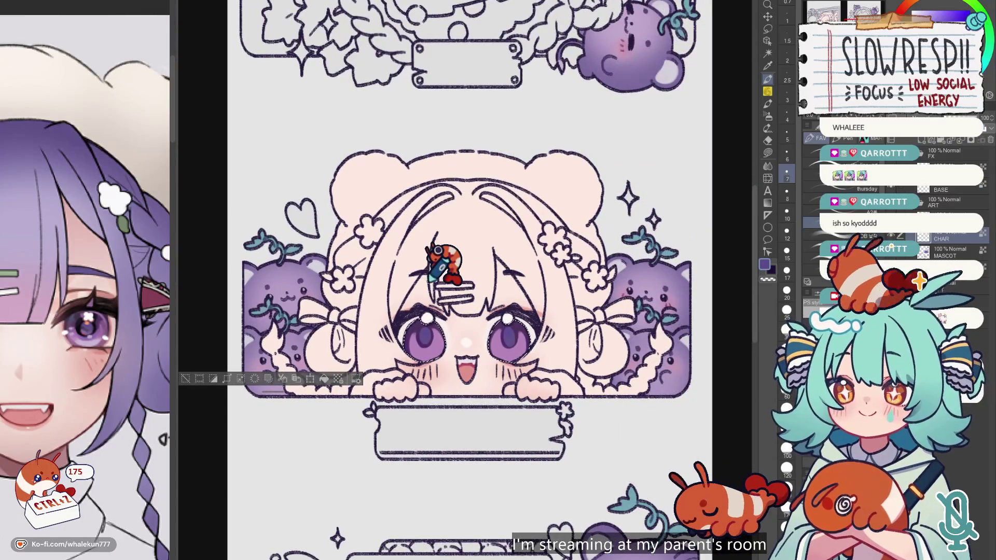
# Pick a medium purple and dab white highlight dots on the bear-eared girl's eyes, undoing stray strokes.
pyautogui.scroll(1, 438, 250)
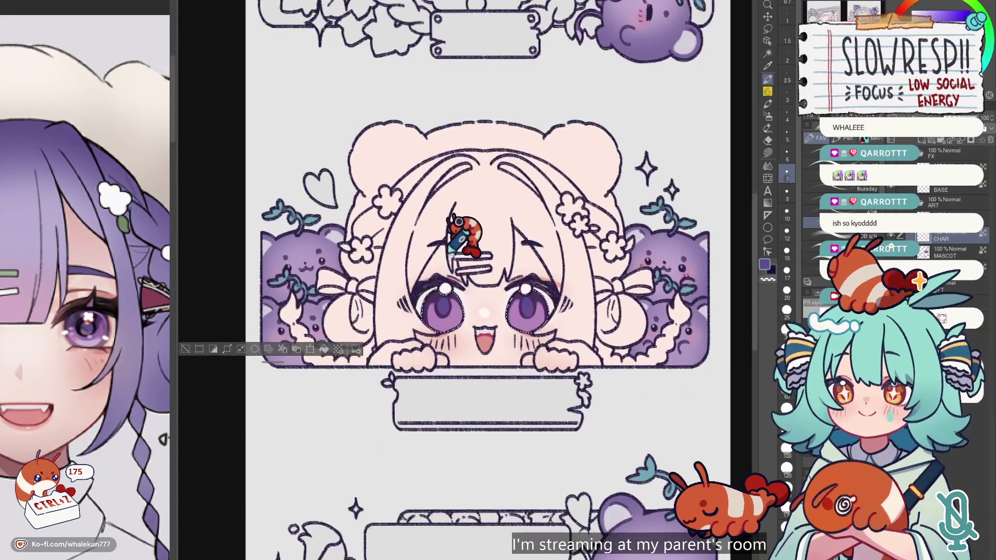
pyautogui.scroll(1, 433, 275)
pyautogui.keyDown('alt'); pyautogui.click(429, 315); pyautogui.keyUp('alt')
pyautogui.hotkey('ctrl', 'z')
pyautogui.hotkey('ctrl', 'z')
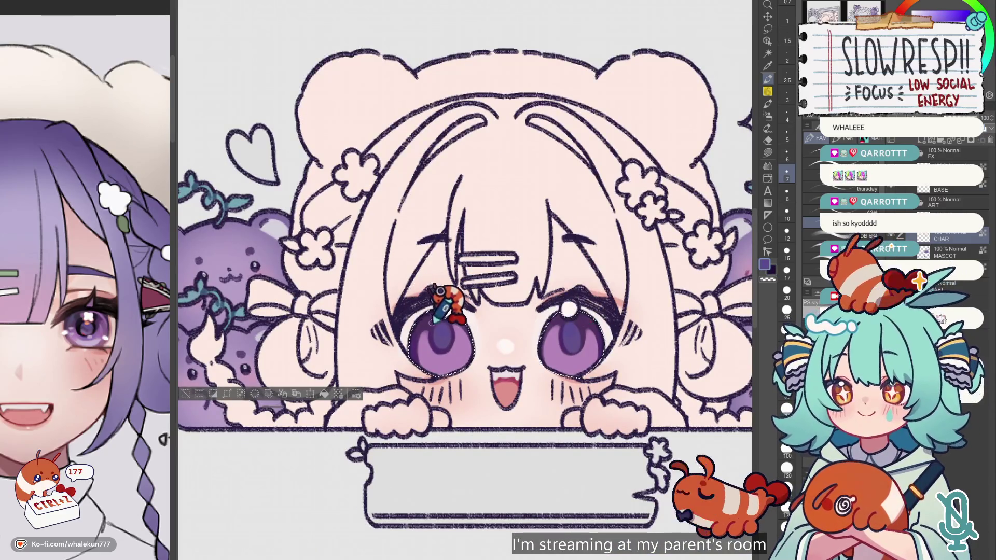
pyautogui.click(445, 309)
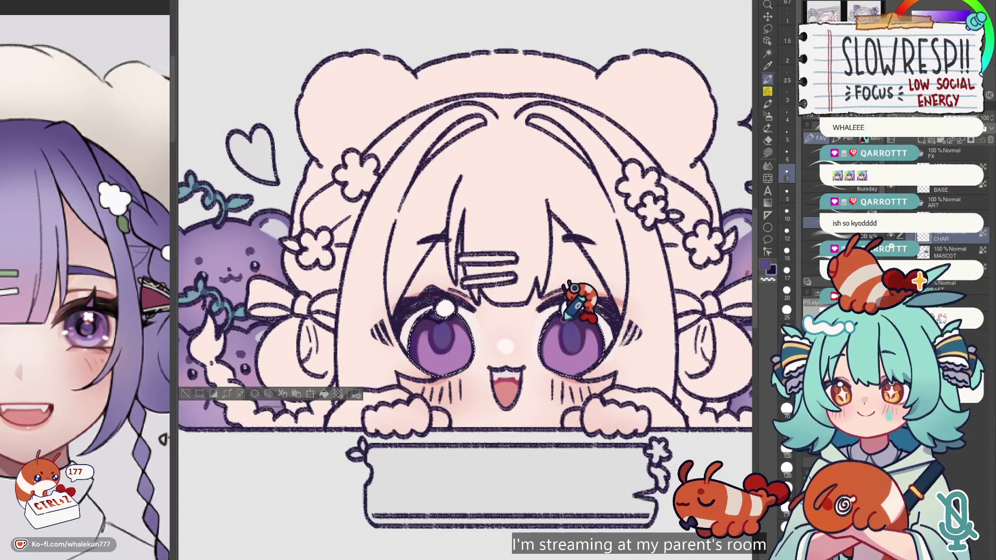
pyautogui.hotkey('ctrl', 'z')
pyautogui.hotkey('ctrl', 'z')
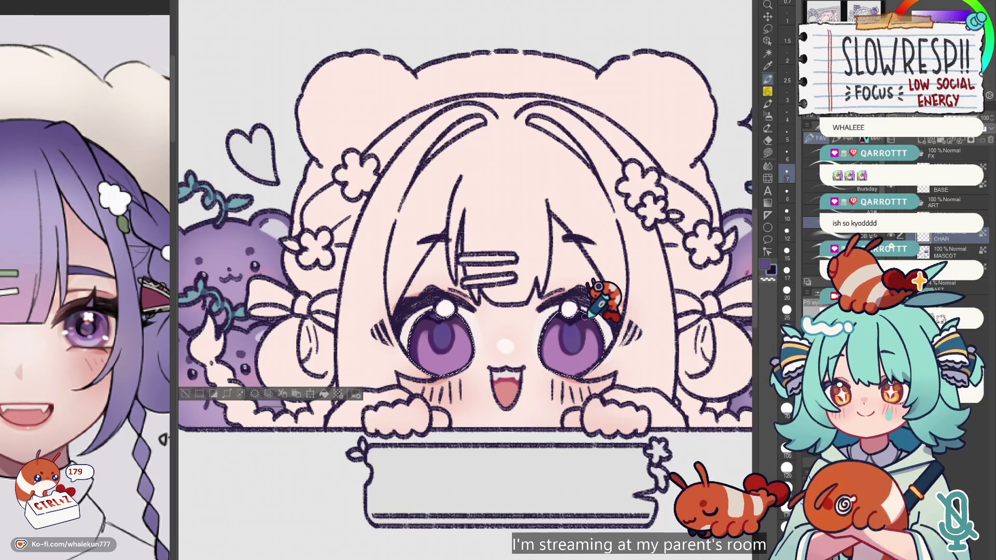
# Zoom out and refocus the panel sheet to review the bear-eared girl's highlighted eyes.
pyautogui.scroll(-5, 81, 384)
pyautogui.scroll(-5, 80, 408)
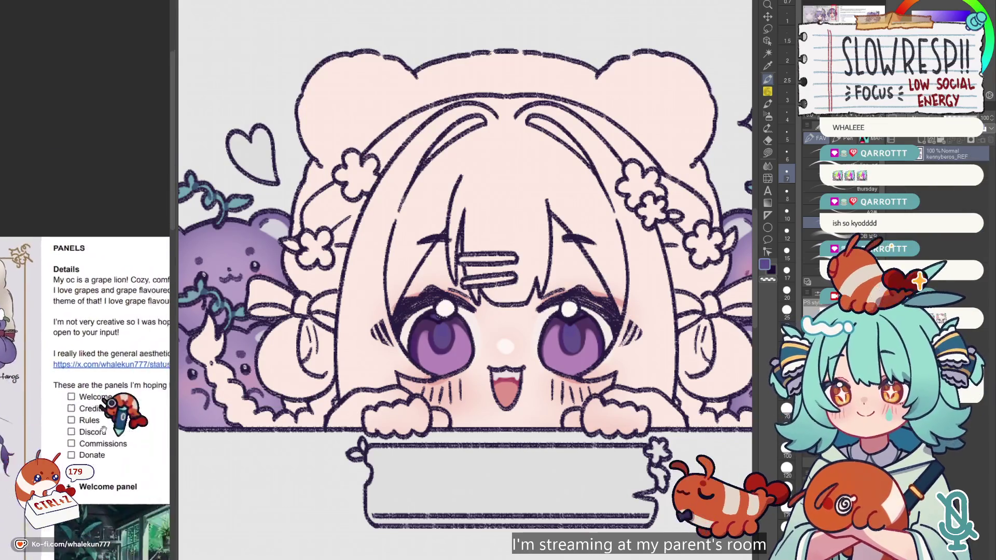
pyautogui.scroll(-5, 80, 408)
pyautogui.scroll(-5, 83, 394)
pyautogui.scroll(-5, 117, 348)
pyautogui.scroll(3, 118, 323)
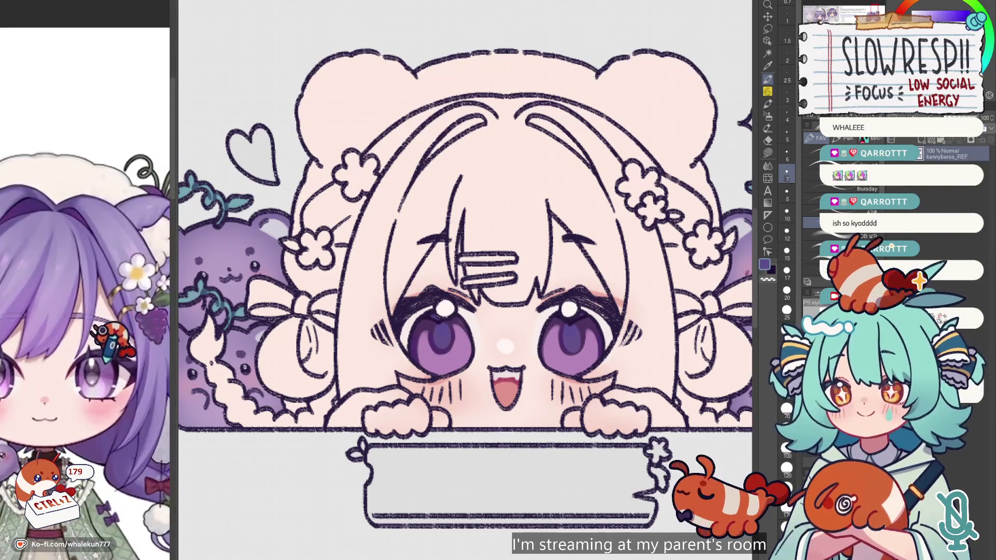
pyautogui.click(562, 274)
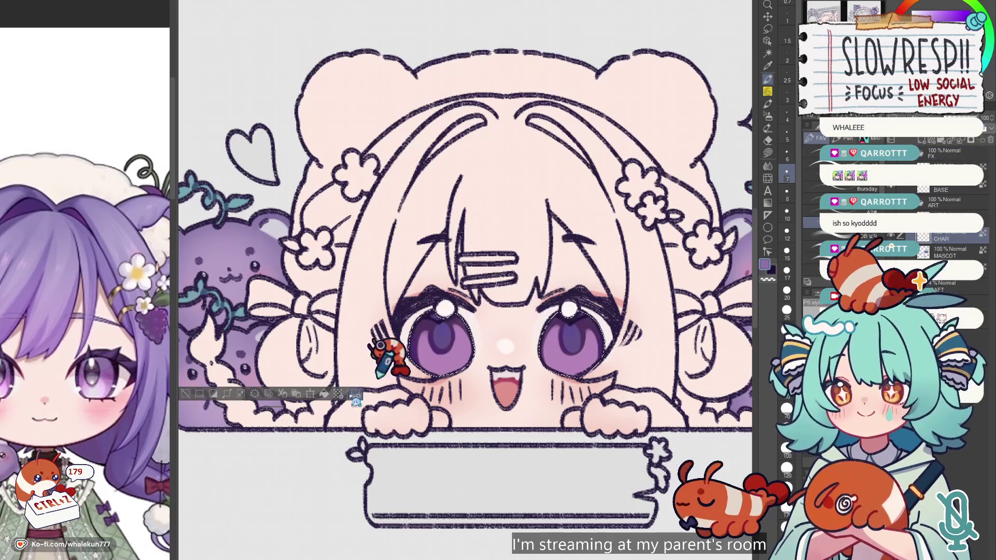
pyautogui.scroll(-3, 552, 274)
pyautogui.hscroll(-5, 478, 467)
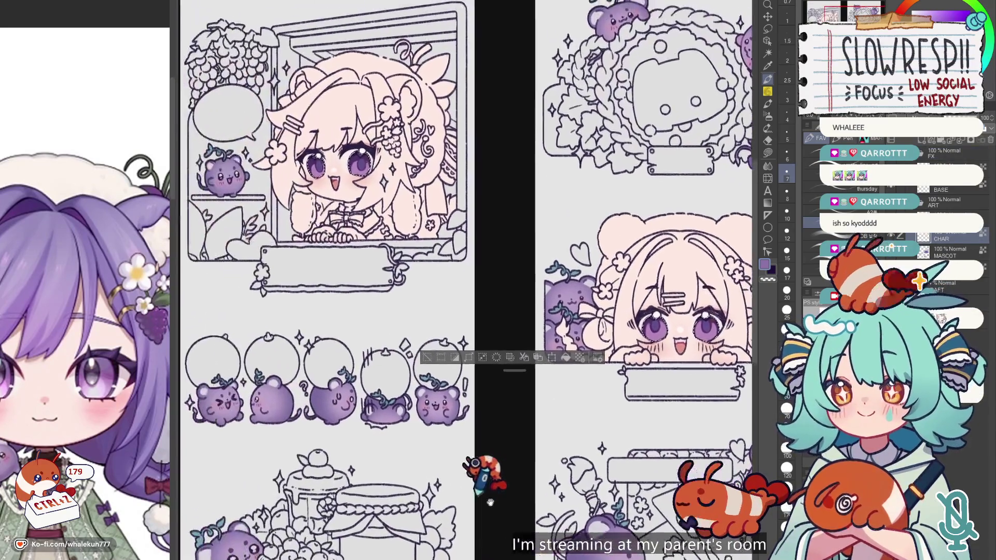
# Check the purple-haired reference, then undo the small strokes near the window-panel girl's left eye.
pyautogui.click(92, 394)
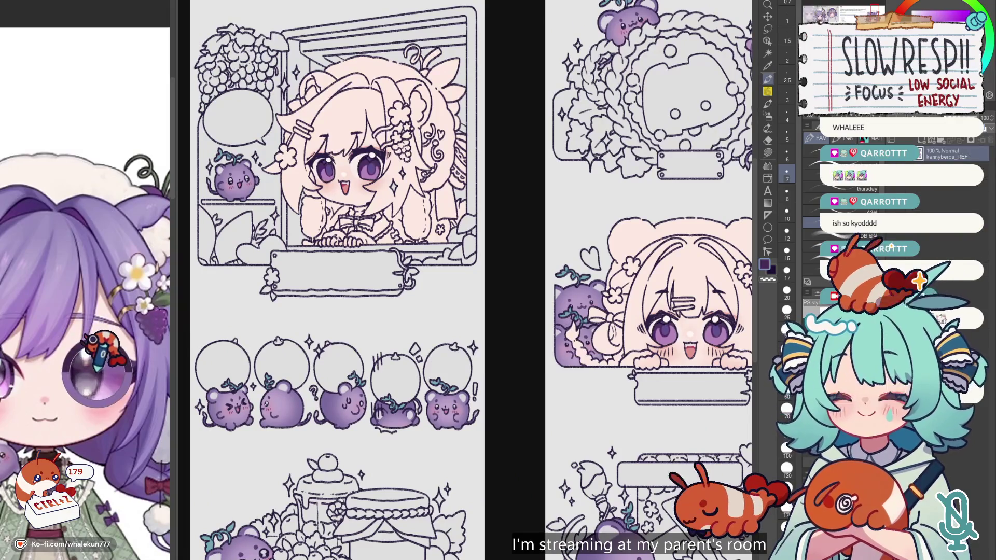
pyautogui.click(278, 236)
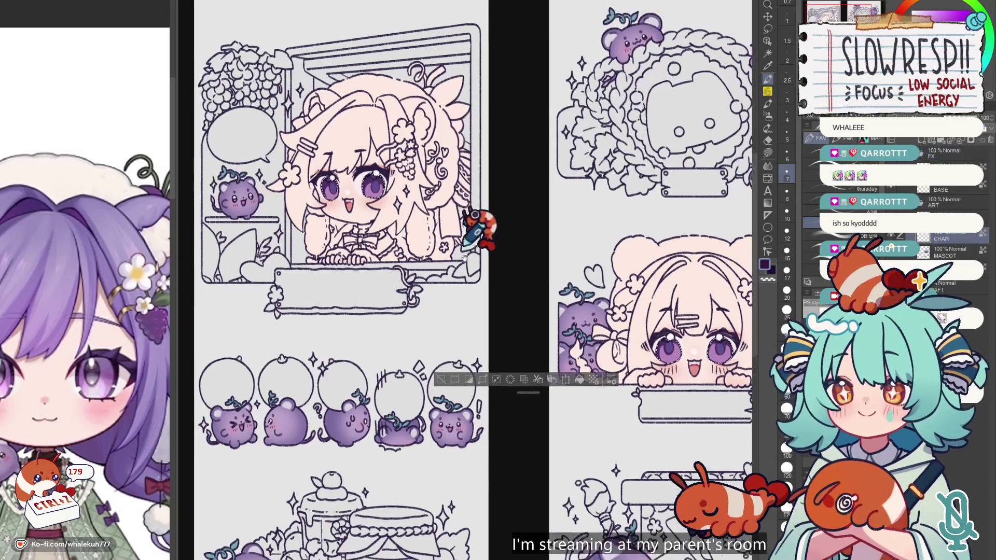
pyautogui.scroll(5, 427, 340)
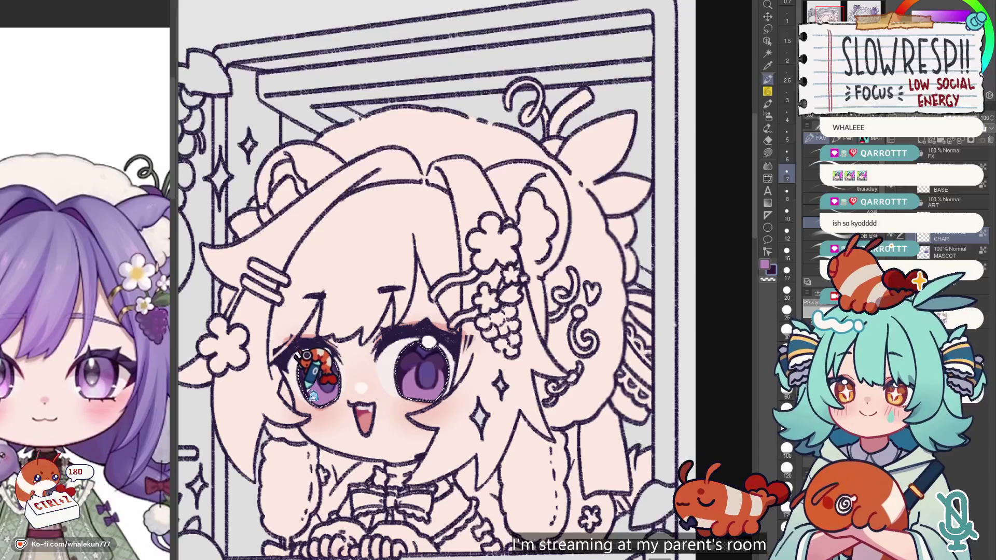
pyautogui.hotkey('ctrl', 'z')
pyautogui.hotkey('ctrl', 'z')
pyautogui.hotkey('ctrl', 'z')
pyautogui.hotkey('ctrl', 'z')
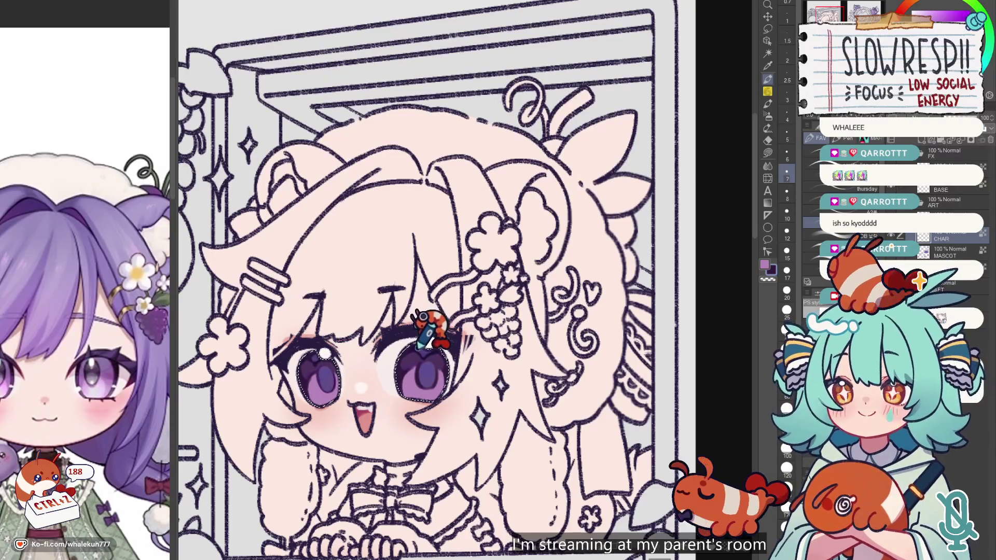
pyautogui.scroll(-5, 428, 322)
pyautogui.scroll(2, 451, 220)
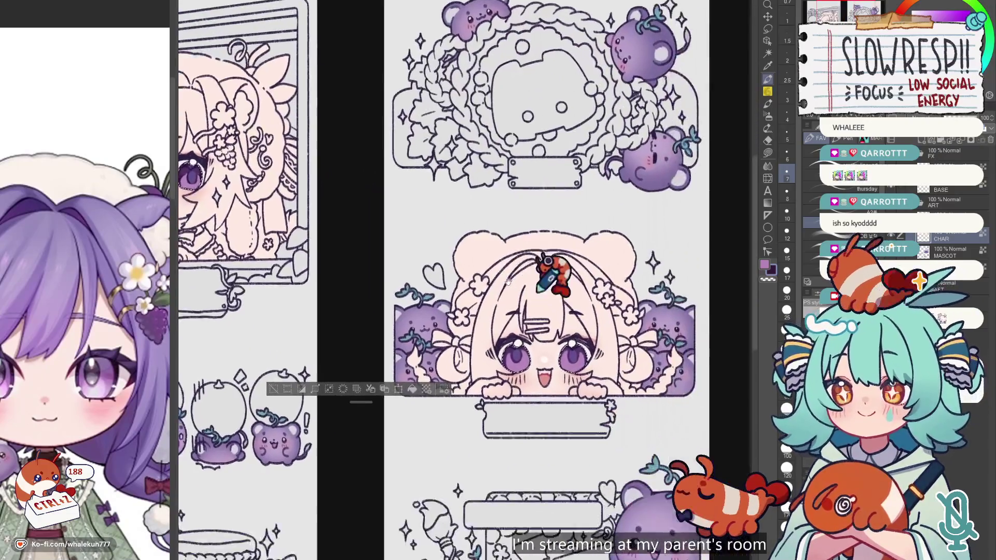
# Undo the stray blue mark beside the peeking girl's right eye.
pyautogui.scroll(3, 539, 293)
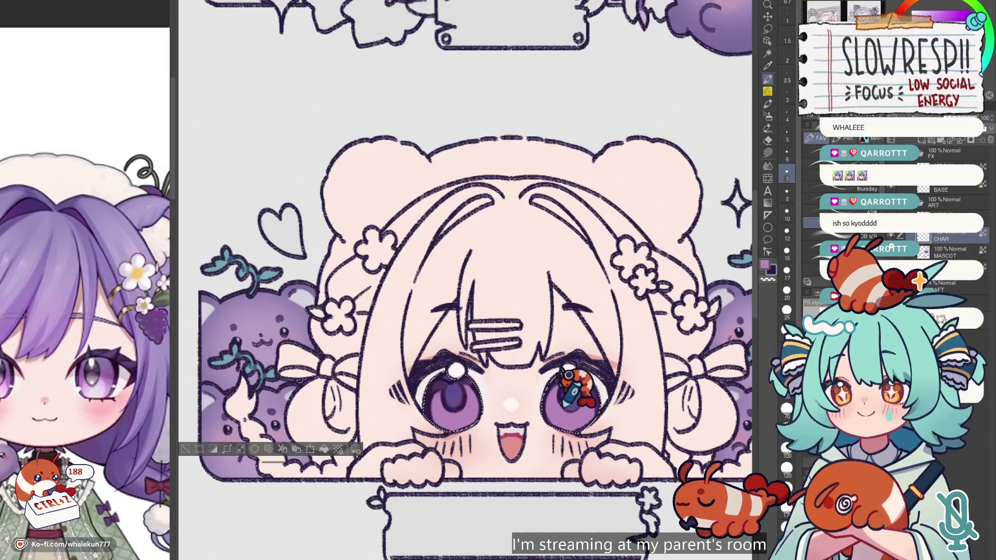
pyautogui.scroll(-3, 458, 394)
pyautogui.hscroll(5, 459, 394)
pyautogui.hotkey('ctrl', 'z')
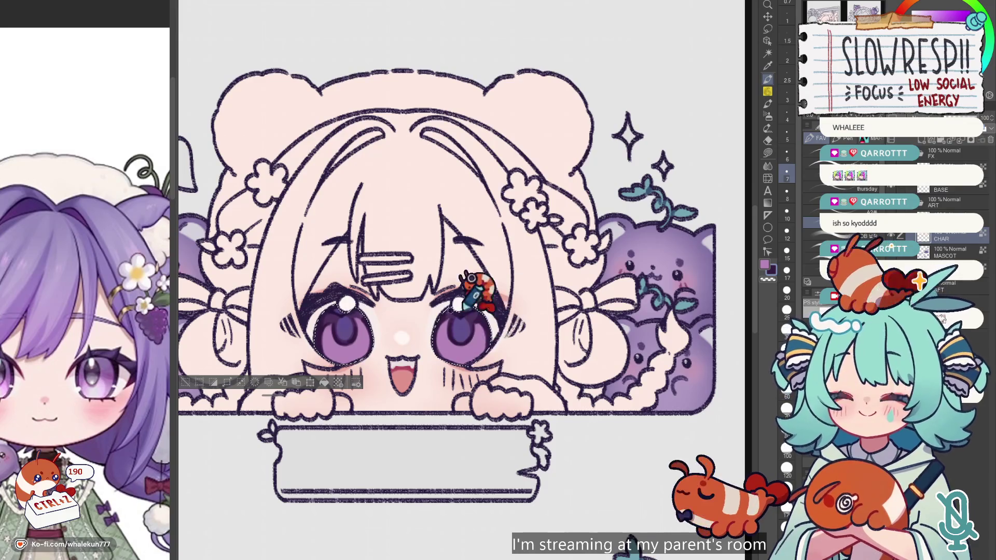
# Increase the brush size to 8.
pyautogui.keyDown('alt'); pyautogui.click(478, 318); pyautogui.keyUp('alt')
pyautogui.press(']')
pyautogui.press(']')
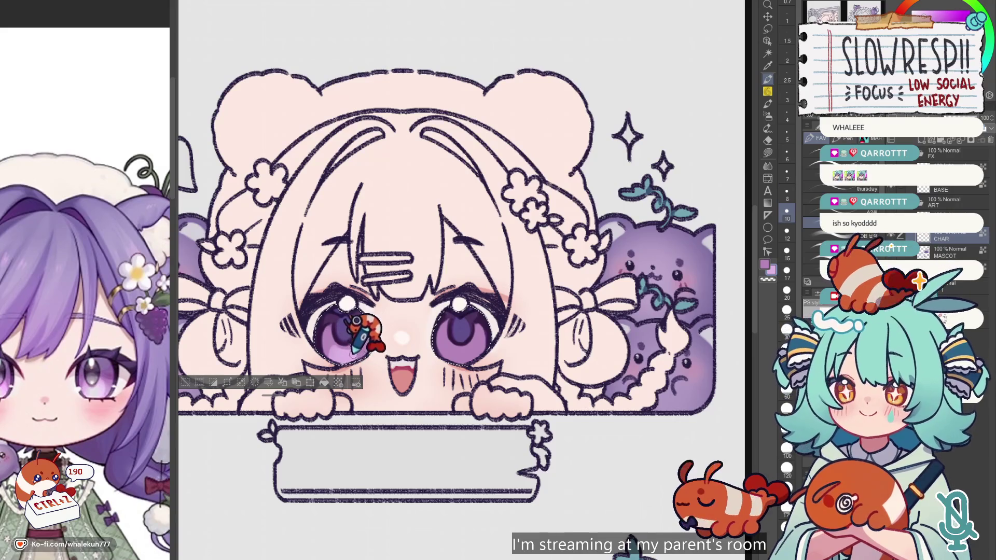
pyautogui.scroll(-5, 360, 318)
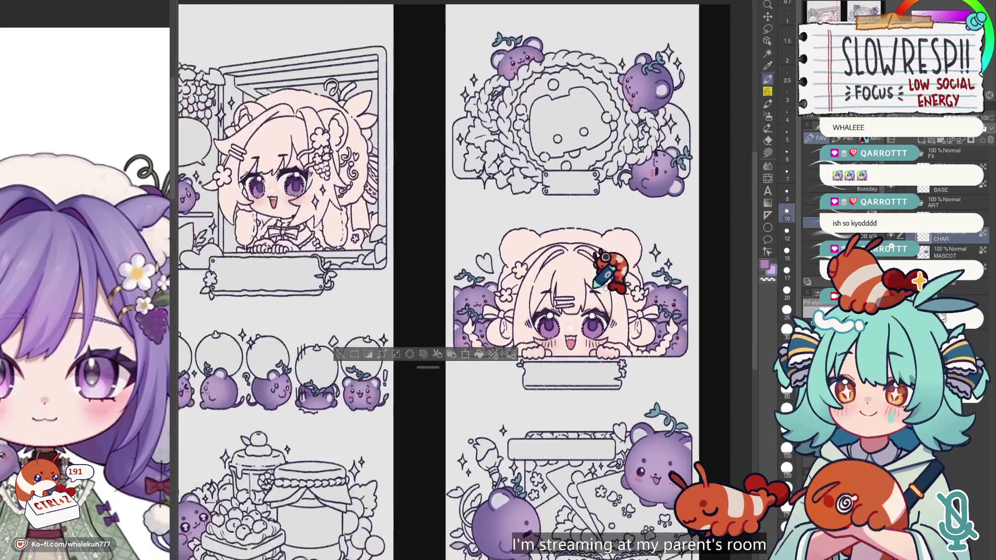
pyautogui.scroll(5, 438, 324)
pyautogui.scroll(1, 438, 324)
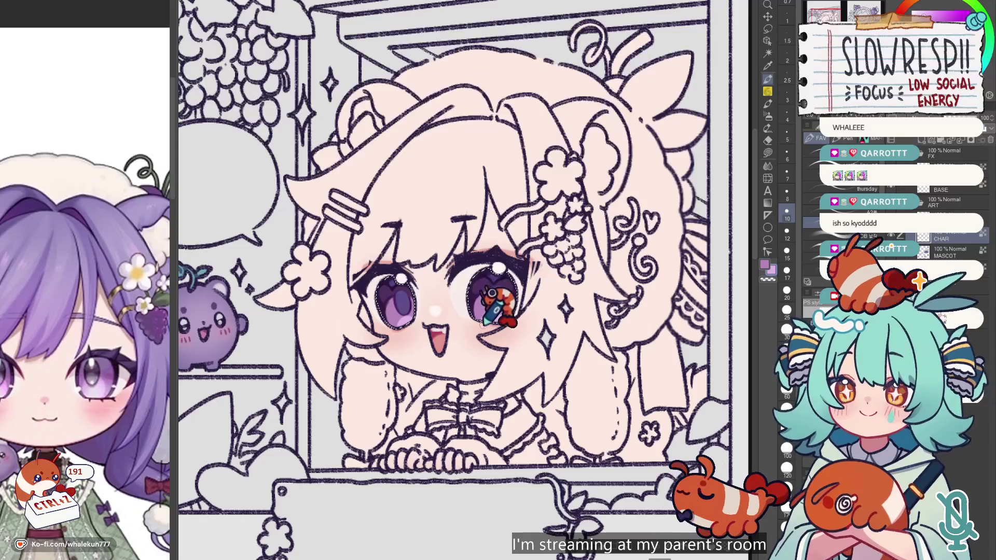
# Sample the eye's dark navy, then choose a pale pinkish white as the drawing colour.
pyautogui.scroll(-5, 511, 296)
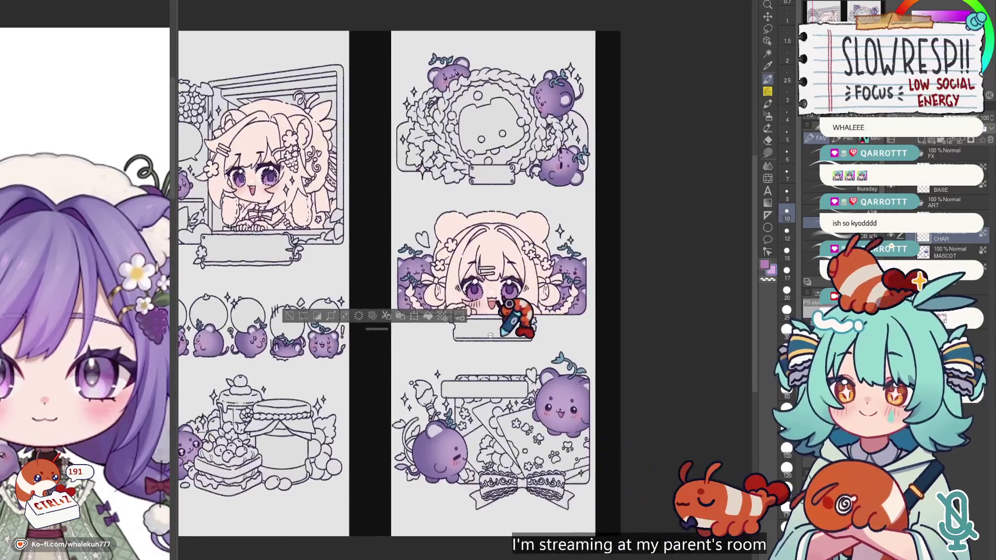
pyautogui.scroll(5, 490, 229)
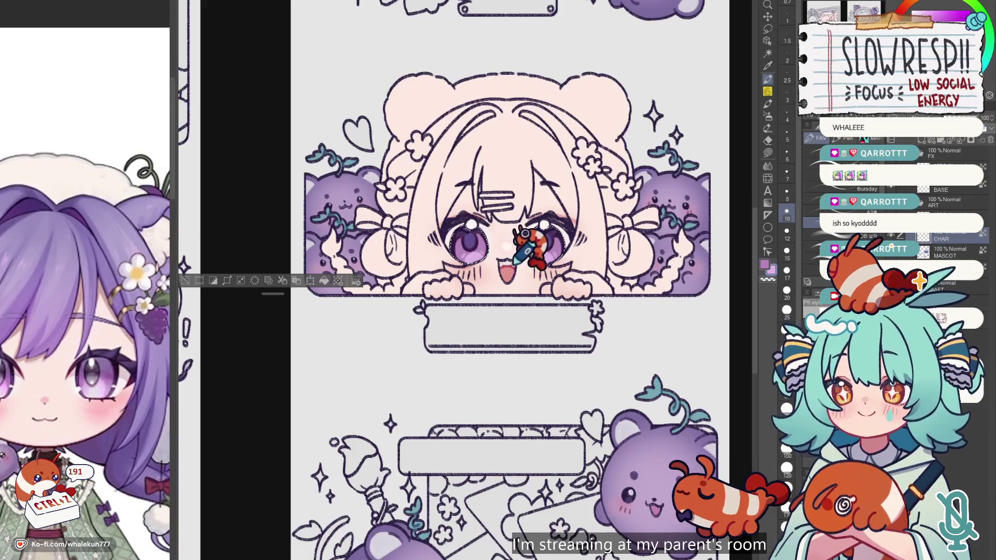
pyautogui.scroll(-5, 542, 244)
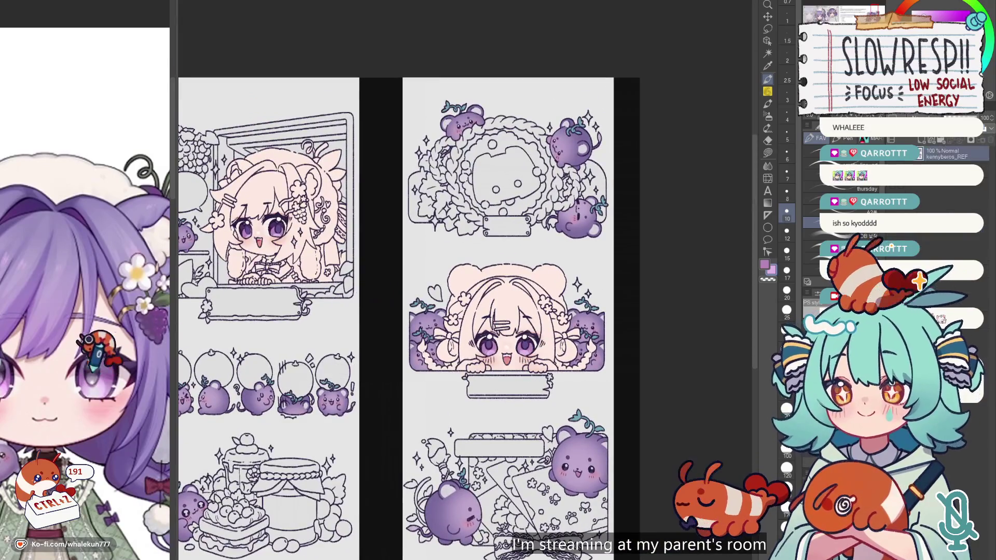
pyautogui.scroll(5, 254, 208)
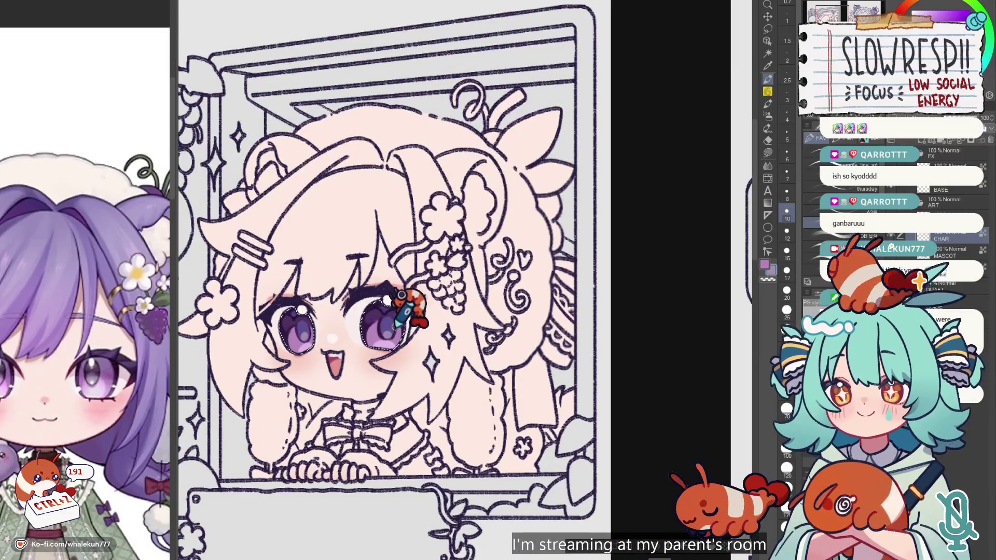
pyautogui.scroll(-5, 617, 293)
pyautogui.scroll(5, 478, 353)
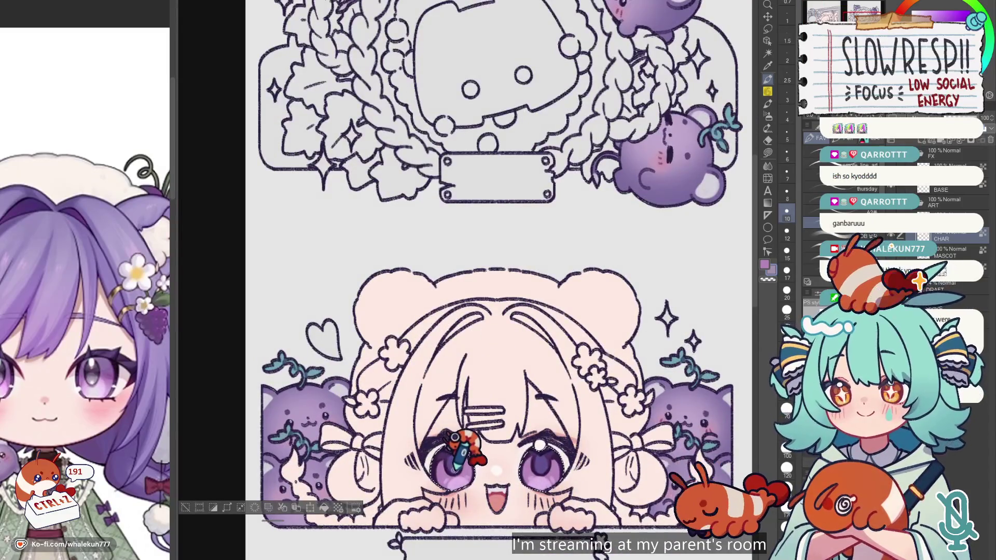
pyautogui.scroll(3, 539, 446)
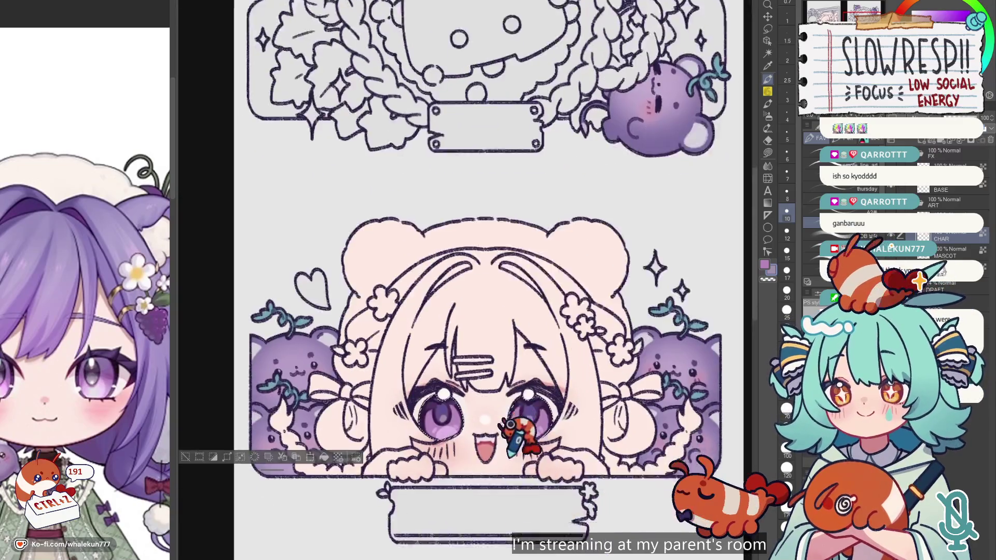
pyautogui.keyDown('alt'); pyautogui.click(430, 356); pyautogui.keyUp('alt')
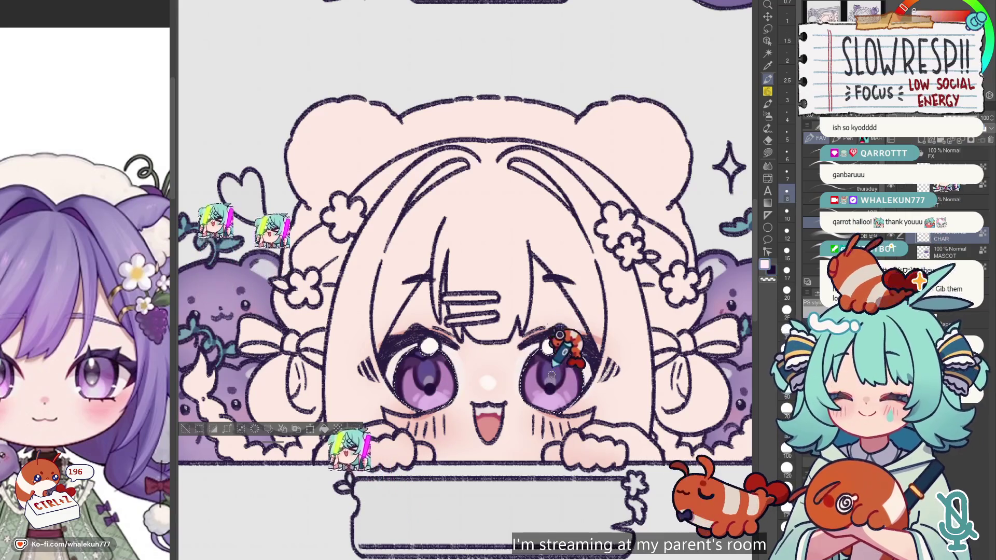
pyautogui.keyDown('alt'); pyautogui.click(432, 355); pyautogui.keyUp('alt')
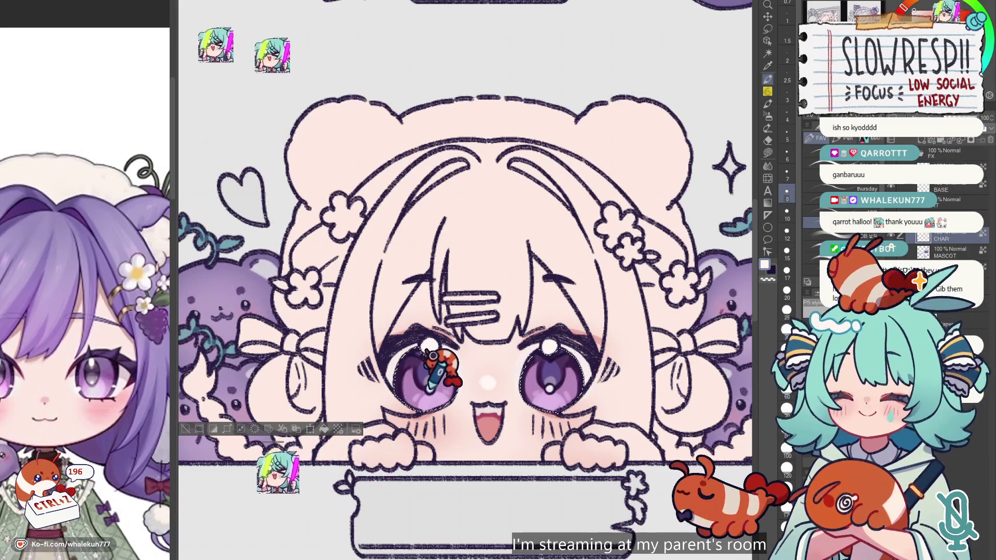
pyautogui.scroll(-5, 346, 369)
pyautogui.scroll(3, 346, 401)
# Swap to the dark purple and sample a lighter purple from the artwork for the eyes.
pyautogui.scroll(2, 329, 282)
pyautogui.scroll(-2, 373, 422)
pyautogui.scroll(2, 448, 336)
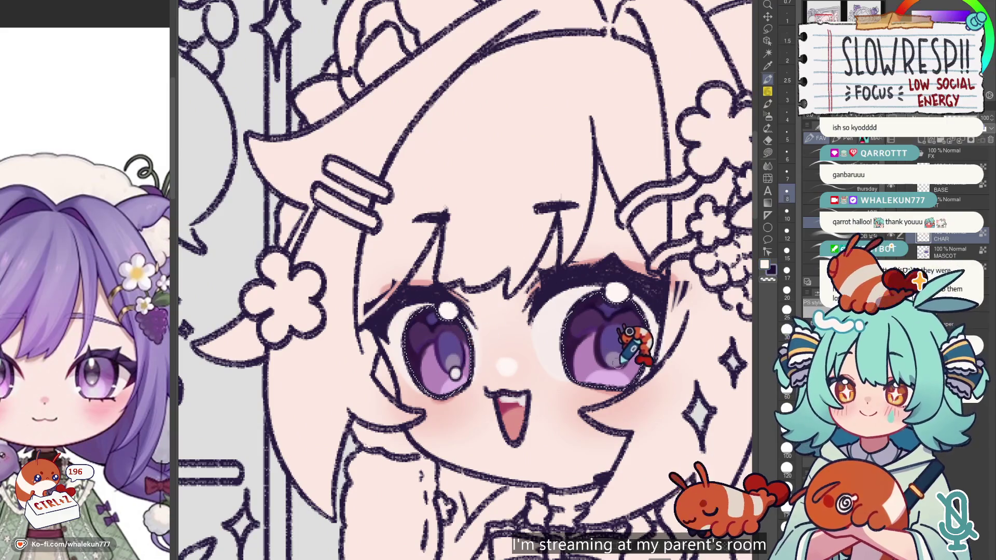
pyautogui.press('x')
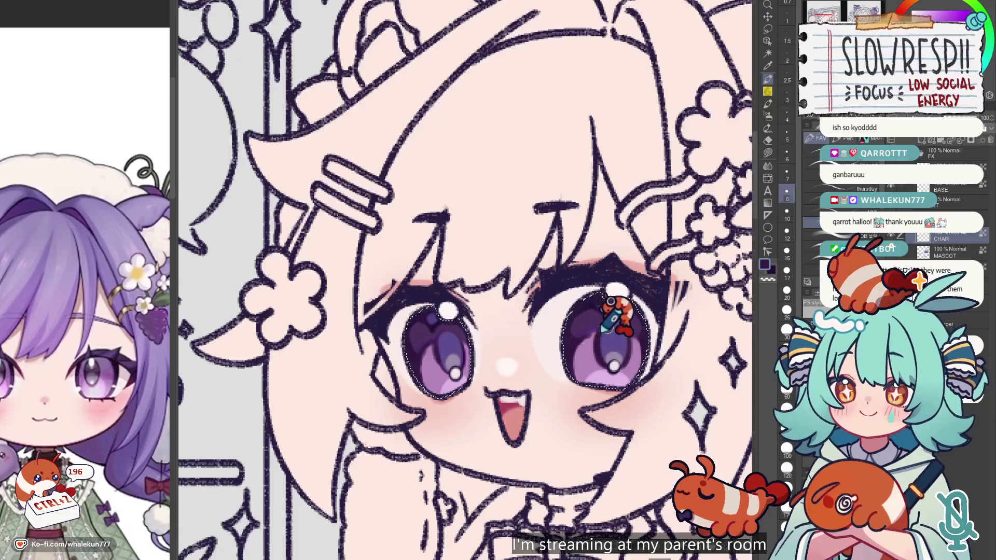
pyautogui.scroll(-3, 667, 293)
pyautogui.scroll(-2, 670, 297)
pyautogui.scroll(-3, 494, 289)
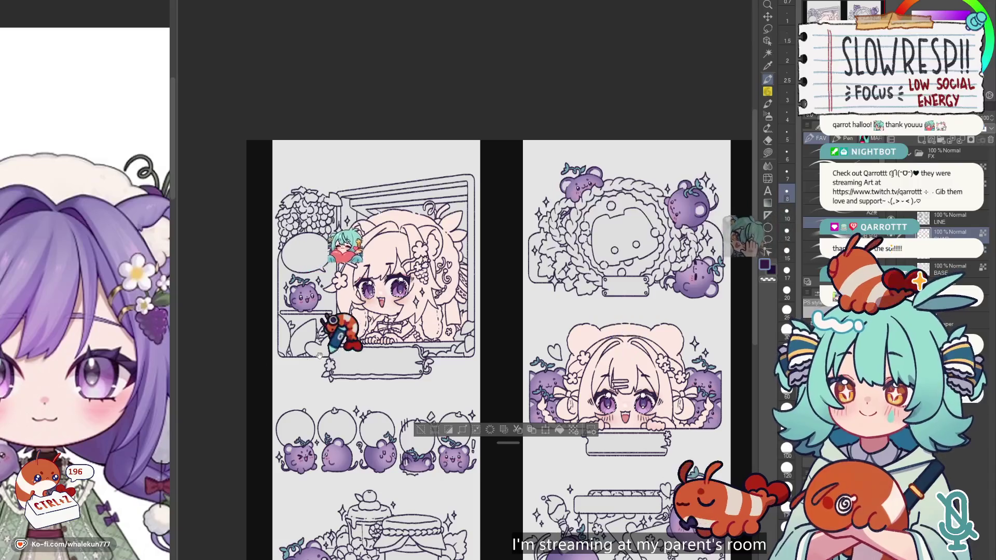
pyautogui.click(109, 339)
pyautogui.scroll(3, 422, 369)
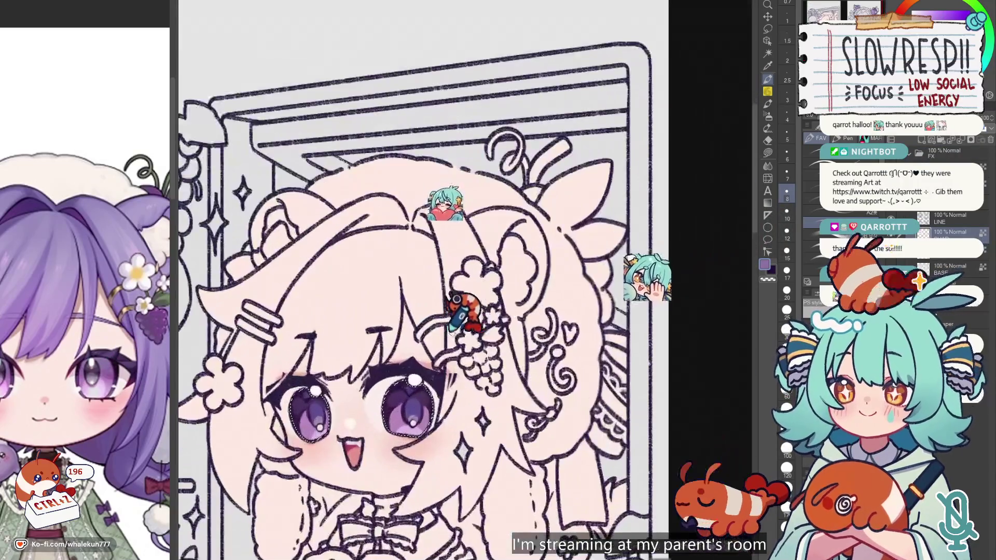
pyautogui.hotkey('ctrl', 'z')
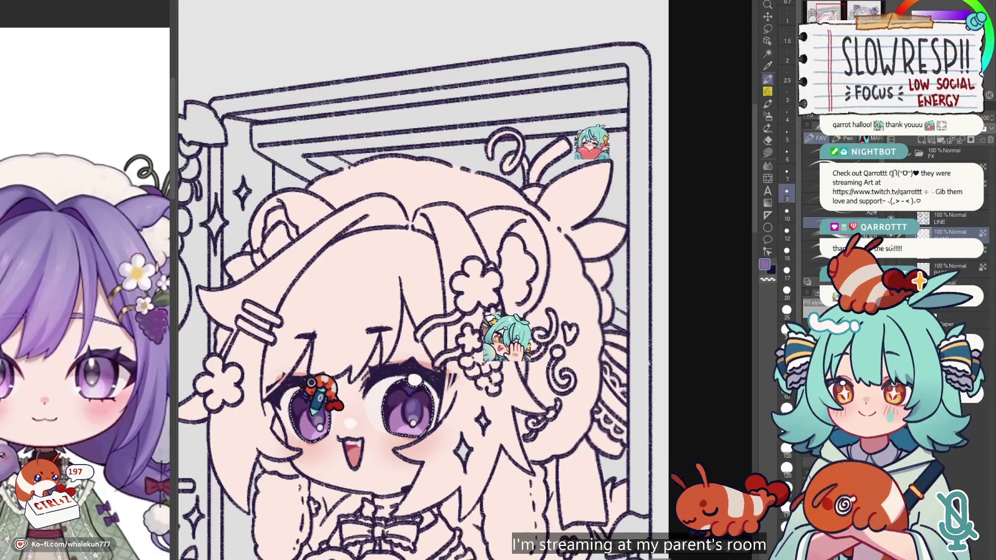
# Centre the window girl's face, undo recent eye strokes, and drop the eye selection.
pyautogui.scroll(-3, 670, 343)
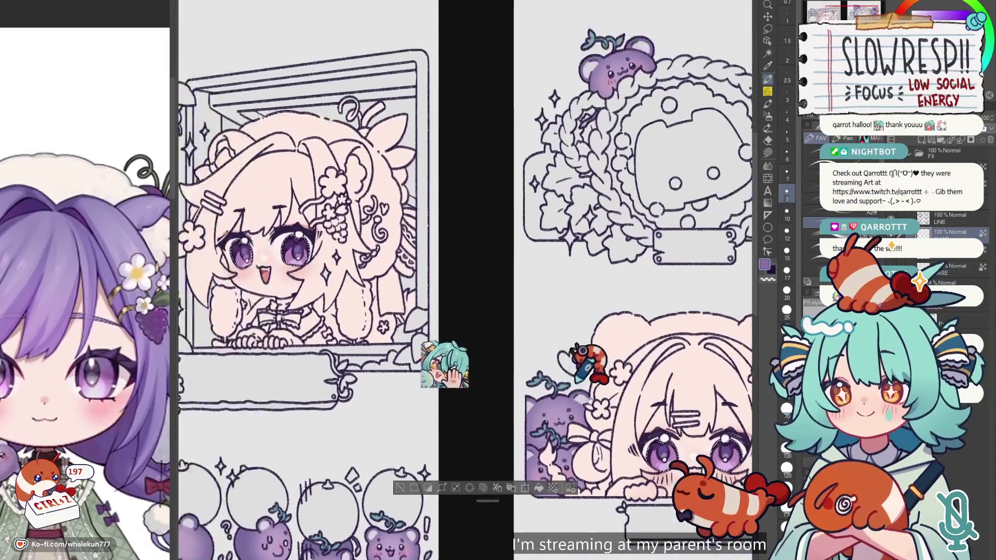
pyautogui.moveTo(670, 343); pyautogui.dragTo(358, 355)
pyautogui.scroll(3, 366, 389)
pyautogui.hotkey('ctrl', 'z')
pyautogui.hotkey('ctrl', 'z')
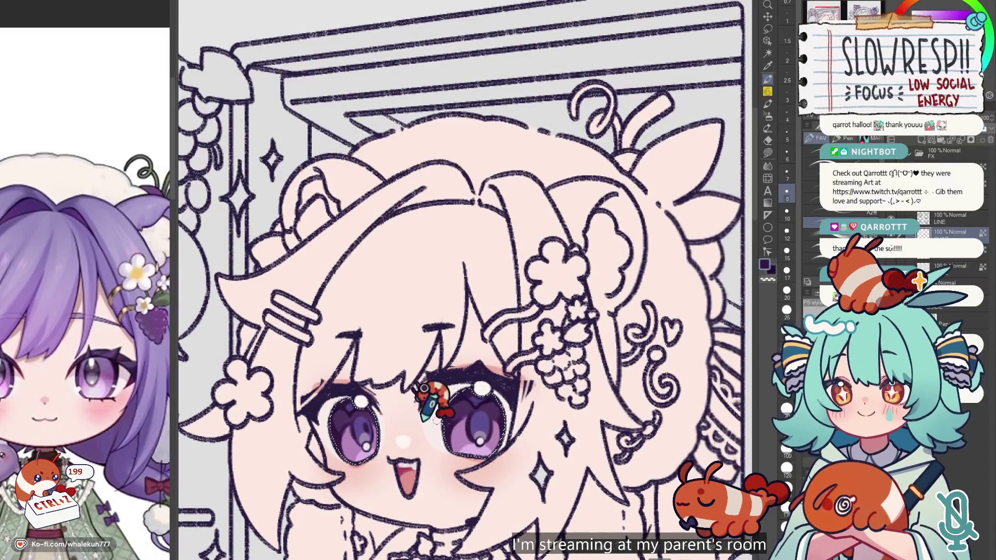
pyautogui.scroll(-5, 486, 405)
pyautogui.scroll(2, 422, 222)
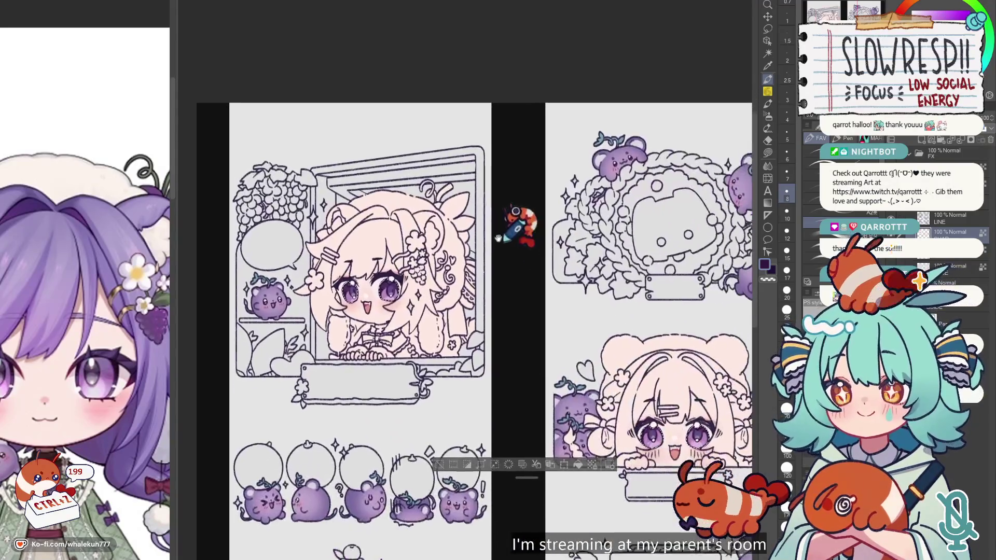
pyautogui.scroll(2, 511, 223)
pyautogui.hotkey('ctrl', 'z')
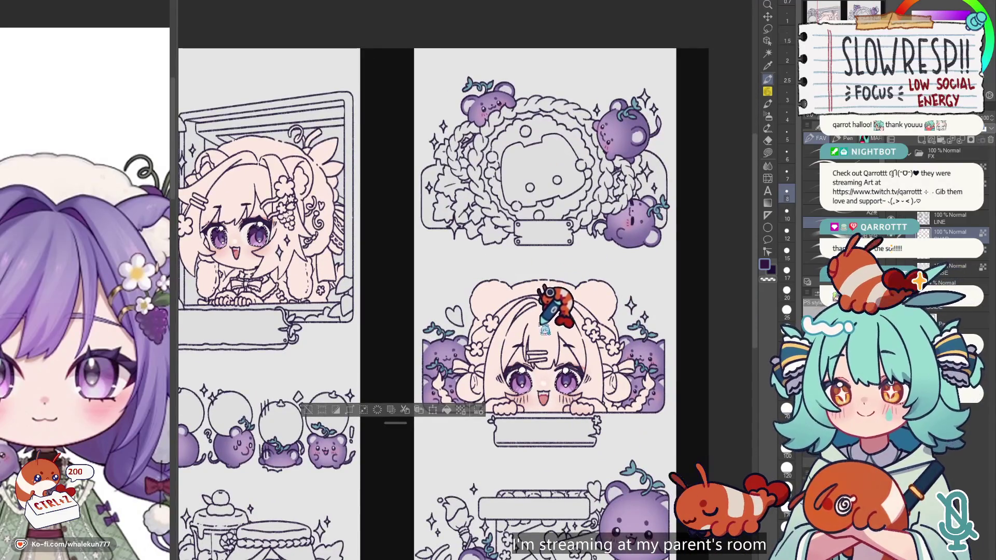
pyautogui.scroll(2, 372, 288)
pyautogui.scroll(3, 369, 336)
pyautogui.scroll(2, 366, 302)
pyautogui.hotkey('ctrl', 'z')
pyautogui.hotkey('ctrl', 'z')
pyautogui.hotkey('ctrl', 'd')
# Switch to the reference layer, restore the eye selection, and undo further stray strokes.
pyautogui.click(98, 319)
pyautogui.hotkey('ctrl', 'shift', 'd')
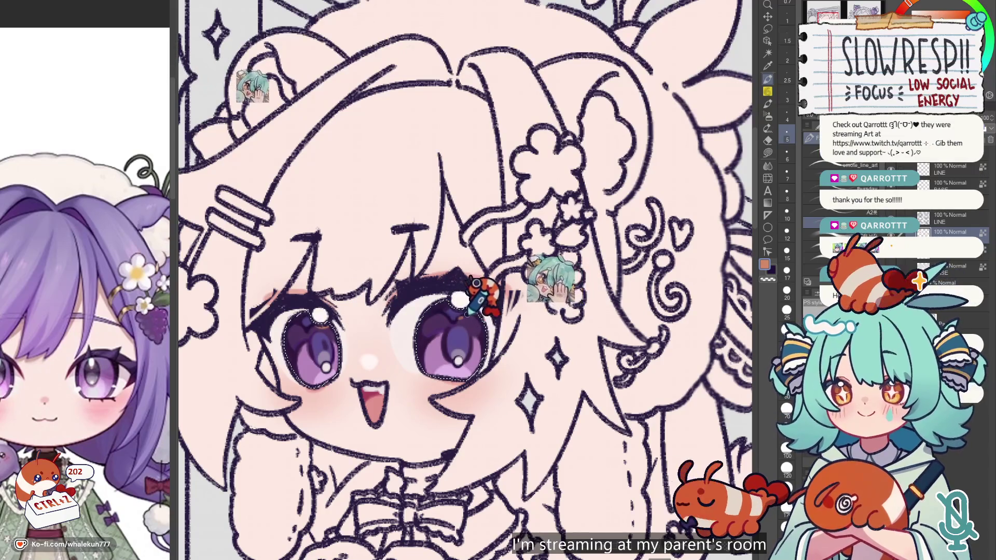
pyautogui.hotkey('ctrl', 'z')
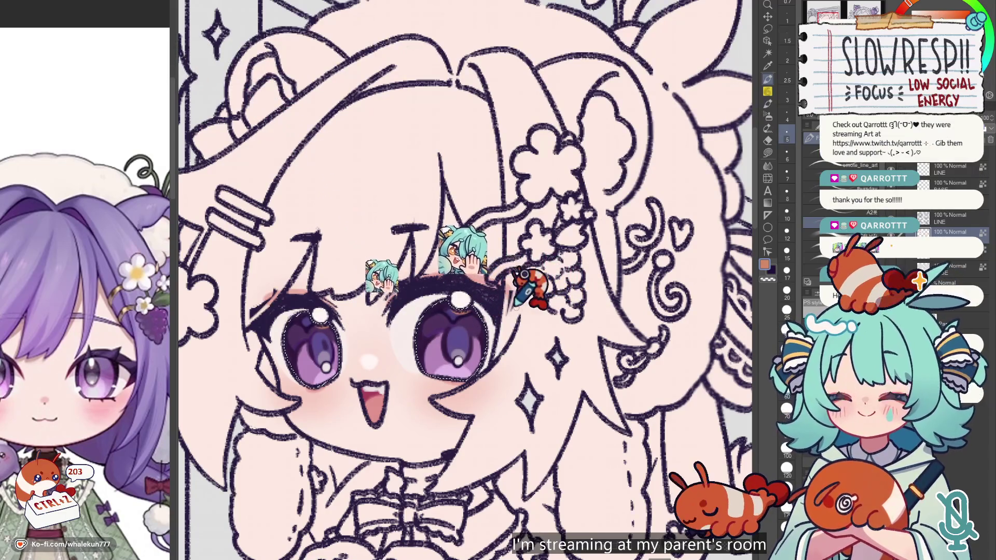
pyautogui.hotkey('ctrl', 'd')
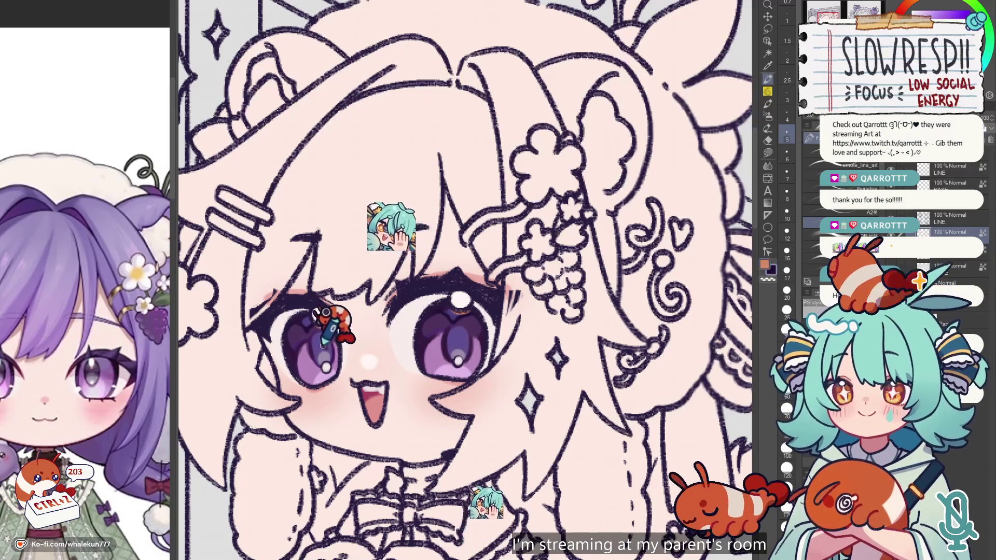
pyautogui.hotkey('ctrl', 'z')
pyautogui.hotkey('ctrl', 'z')
pyautogui.hotkey('ctrl', 'z')
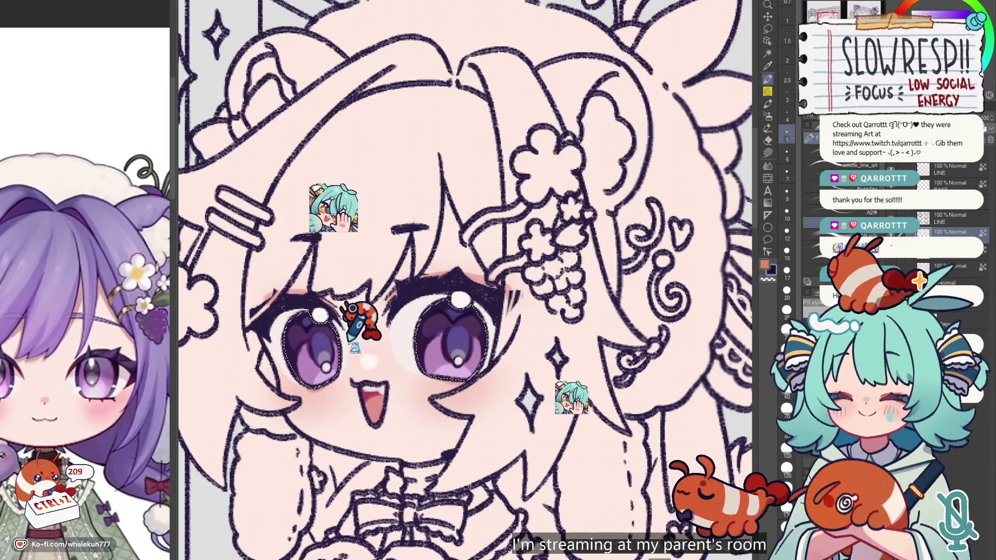
pyautogui.hotkey('ctrl', 'z')
pyautogui.hotkey('ctrl', 'z')
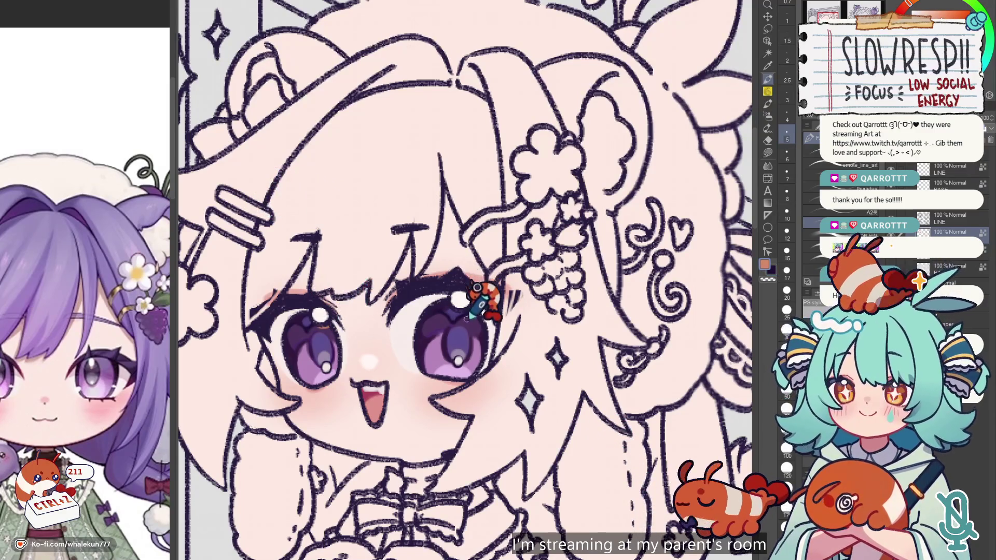
pyautogui.hotkey('ctrl', 'z')
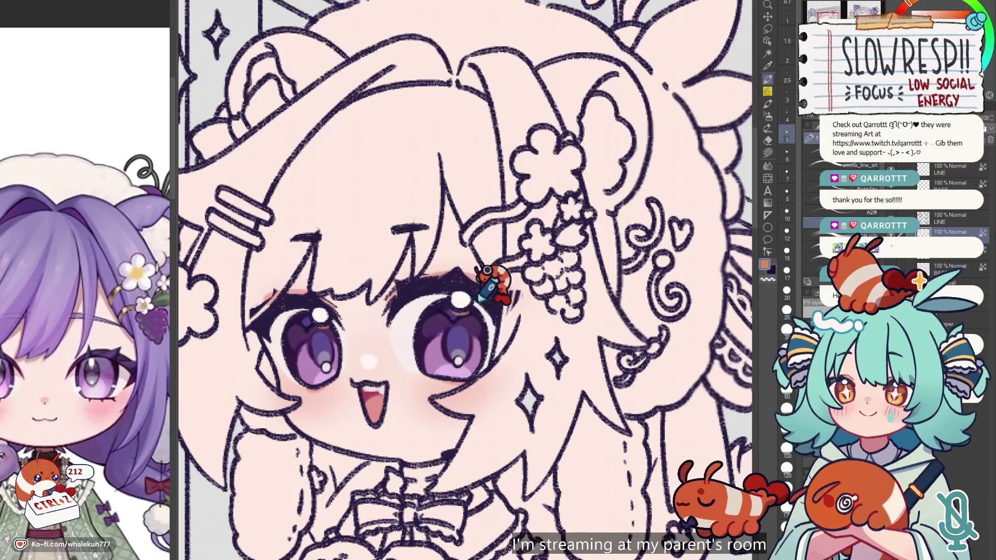
pyautogui.hotkey('ctrl', 'Tab')
pyautogui.scroll(1, 358, 254)
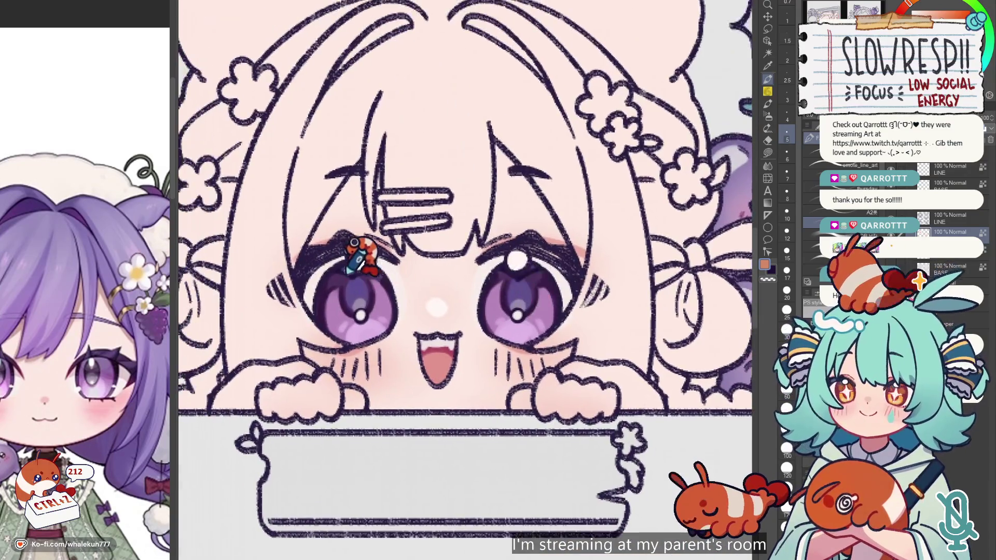
pyautogui.hotkey('ctrl', 'z')
pyautogui.hotkey('ctrl', 'z')
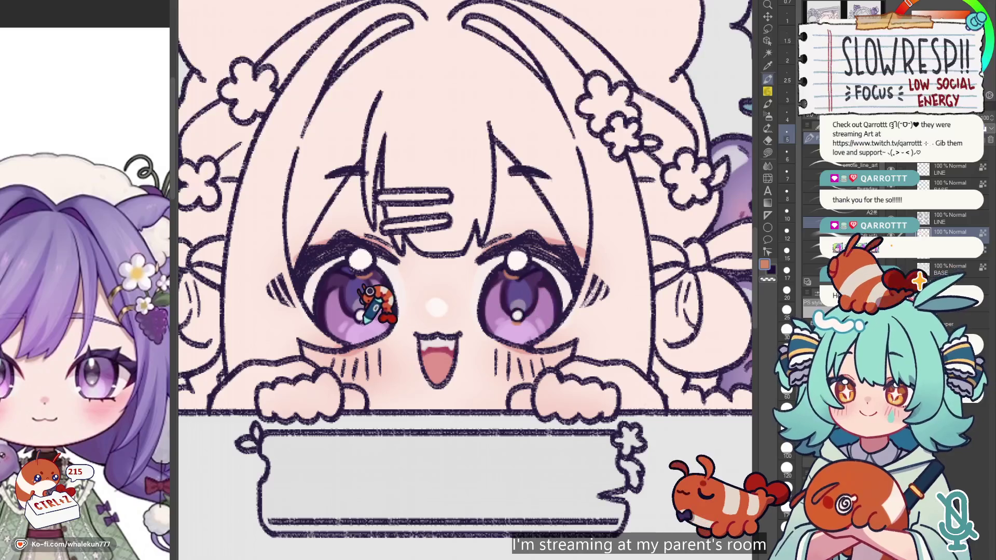
# Enlarge the brush and paint soft purple over the window girl's eyes and lashes.
pyautogui.scroll(-3, 366, 293)
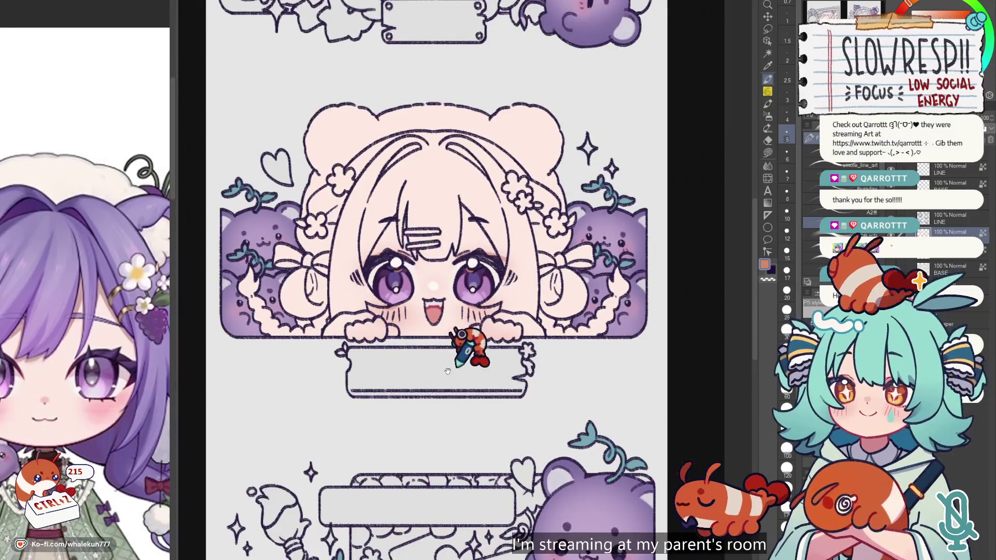
pyautogui.scroll(1, 226, 332)
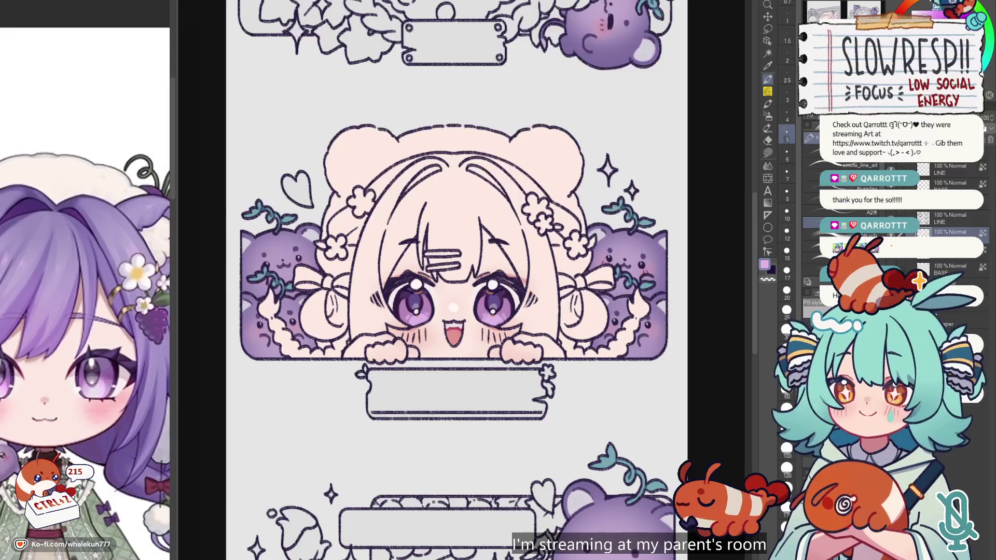
pyautogui.press(']')
pyautogui.press(']')
pyautogui.press(']')
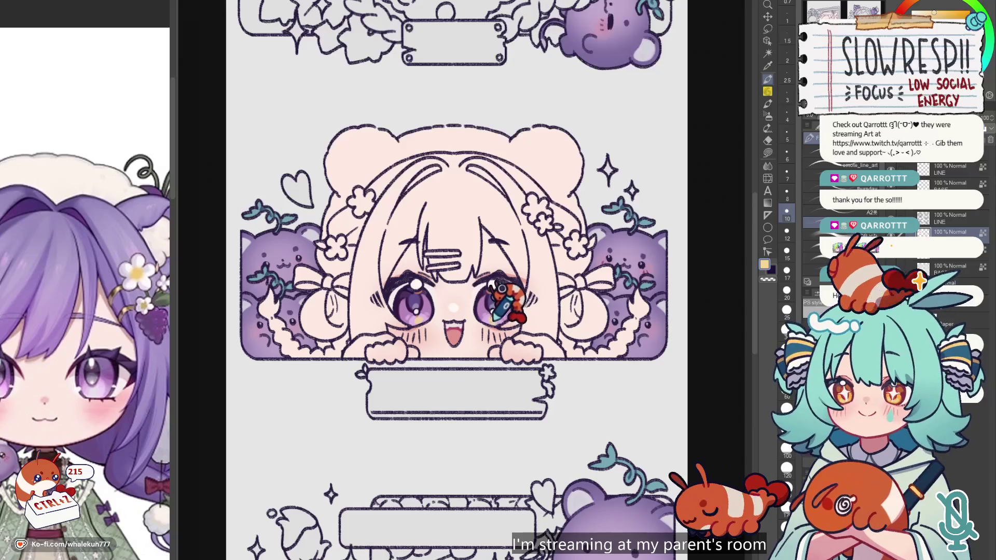
pyautogui.scroll(-5, 500, 291)
pyautogui.scroll(1, 389, 285)
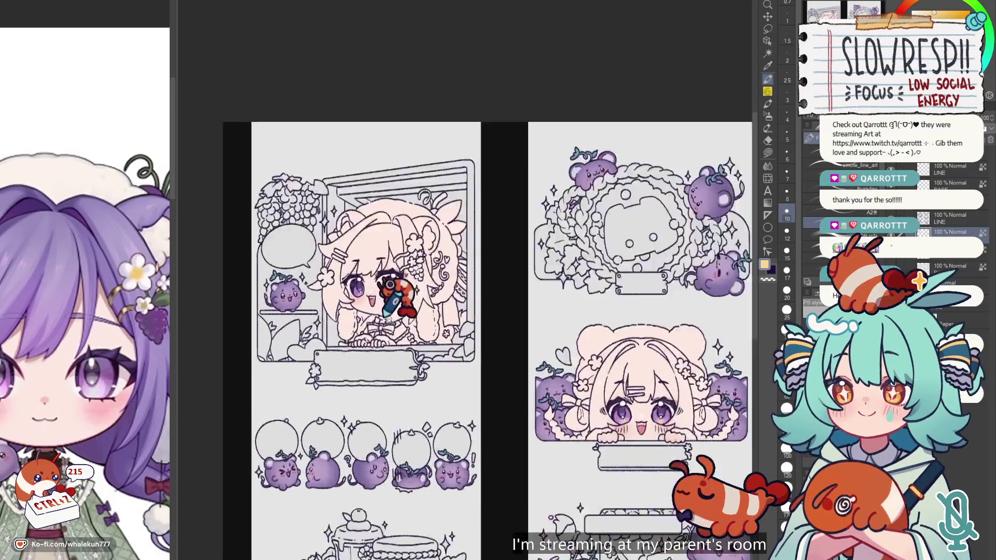
pyautogui.scroll(2, 390, 284)
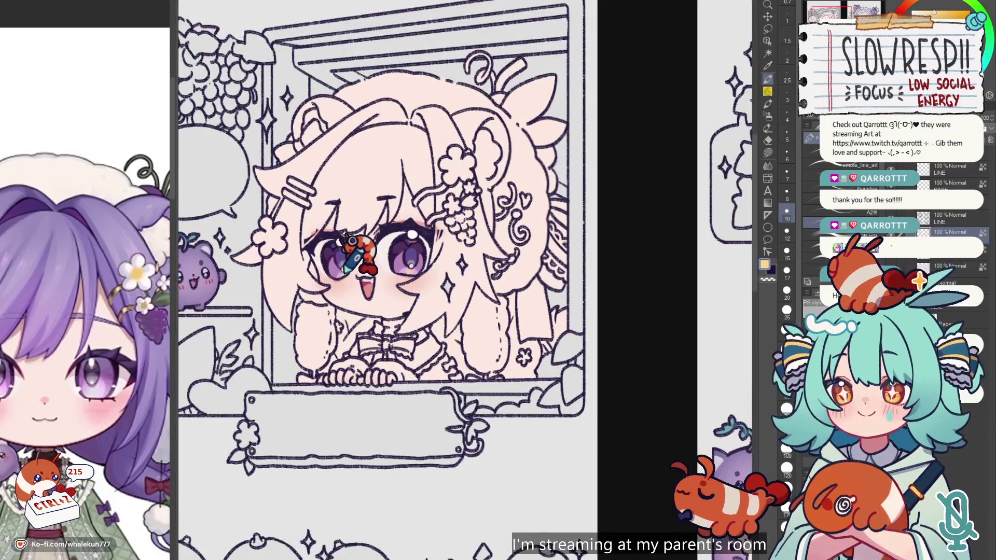
pyautogui.scroll(3, 353, 249)
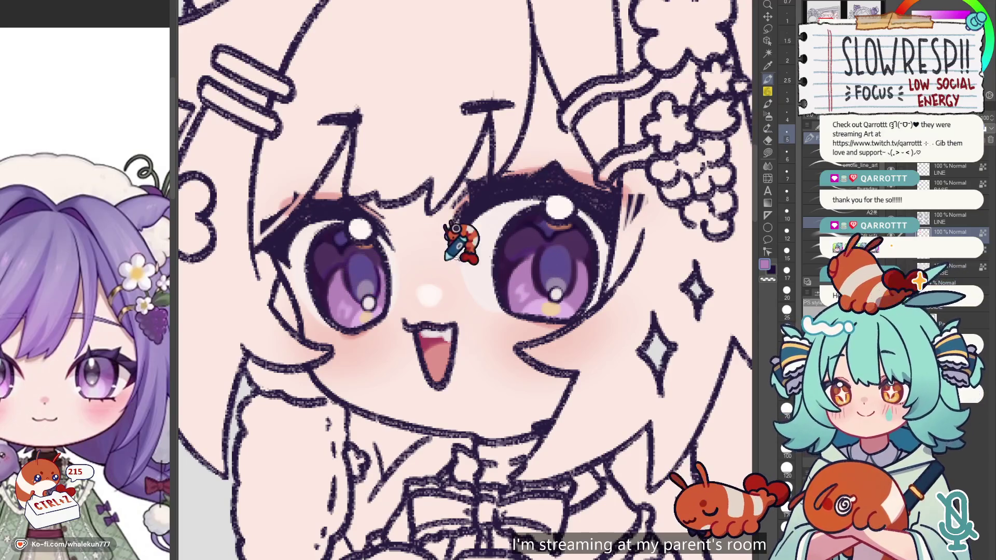
pyautogui.scroll(-5, 463, 240)
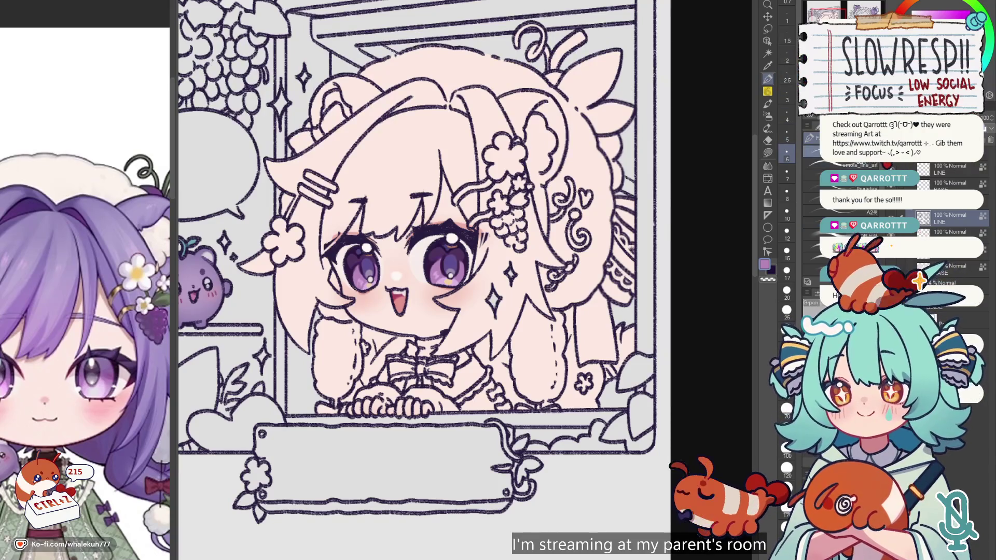
pyautogui.scroll(4, 459, 238)
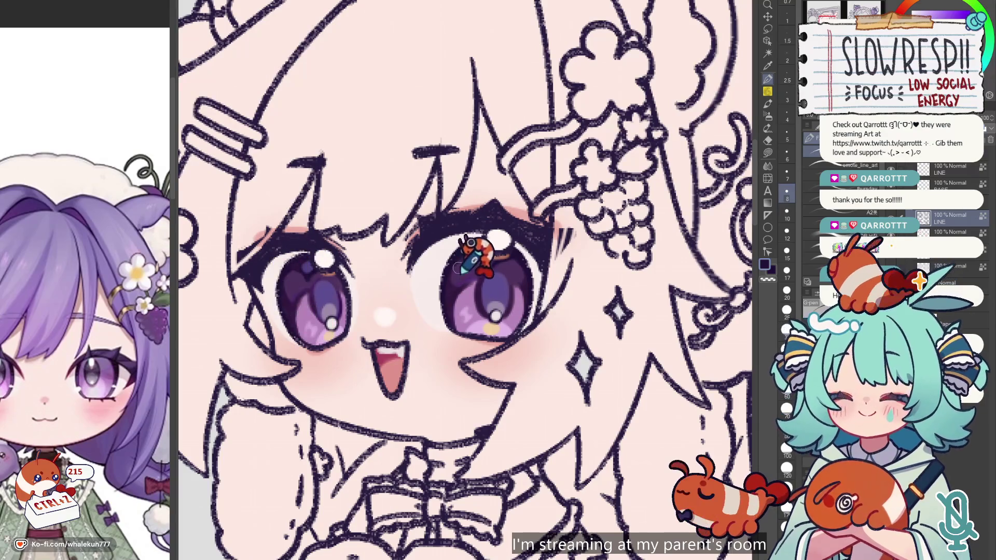
pyautogui.scroll(-5, 519, 249)
pyautogui.scroll(3, 658, 300)
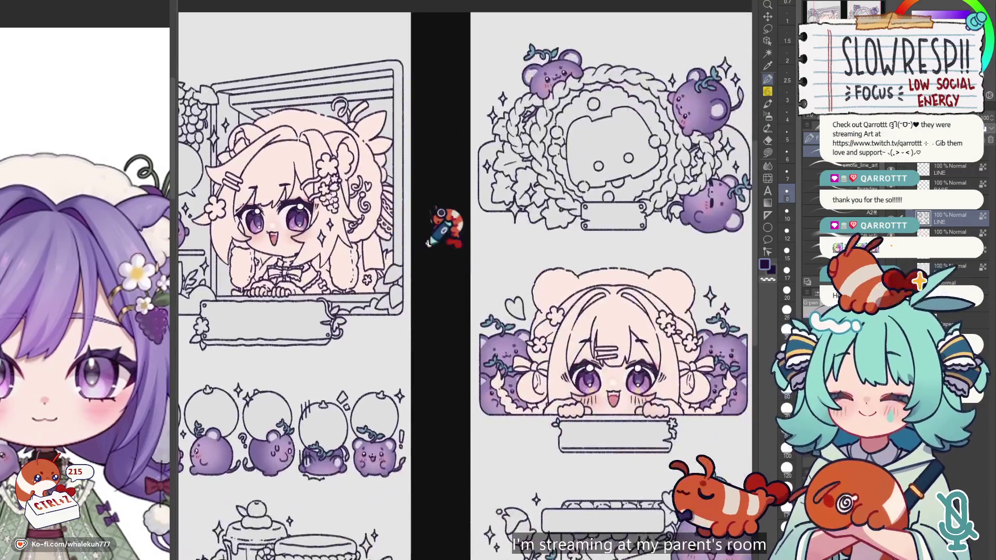
# Pick a purple for the window-panel girl's upper lashes.
pyautogui.scroll(2, 428, 243)
pyautogui.scroll(1, 467, 363)
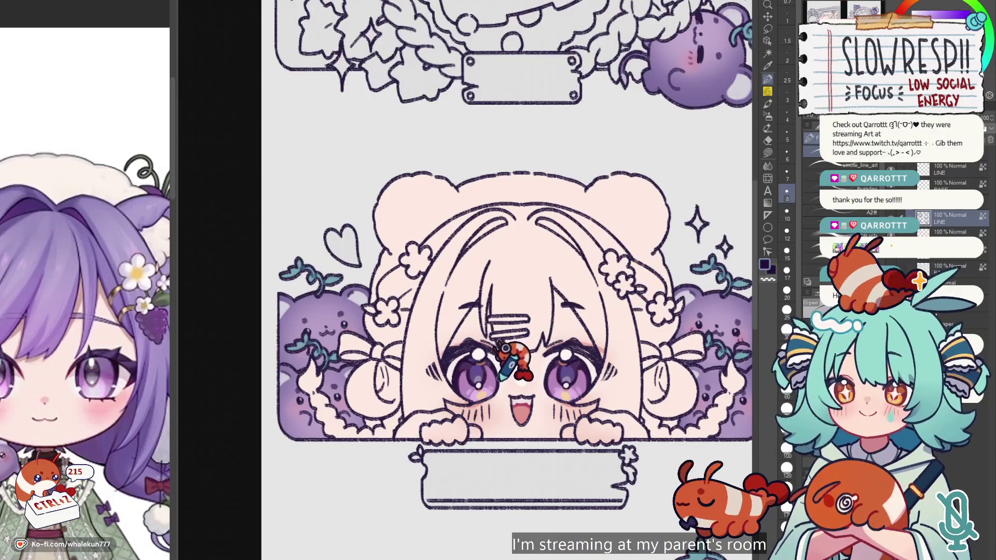
pyautogui.scroll(2, 504, 353)
pyautogui.scroll(1, 432, 385)
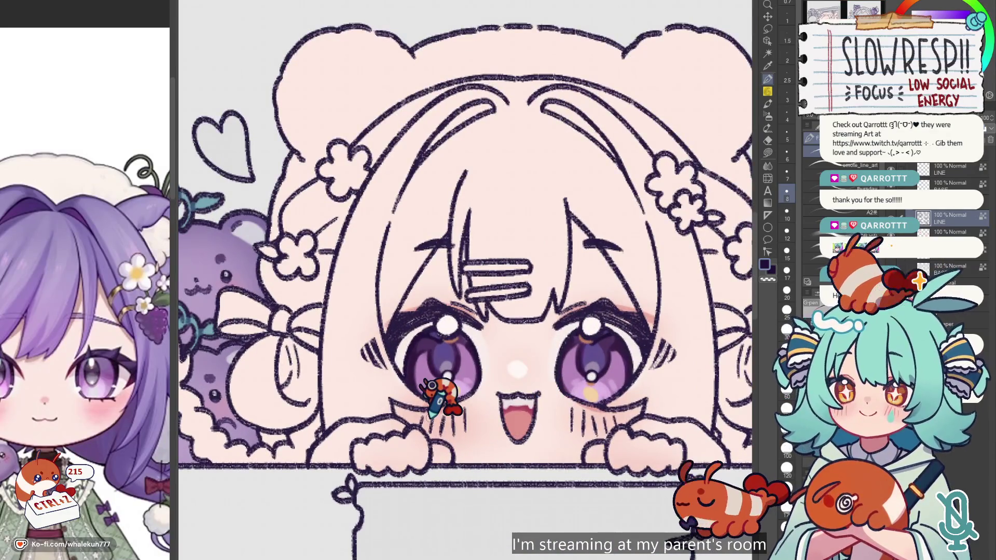
pyautogui.keyDown('alt'); pyautogui.click(468, 302); pyautogui.keyUp('alt')
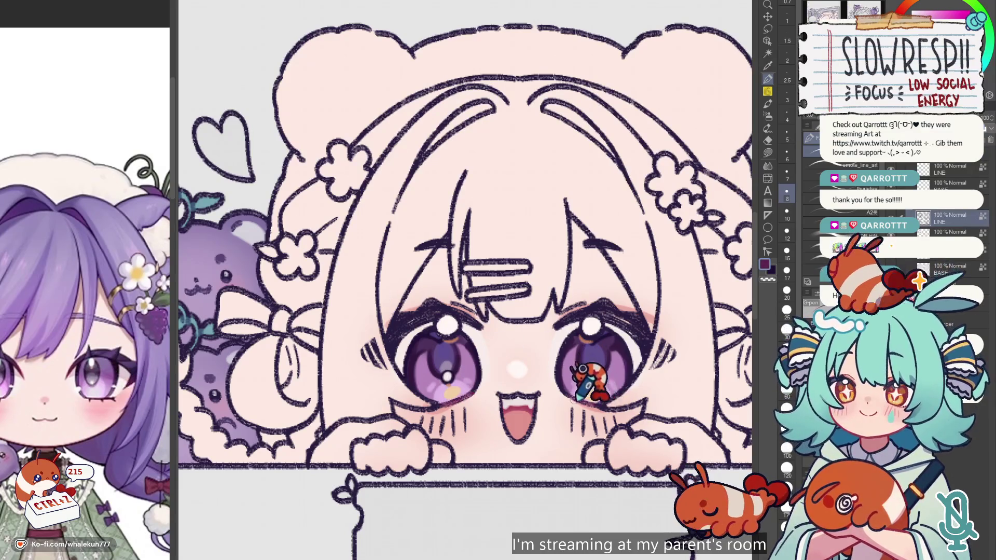
pyautogui.scroll(-3, 588, 381)
pyautogui.scroll(2, 466, 312)
pyautogui.scroll(1, 508, 345)
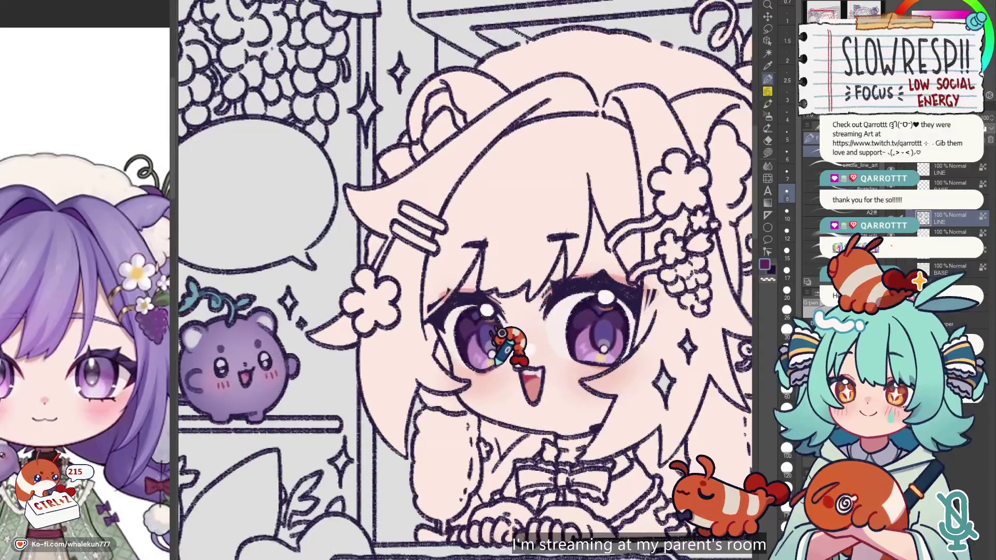
# Sample purple from the chibi reference and brush it along the window girl's upper lashes.
pyautogui.moveTo(412, 350); pyautogui.dragTo(345, 342)
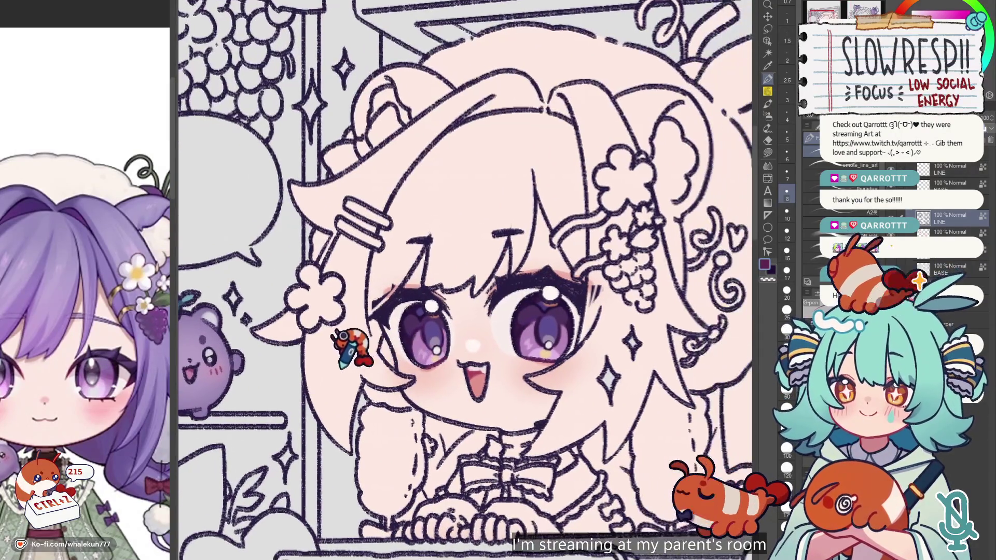
pyautogui.scroll(2, 656, 200)
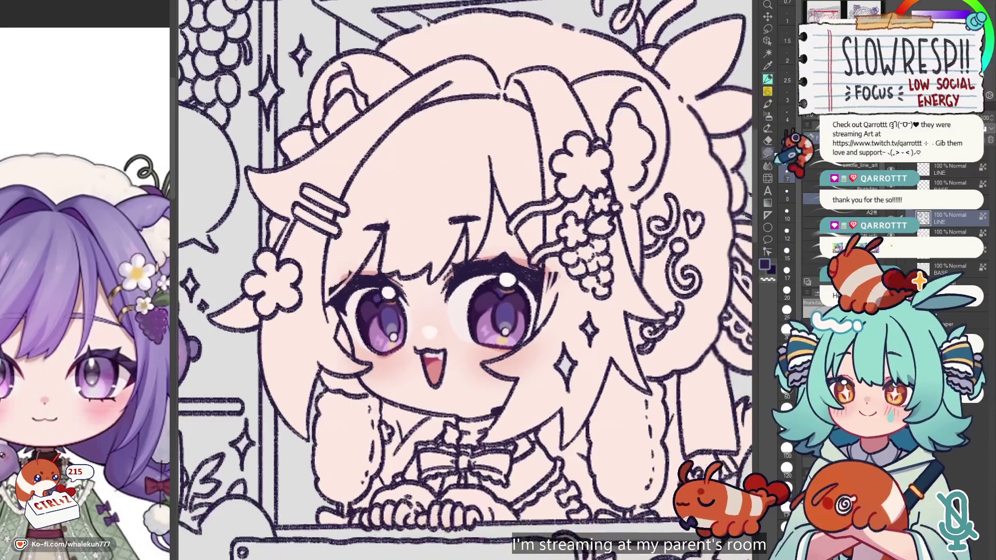
pyautogui.scroll(3, 470, 238)
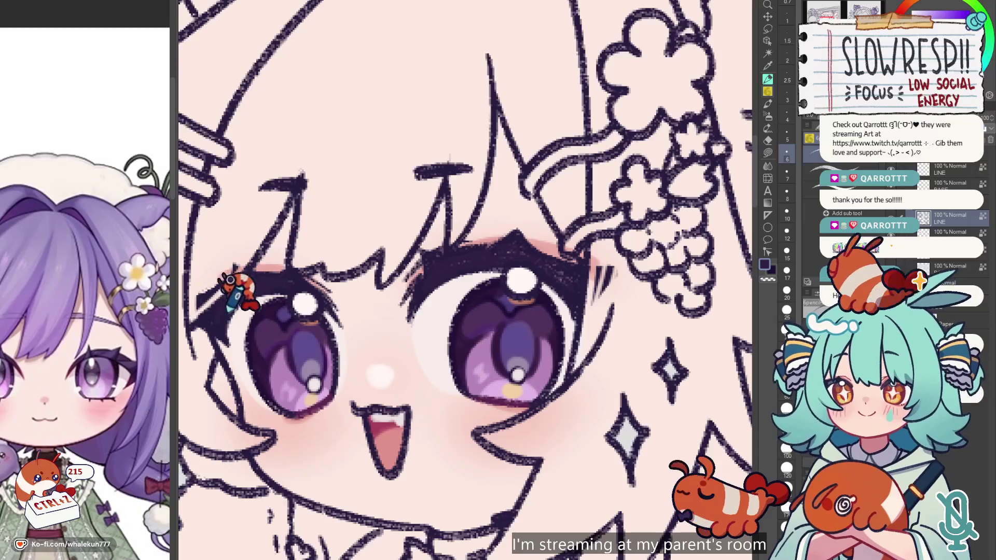
pyautogui.scroll(-1, 615, 332)
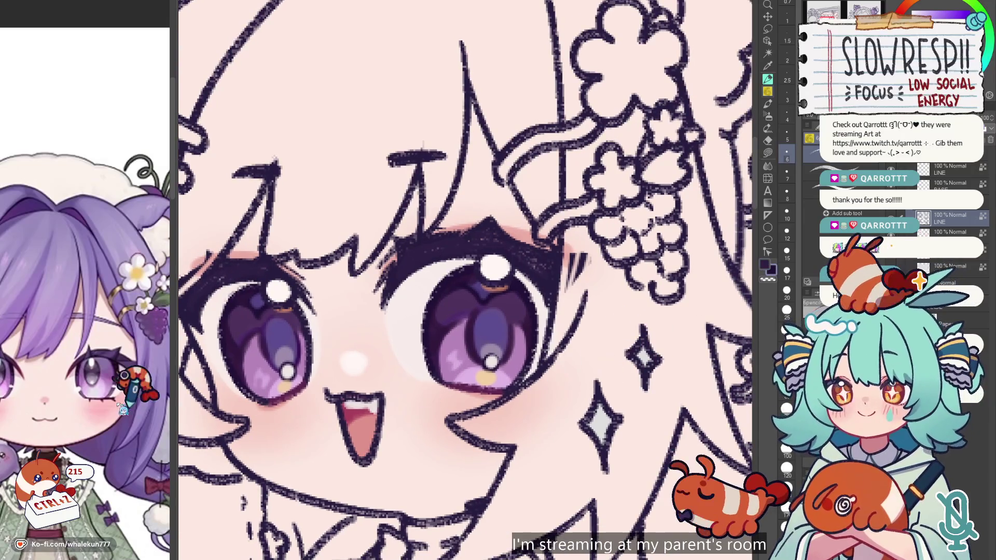
pyautogui.click(104, 357)
pyautogui.scroll(1, 257, 287)
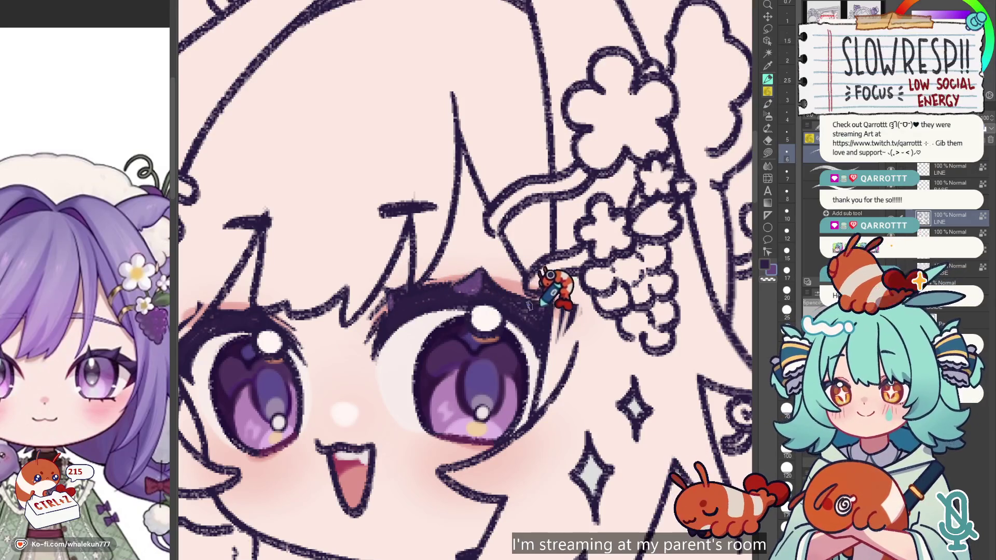
pyautogui.hscroll(-1, 539, 288)
pyautogui.moveTo(296, 300)
pyautogui.mouseDown()
pyautogui.moveTo(514, 267)
pyautogui.moveTo(568, 334)
pyautogui.mouseUp()
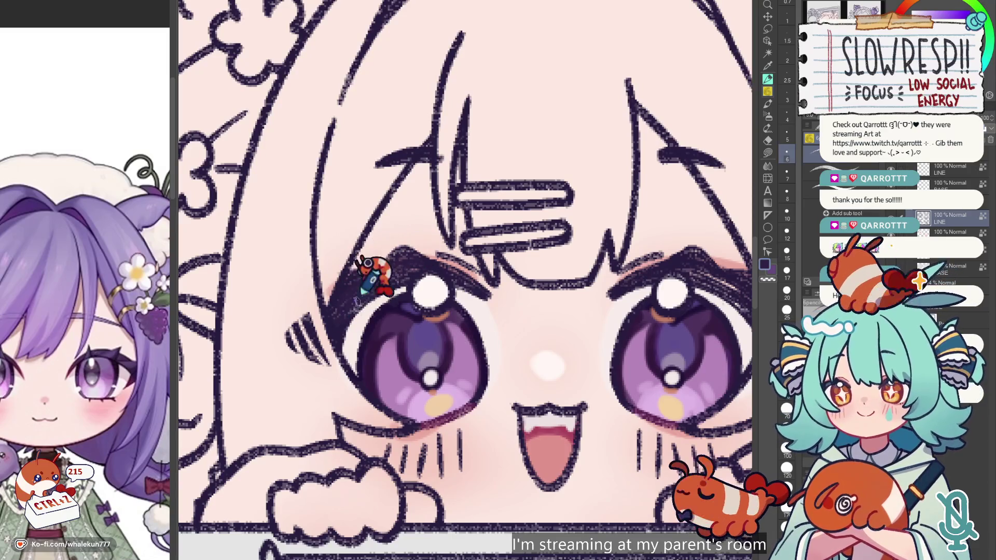
# Sample the peeking girl's upper-lash colour and tint her right eye's lash dark red.
pyautogui.hscroll(1, 711, 280)
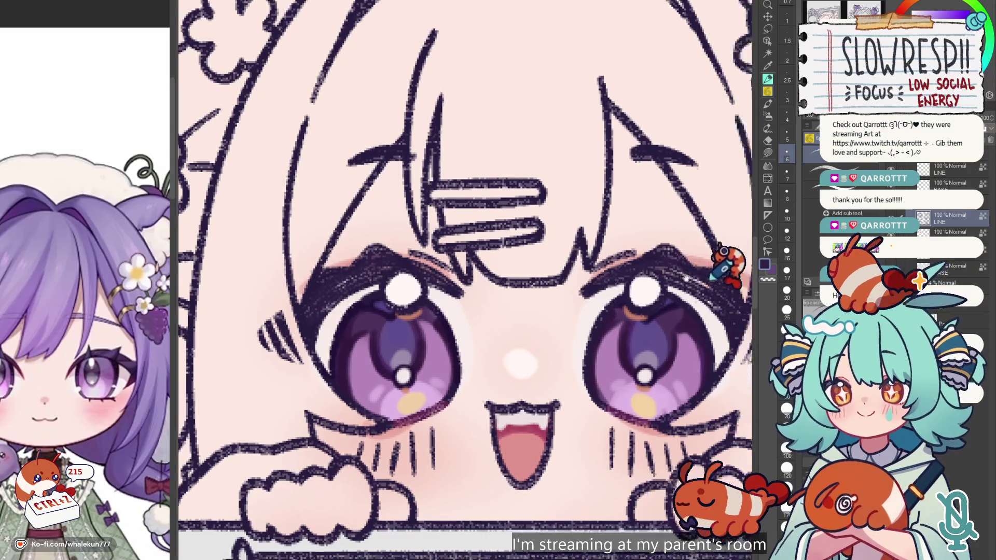
pyautogui.moveTo(711, 280); pyautogui.dragTo(648, 294)
pyautogui.keyDown('alt'); pyautogui.click(588, 269); pyautogui.keyUp('alt')
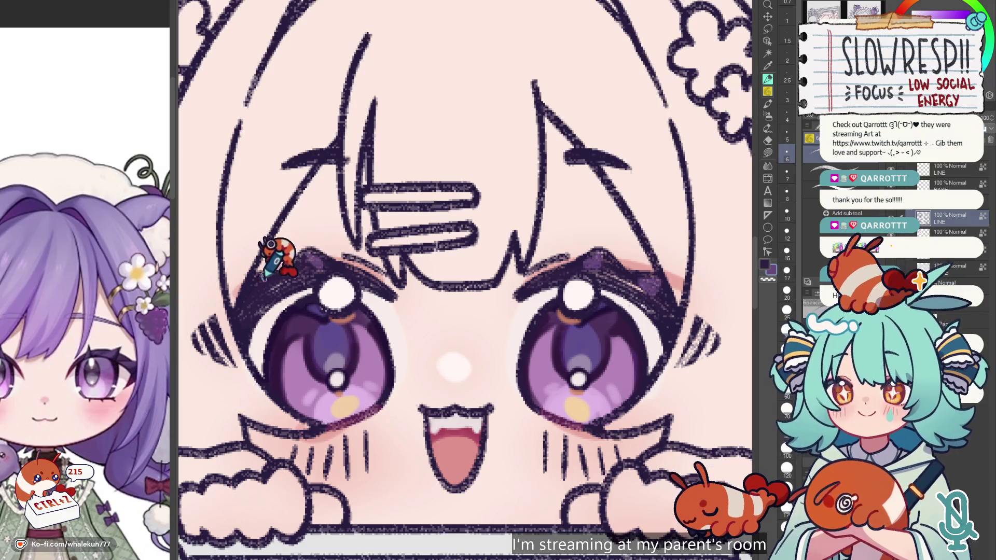
pyautogui.hotkey('ctrl', '0')
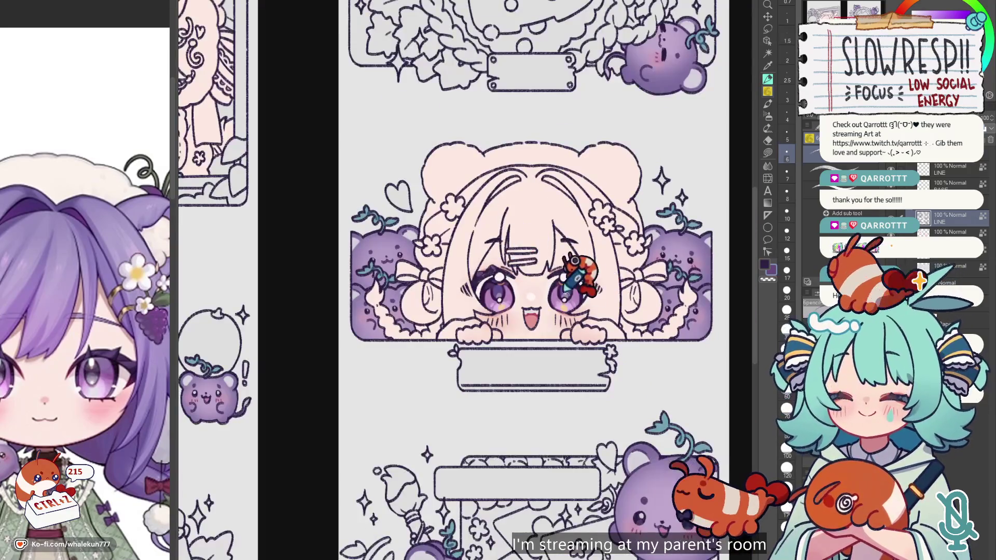
pyautogui.scroll(3, 420, 187)
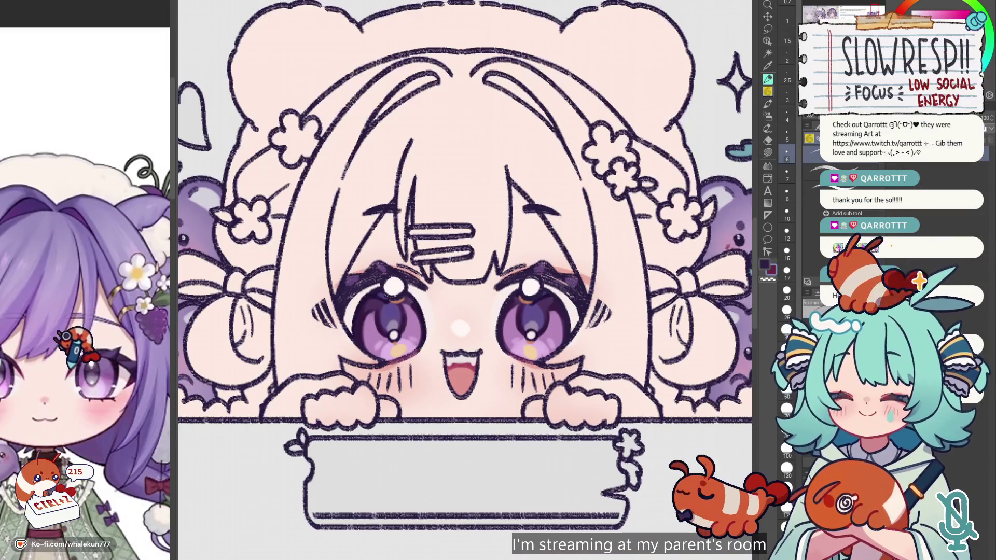
pyautogui.scroll(2, 518, 272)
pyautogui.moveTo(487, 290); pyautogui.dragTo(509, 275)
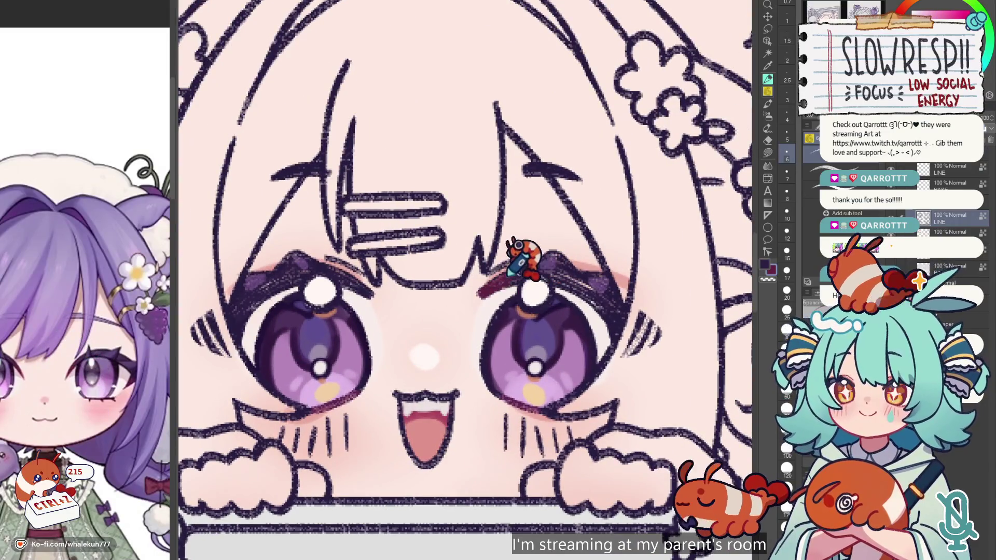
pyautogui.hotkey('ctrl', 'z')
pyautogui.hotkey('ctrl', 'z')
pyautogui.hotkey('ctrl', 'z')
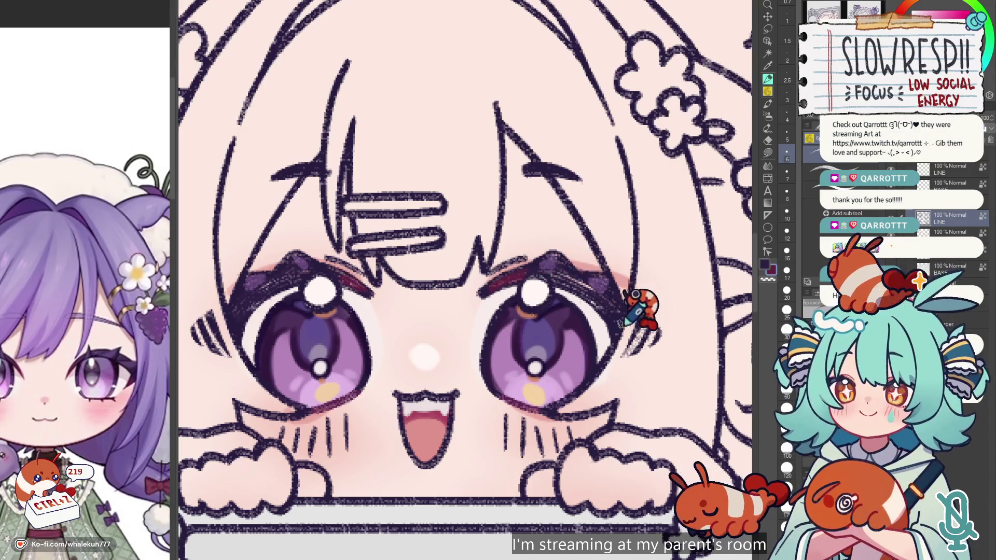
# Add reddish strokes along the right upper lash, switch to magenta-purple, and flip the canvas to check.
pyautogui.scroll(-5, 602, 325)
pyautogui.scroll(6, 456, 327)
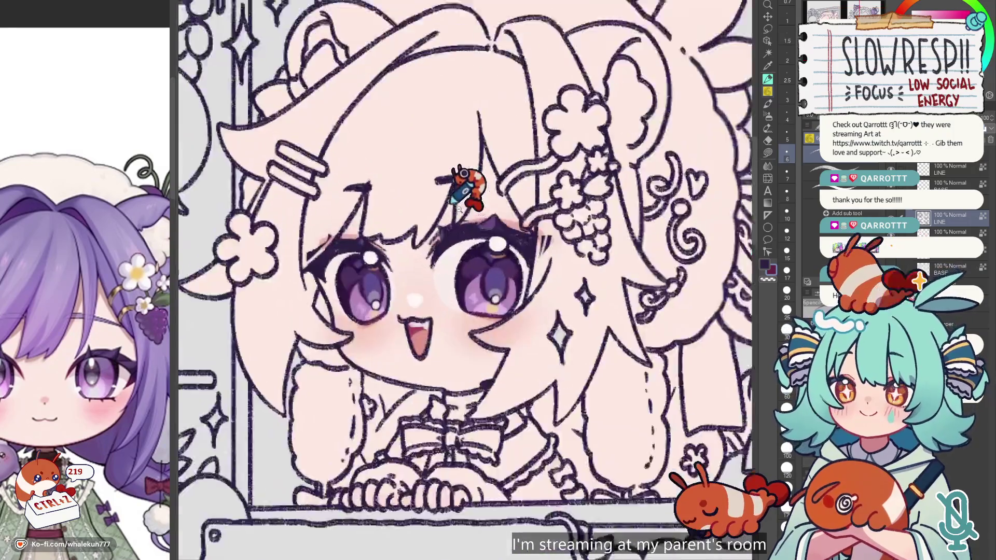
pyautogui.moveTo(441, 271); pyautogui.dragTo(463, 254)
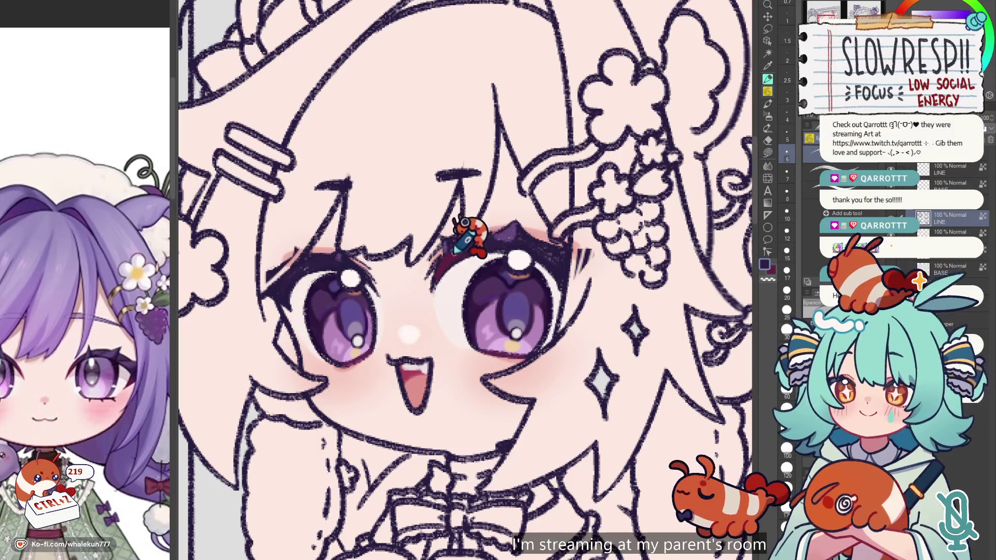
pyautogui.keyDown('alt'); pyautogui.click(469, 248); pyautogui.keyUp('alt')
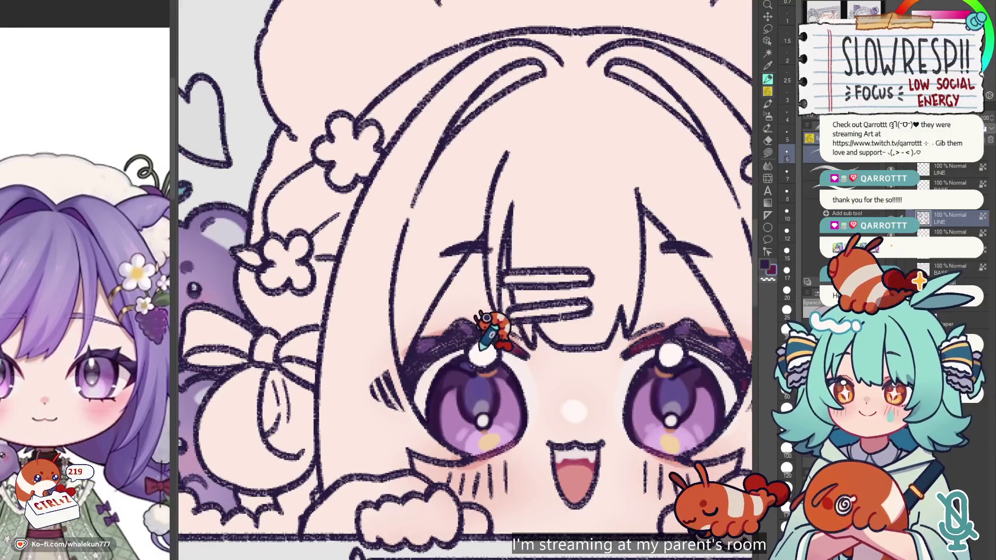
pyautogui.press('h')
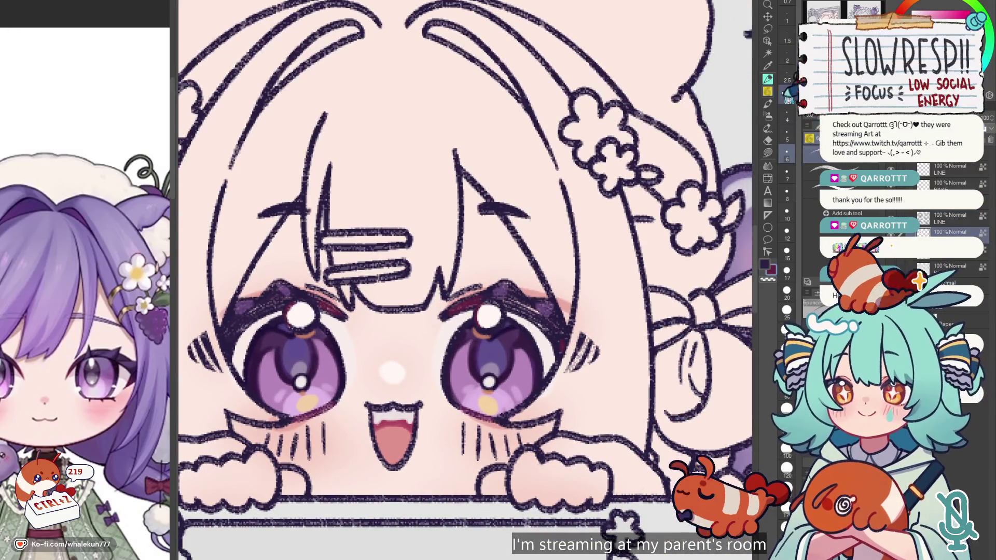
pyautogui.moveTo(519, 342); pyautogui.dragTo(571, 359)
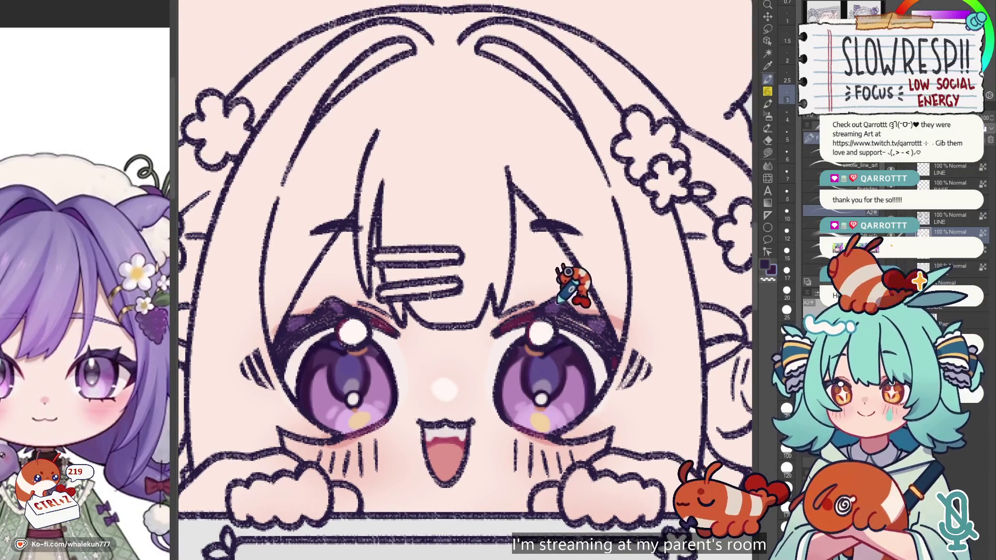
# Increase the brush size to 6.
pyautogui.press(']')
pyautogui.press(']')
pyautogui.press(']')
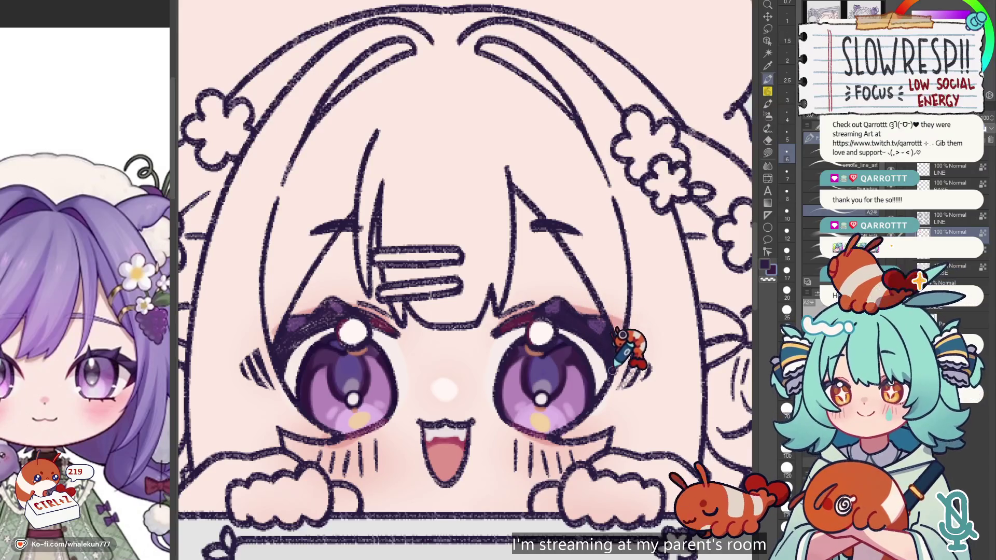
pyautogui.hscroll(-5, 553, 337)
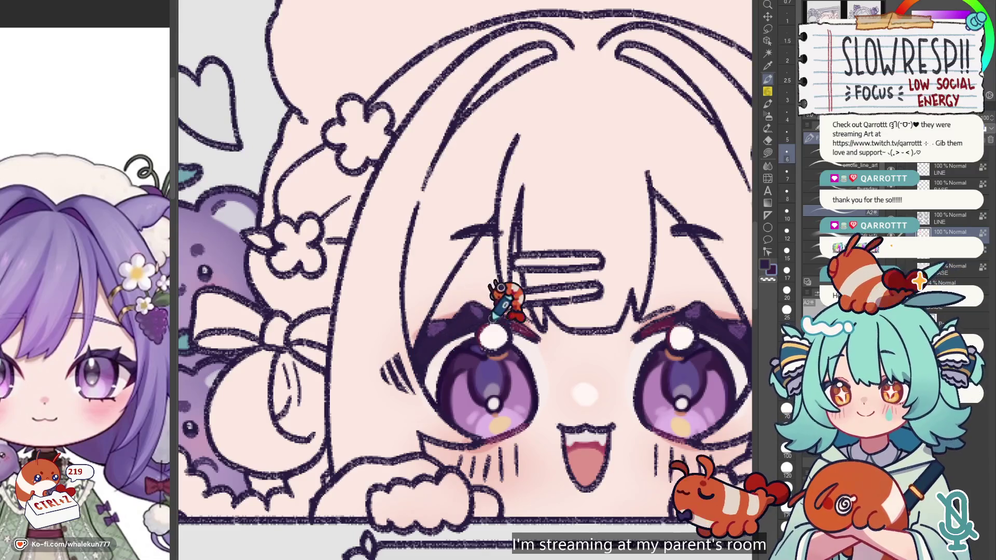
pyautogui.scroll(-3, 551, 311)
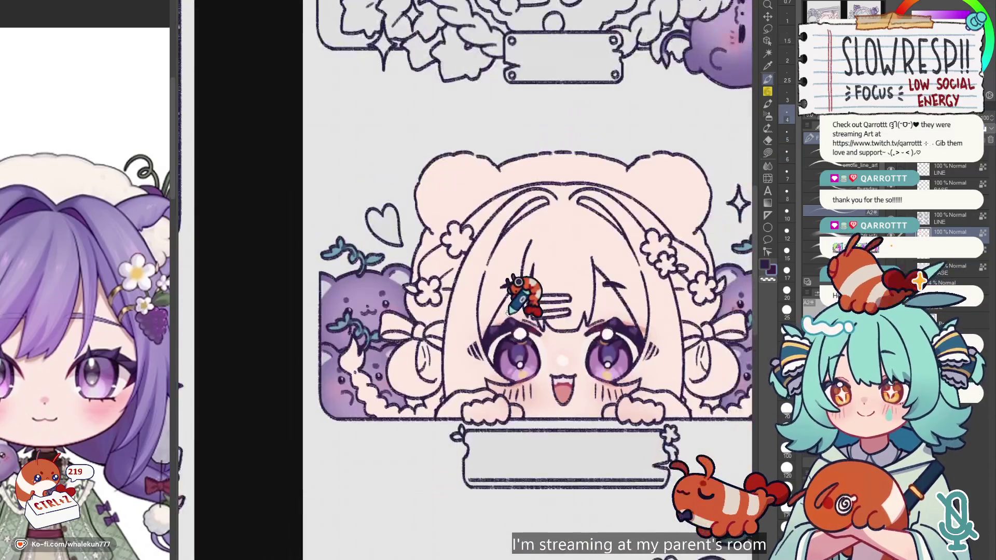
pyautogui.scroll(-5, 466, 353)
pyautogui.scroll(2, 415, 383)
pyautogui.scroll(2, 415, 382)
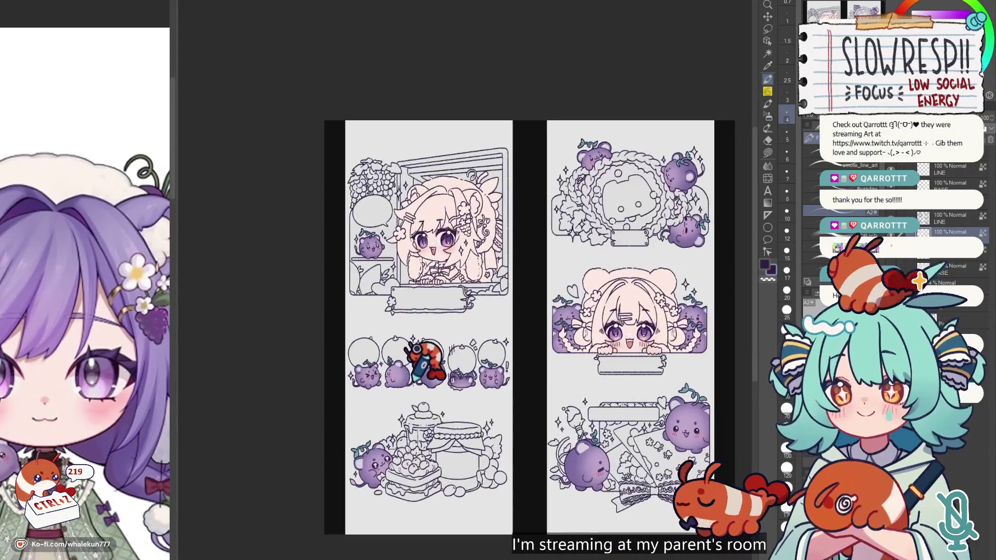
# On the LINE layer, redraw the lash lines over the window girl's eyes, undoing a misstroke.
pyautogui.scroll(2, 402, 298)
pyautogui.scroll(2, 402, 298)
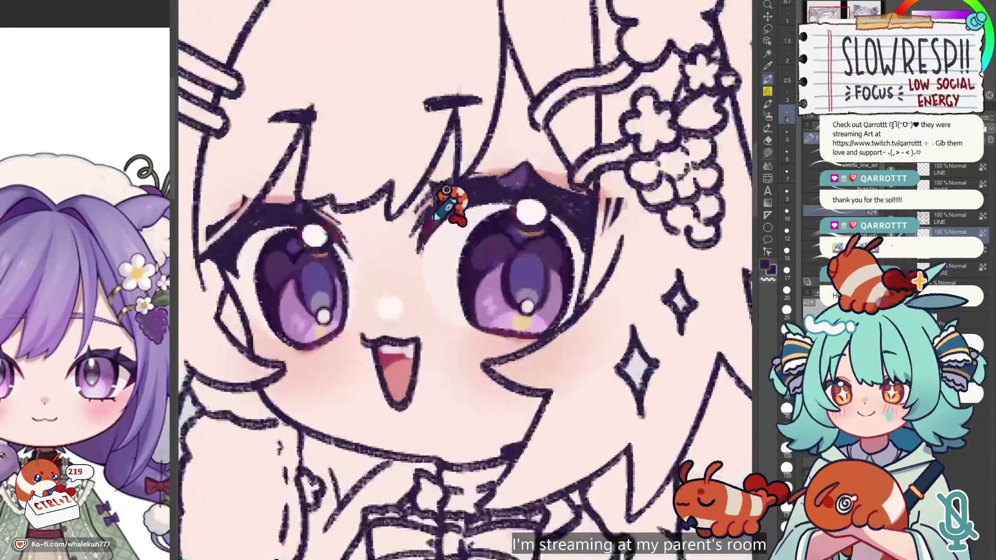
pyautogui.scroll(2, 402, 300)
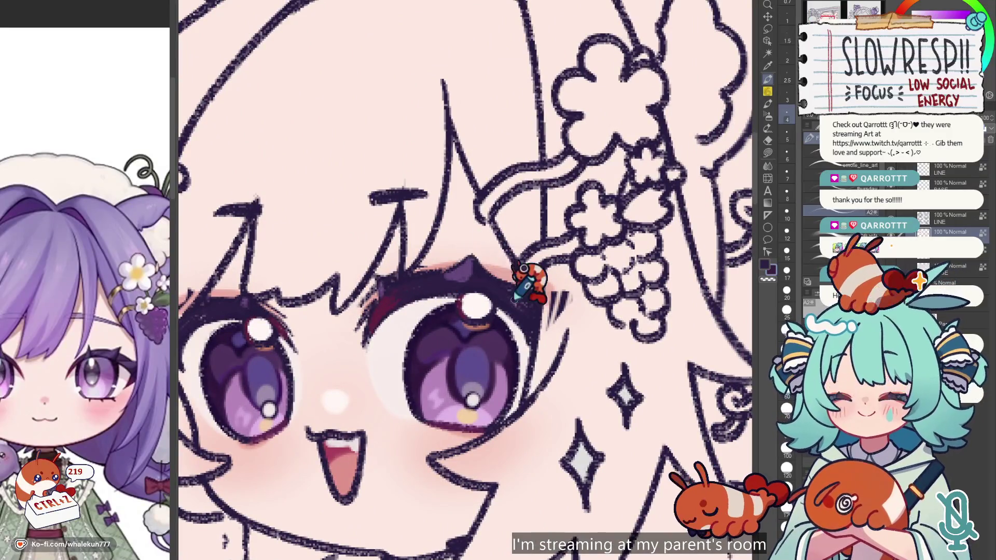
pyautogui.moveTo(469, 269); pyautogui.dragTo(545, 298)
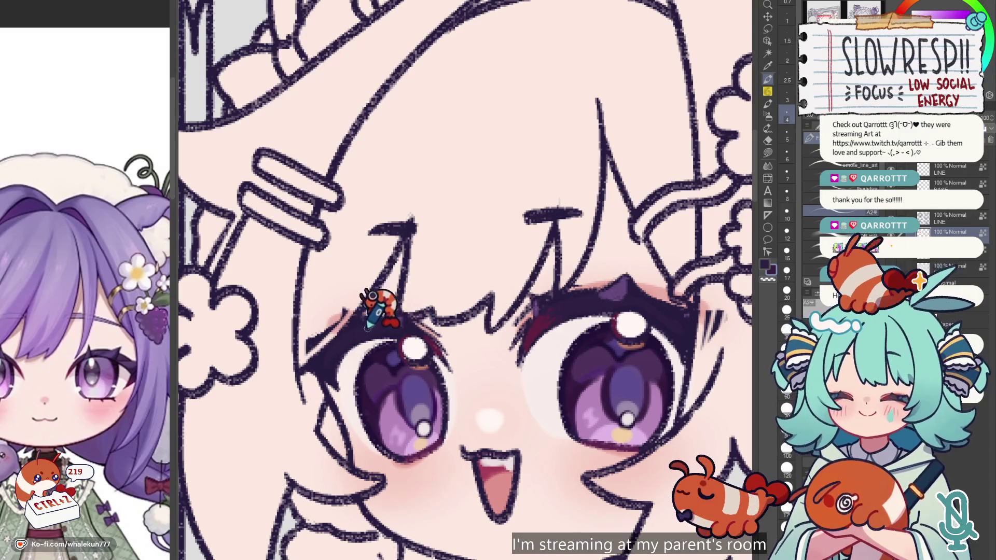
pyautogui.scroll(-5, 488, 321)
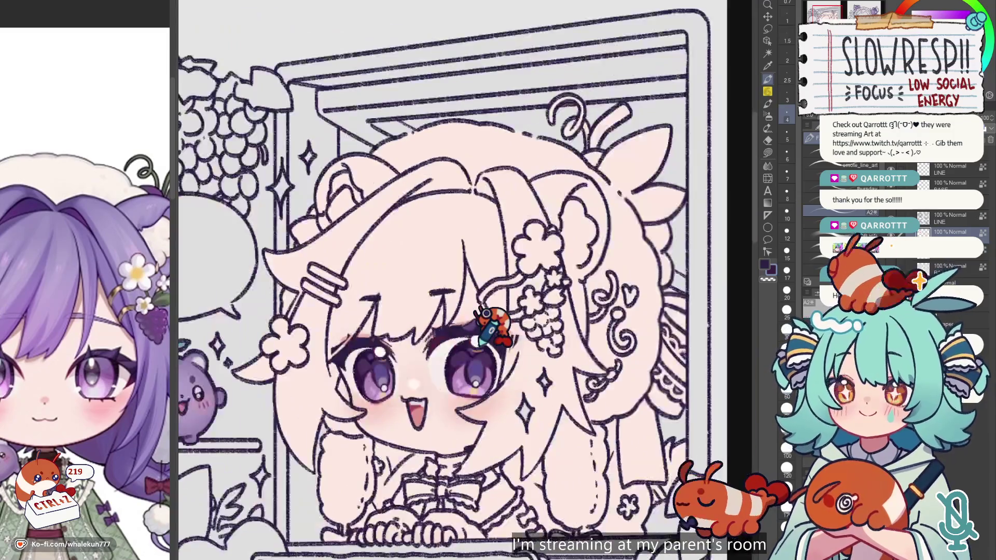
pyautogui.scroll(-2, 480, 344)
pyautogui.scroll(-2, 472, 332)
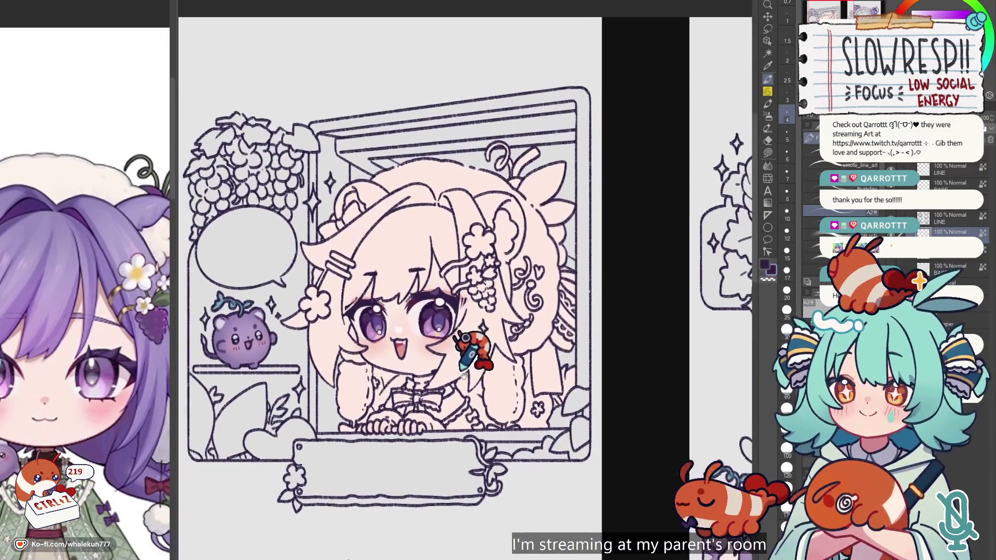
pyautogui.scroll(1, 464, 369)
pyautogui.scroll(-2, 467, 368)
pyautogui.scroll(-1, 472, 367)
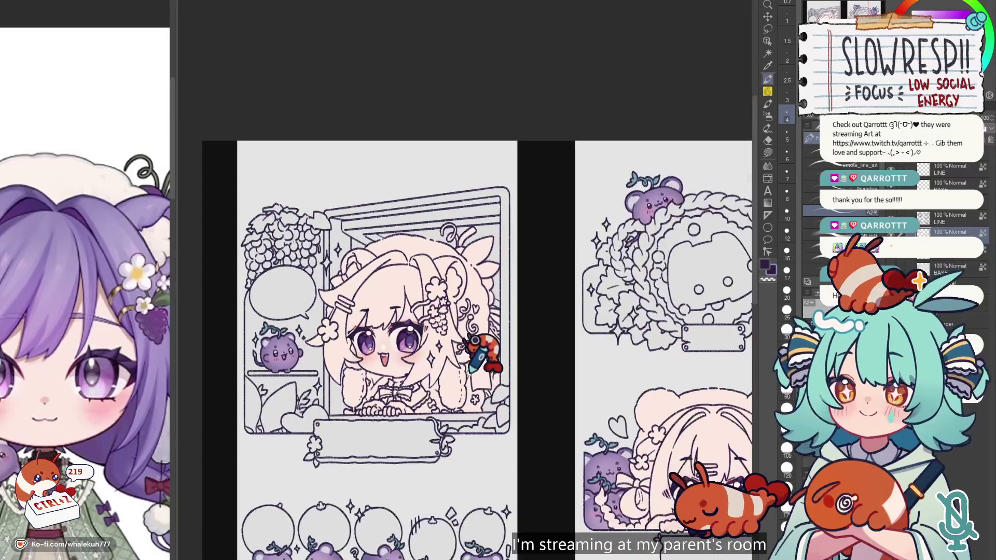
pyautogui.hotkey('alt', ']')
pyautogui.scroll(1, 410, 223)
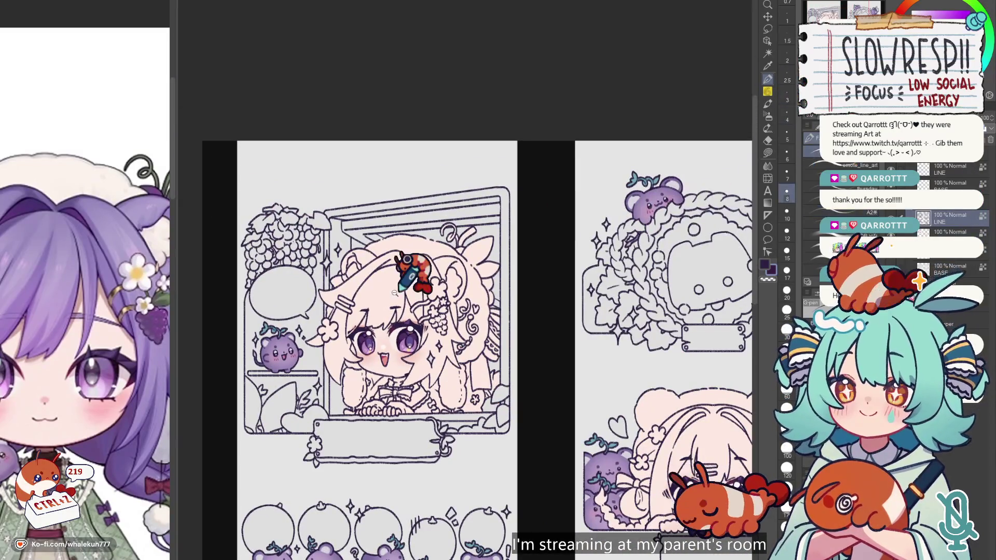
pyautogui.scroll(3, 415, 337)
pyautogui.scroll(2, 422, 413)
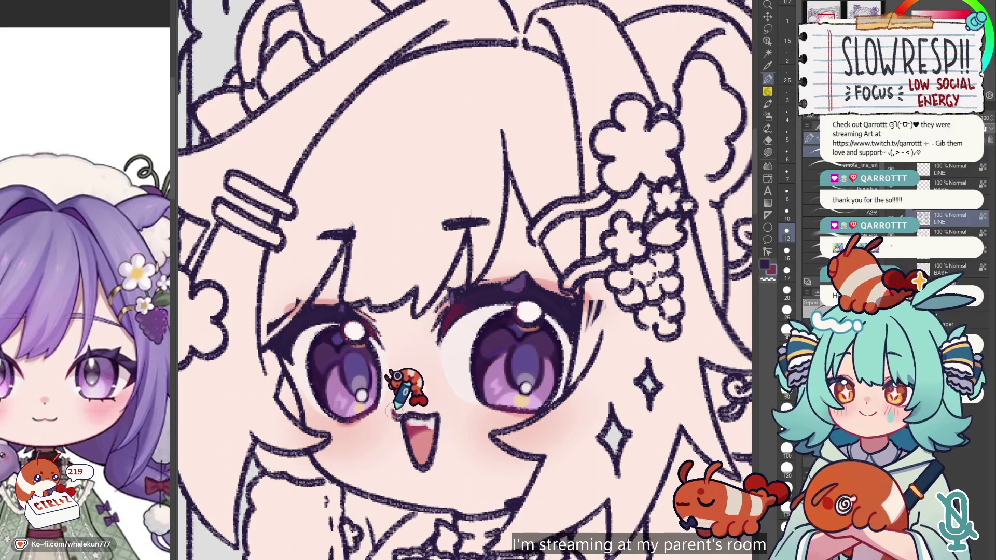
pyautogui.scroll(-5, 436, 430)
pyautogui.scroll(3, 304, 285)
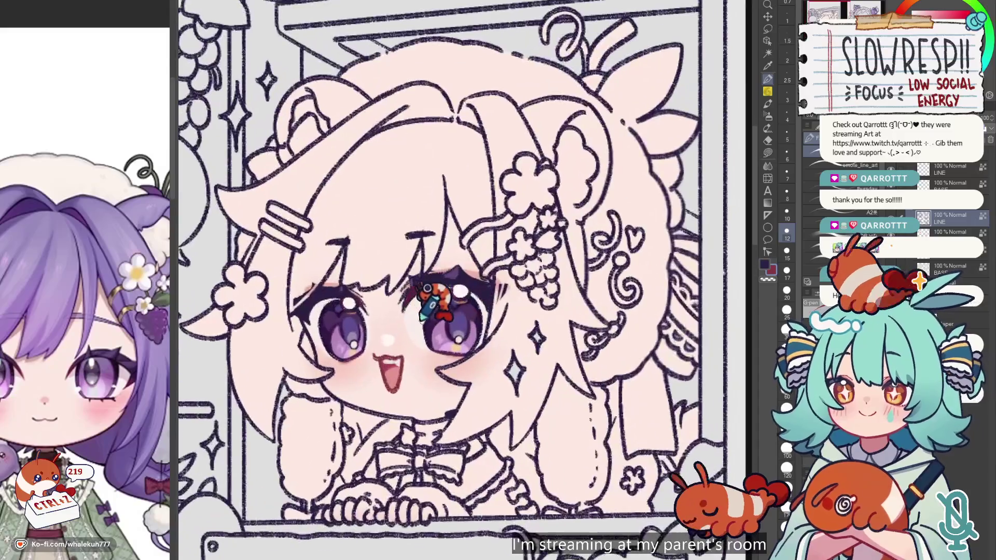
pyautogui.scroll(2, 463, 461)
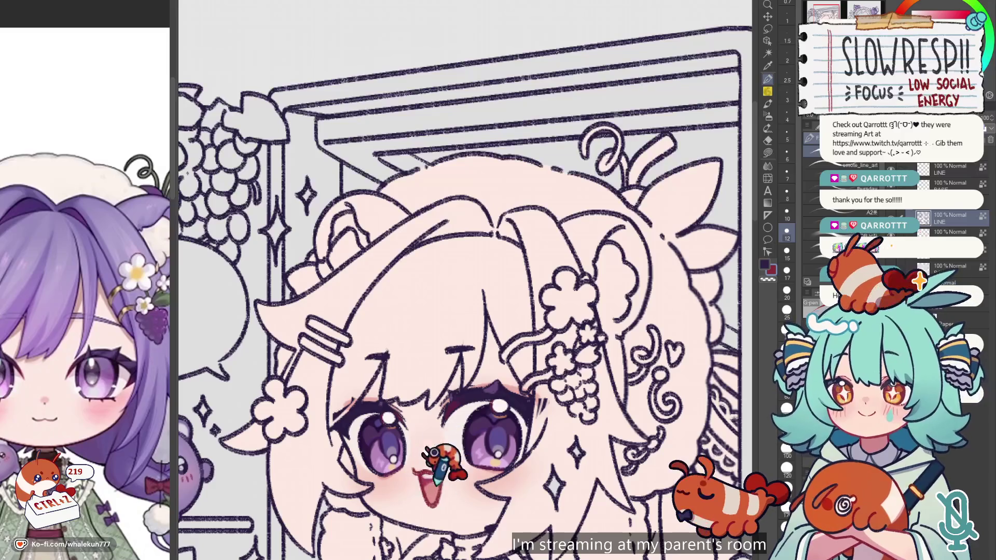
pyautogui.hotkey('ctrl', 'z')
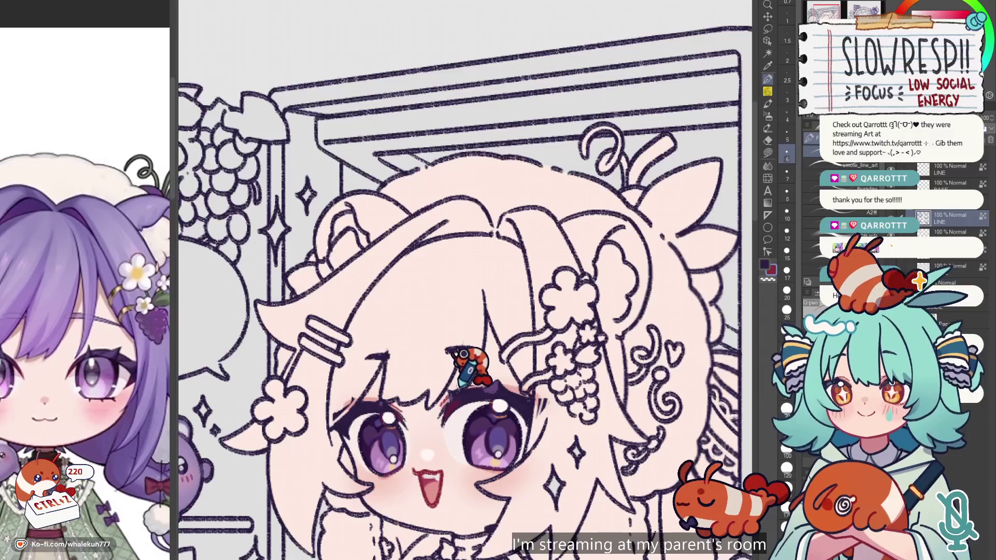
# Add pink accents along her fingers, resizing the brush to 8, 15, then 6 and undoing misstrokes.
pyautogui.scroll(-2, 478, 363)
pyautogui.scroll(-3, 485, 422)
pyautogui.scroll(2, 499, 371)
pyautogui.scroll(2, 418, 389)
pyautogui.press(']')
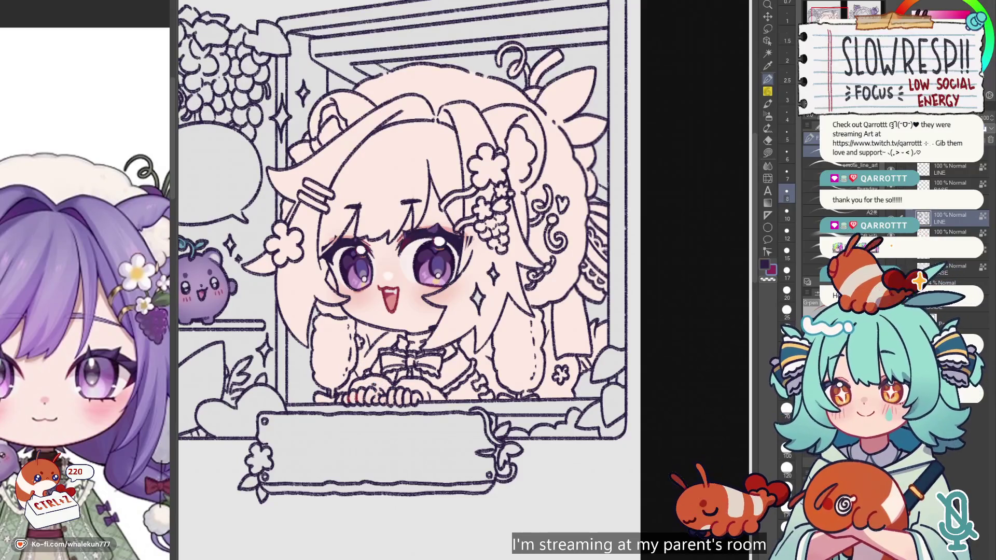
pyautogui.scroll(2, 414, 311)
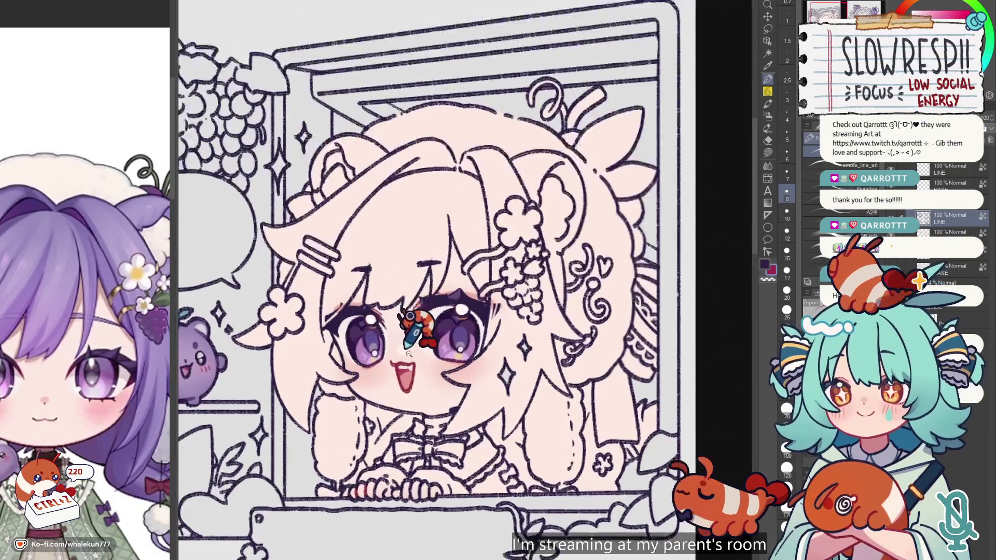
pyautogui.scroll(1, 420, 321)
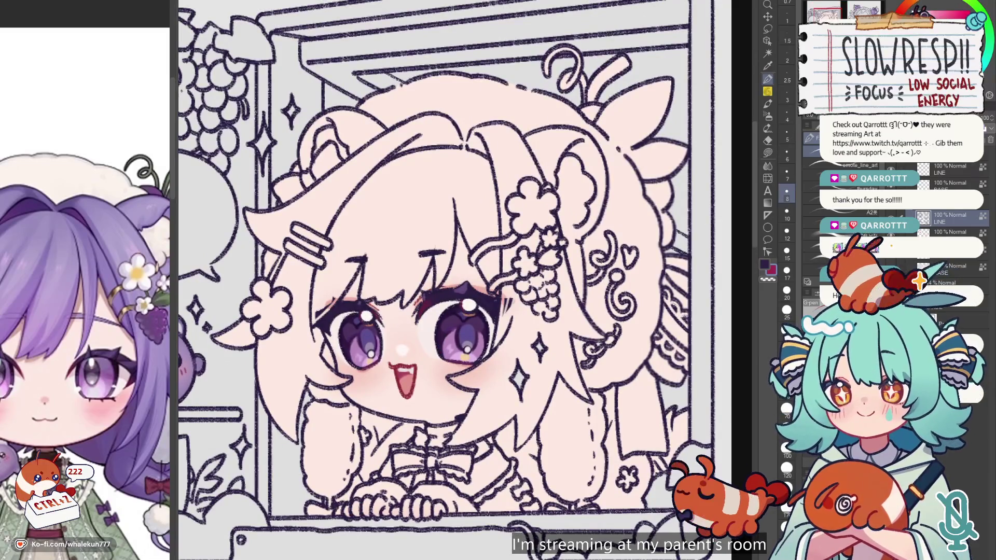
pyautogui.press(']')
pyautogui.press(']')
pyautogui.press(']')
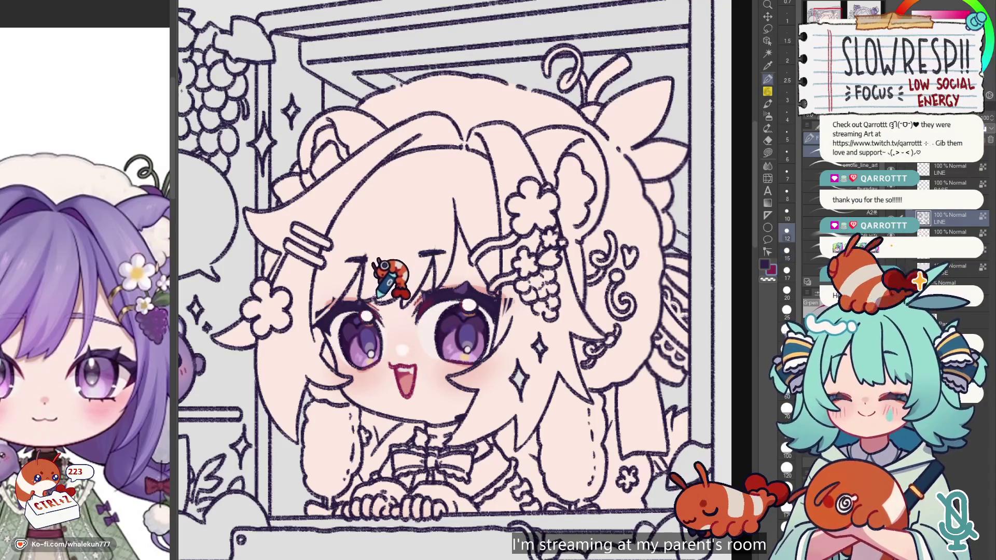
pyautogui.press('[')
pyautogui.press('[')
pyautogui.press('[')
pyautogui.hotkey('ctrl', 'z')
pyautogui.hotkey('ctrl', 'z')
pyautogui.hotkey('ctrl', 'z')
pyautogui.hotkey('ctrl', 'z')
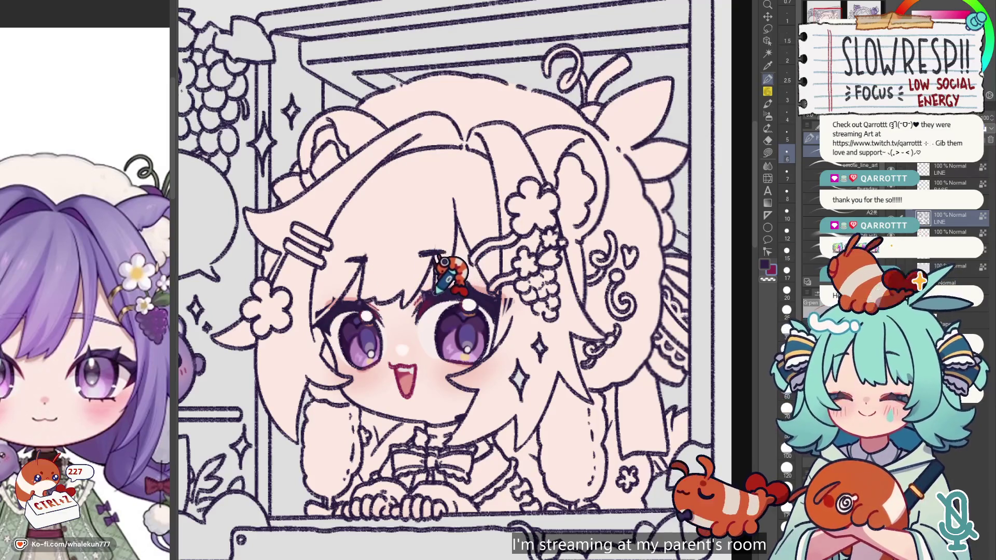
pyautogui.scroll(-3, 425, 311)
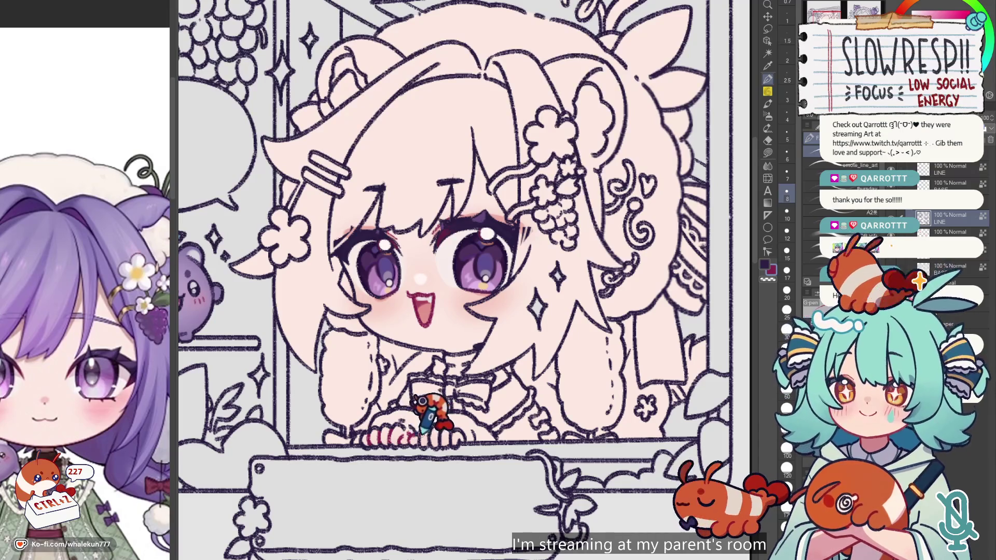
pyautogui.hotkey('ctrl', 'z')
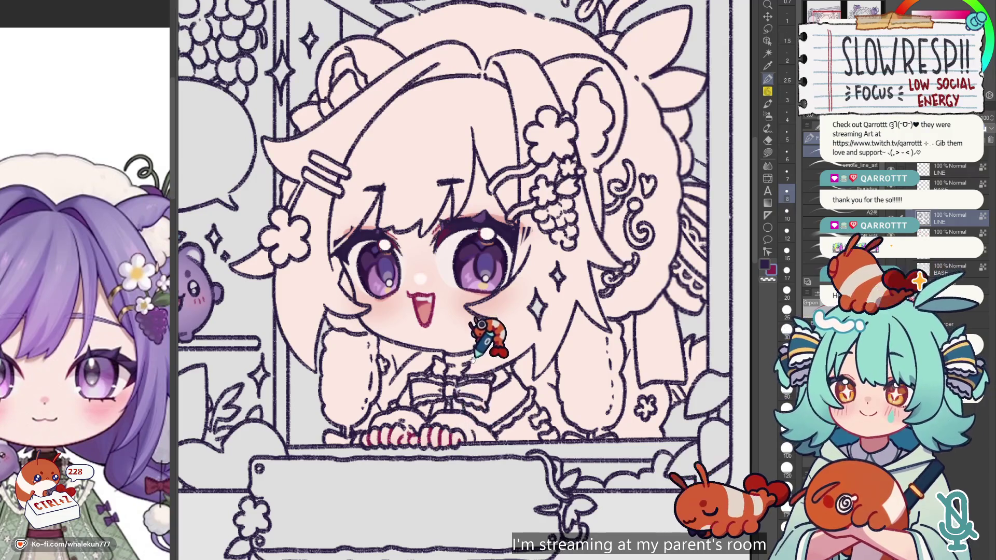
pyautogui.scroll(-1, 490, 357)
pyautogui.scroll(-3, 532, 262)
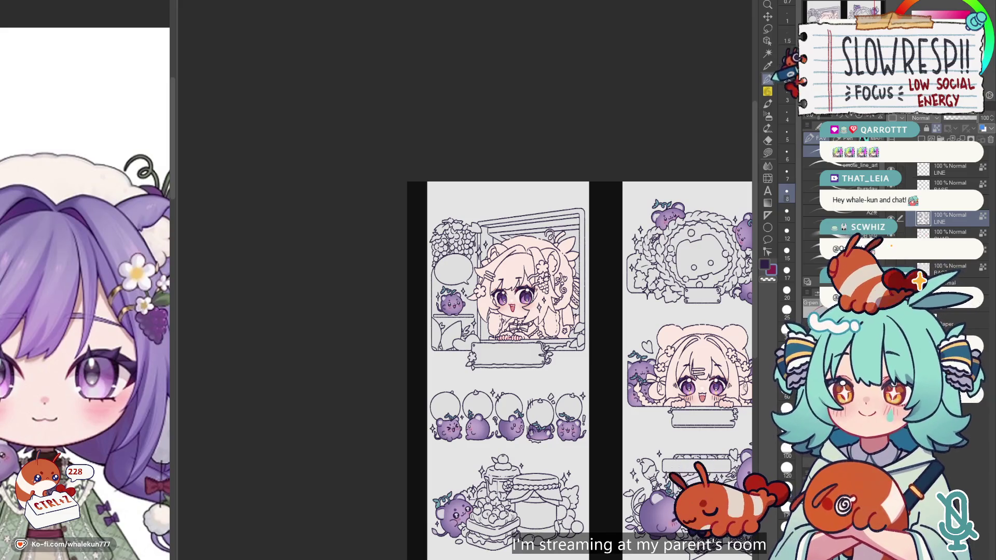
pyautogui.scroll(2, 500, 222)
# Touch up the peeking girl's eyes with a size-12 brush, undoing one stroke.
pyautogui.scroll(5, 617, 257)
pyautogui.moveTo(602, 284); pyautogui.dragTo(574, 173)
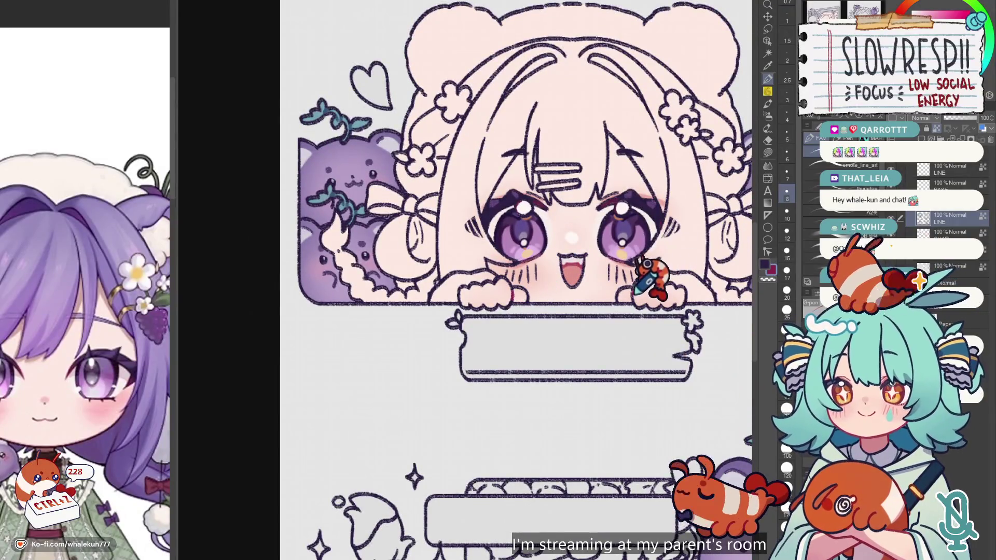
pyautogui.moveTo(658, 245); pyautogui.dragTo(640, 323)
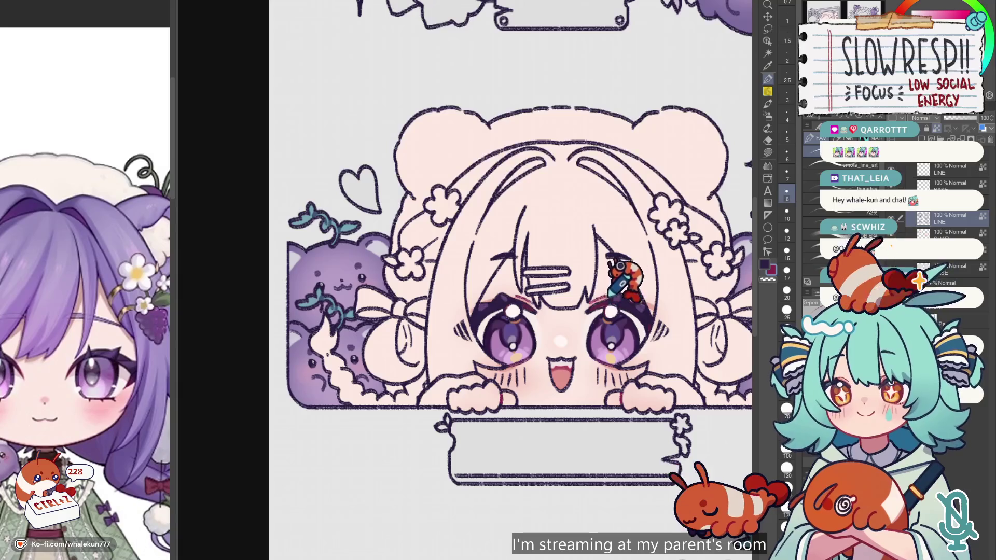
pyautogui.press(']')
pyautogui.press(']')
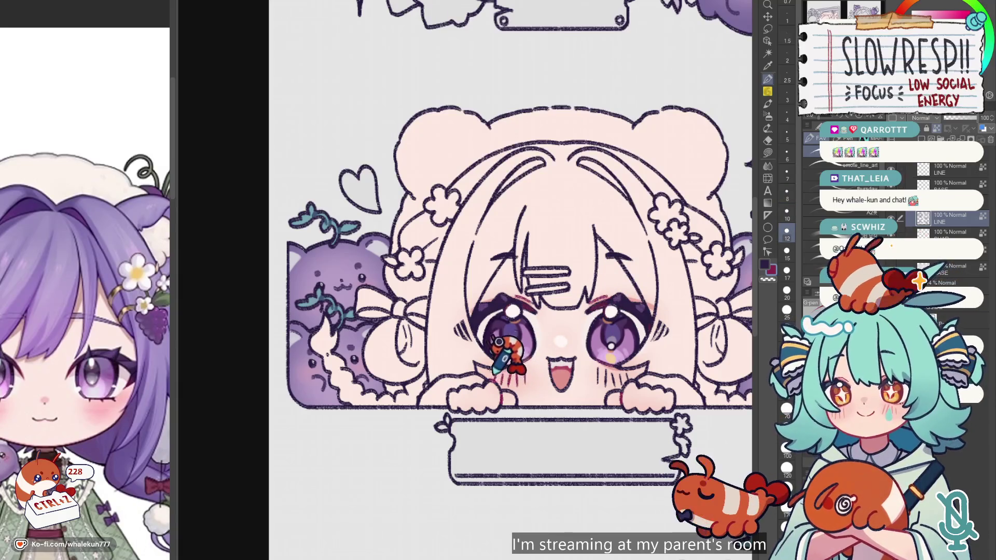
pyautogui.scroll(2, 99, 363)
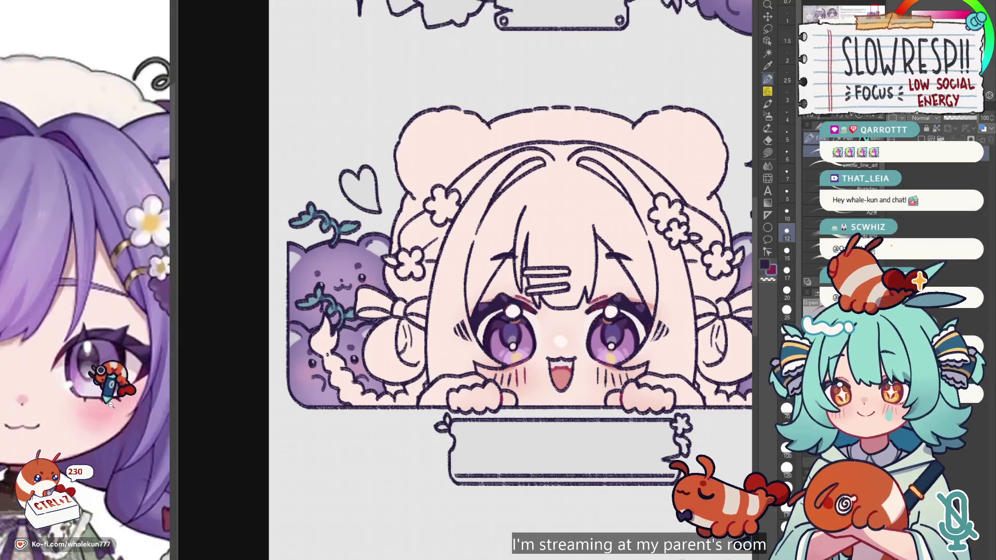
pyautogui.scroll(2, 98, 363)
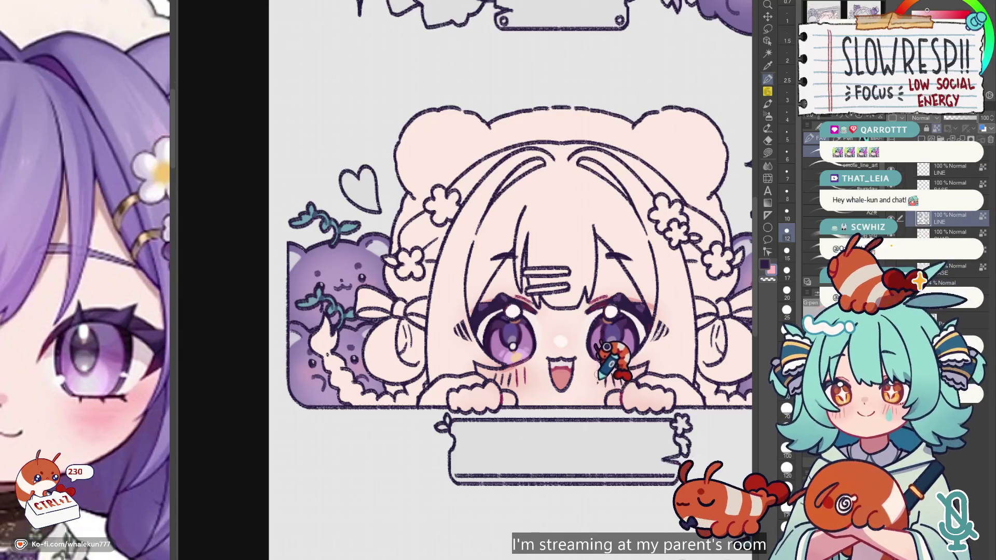
pyautogui.hotkey('ctrl', 'z')
# Sample the maroon eyebrow colour as the drawing colour and fit the whole canvas in view.
pyautogui.scroll(2, 506, 348)
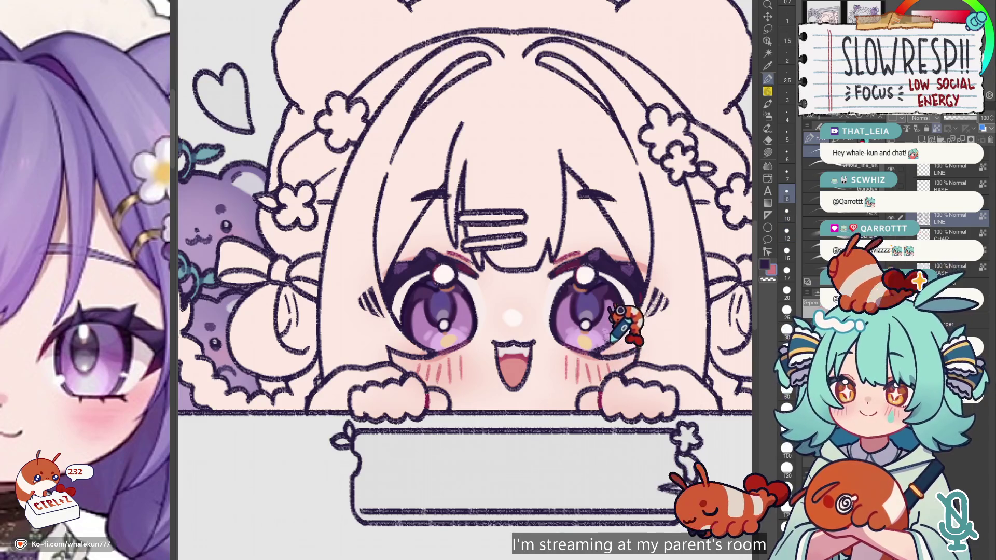
pyautogui.keyDown('alt'); pyautogui.click(565, 255); pyautogui.keyUp('alt')
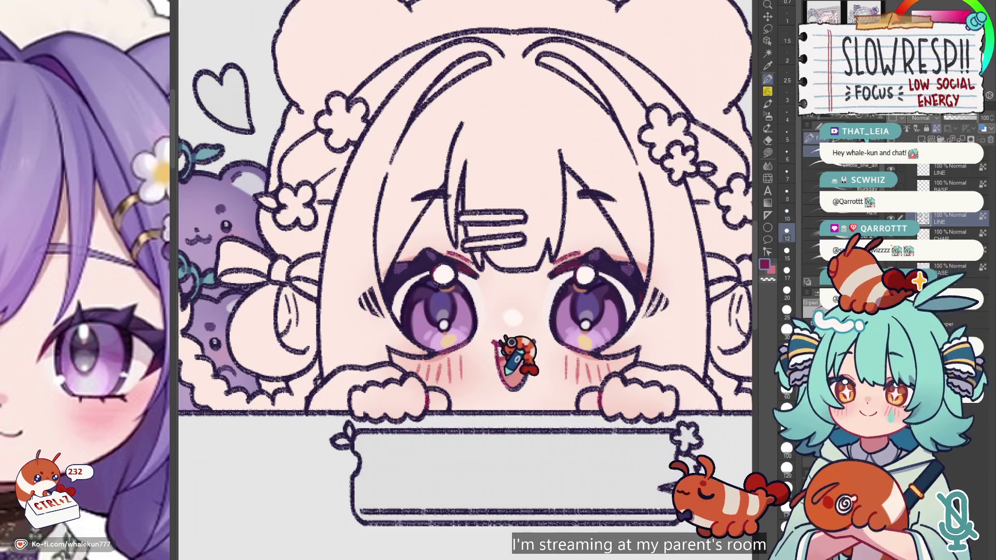
pyautogui.hotkey('ctrl', '0')
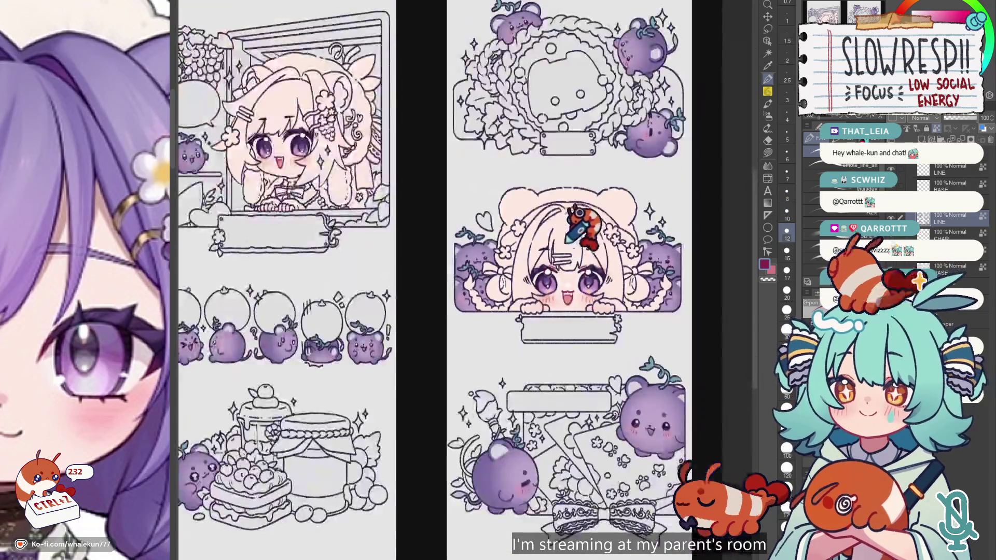
pyautogui.hotkey('ctrl', '=')
pyautogui.hotkey('ctrl', '=')
pyautogui.hotkey('ctrl', '=')
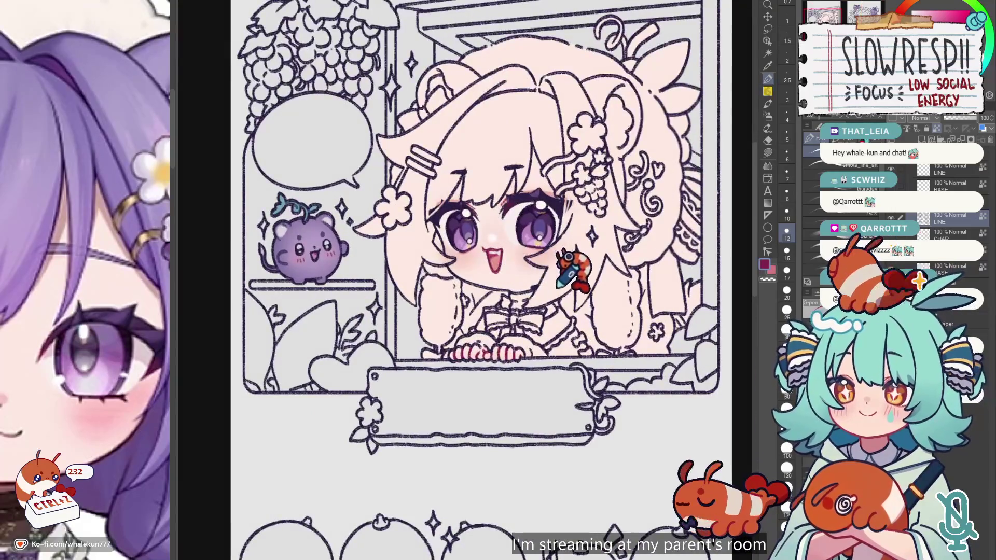
pyautogui.moveTo(606, 262); pyautogui.dragTo(557, 266)
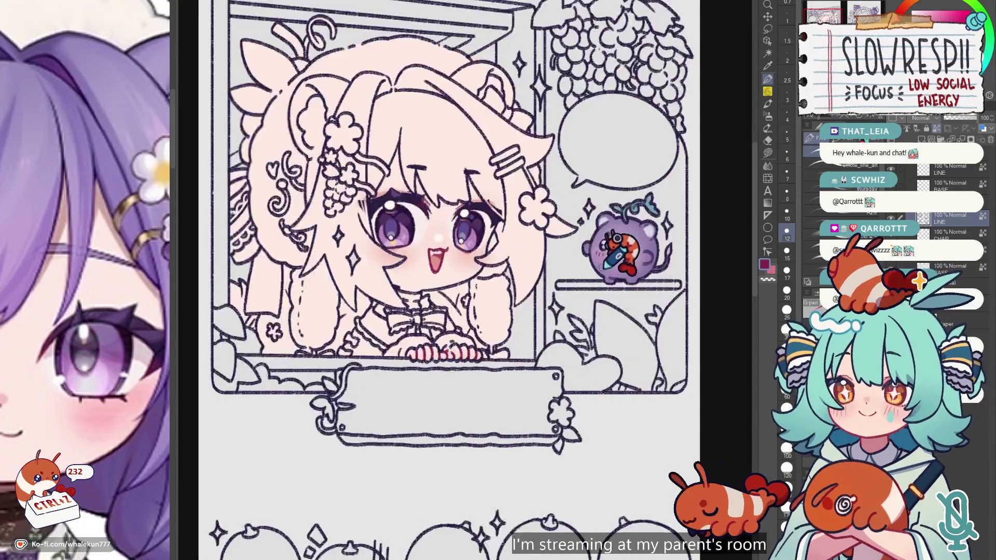
pyautogui.scroll(-3, 556, 265)
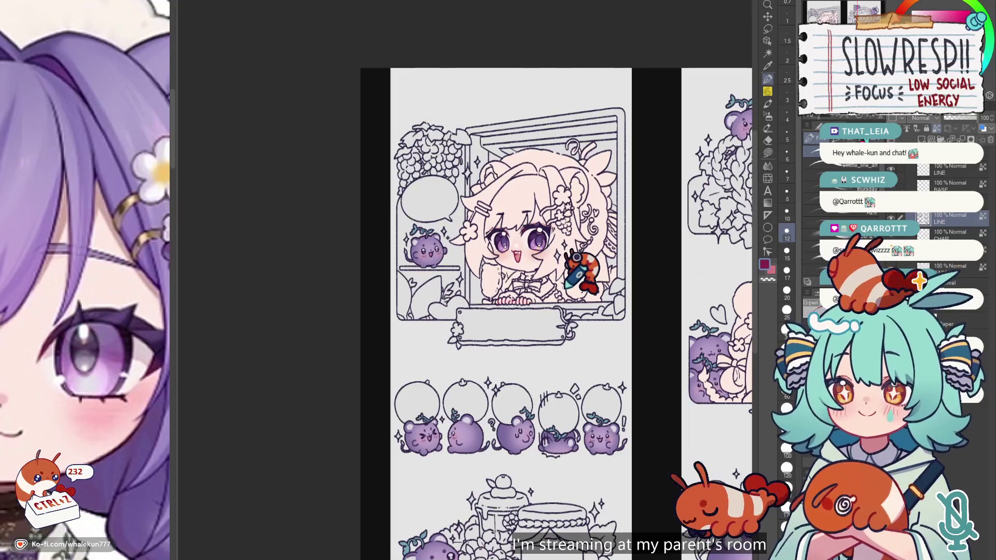
pyautogui.moveTo(589, 308); pyautogui.dragTo(515, 260)
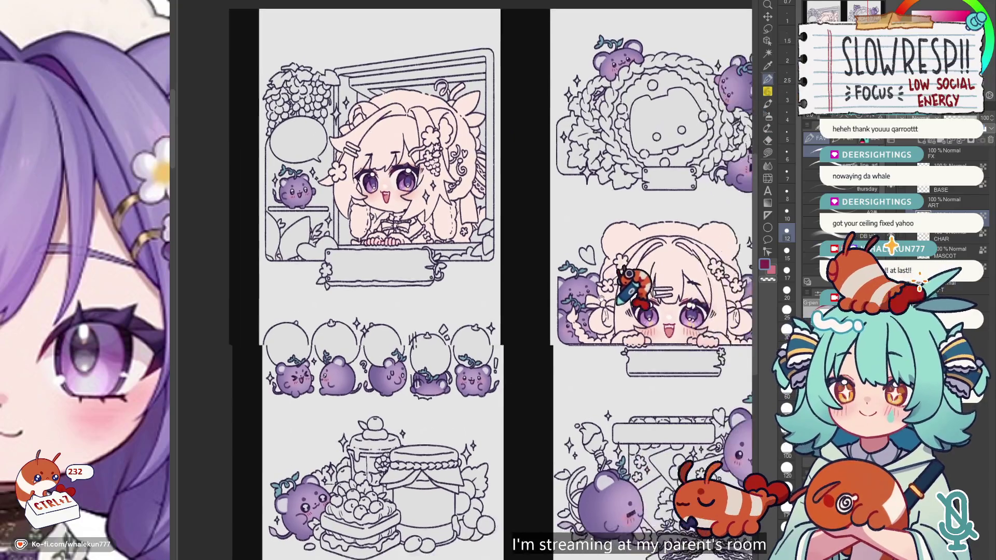
pyautogui.moveTo(799, 360)
pyautogui.mouseDown()
pyautogui.moveTo(681, 308)
pyautogui.moveTo(670, 354)
pyautogui.mouseUp()
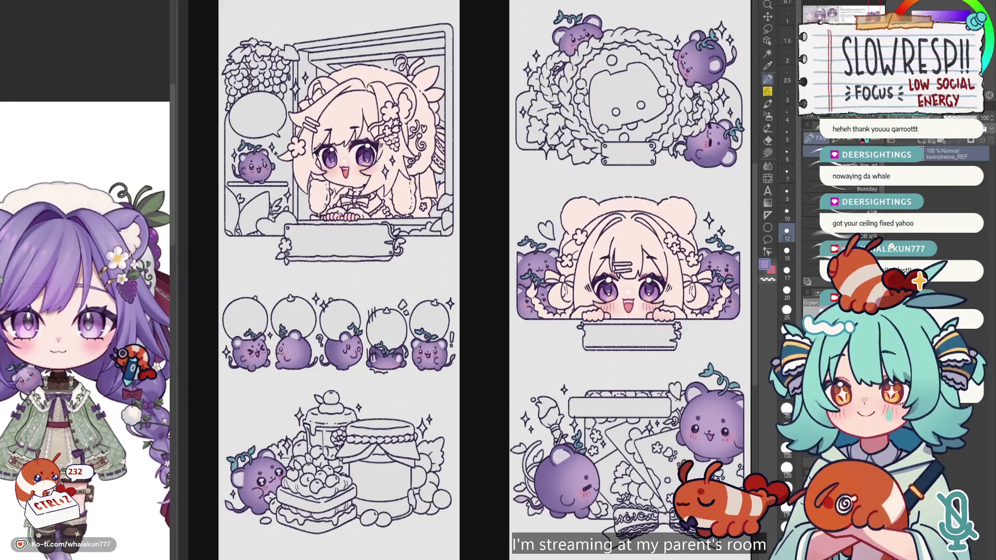
# On a new layer, lasso-fill a purple hair lock beside the window girl's left eye.
pyautogui.click(369, 264)
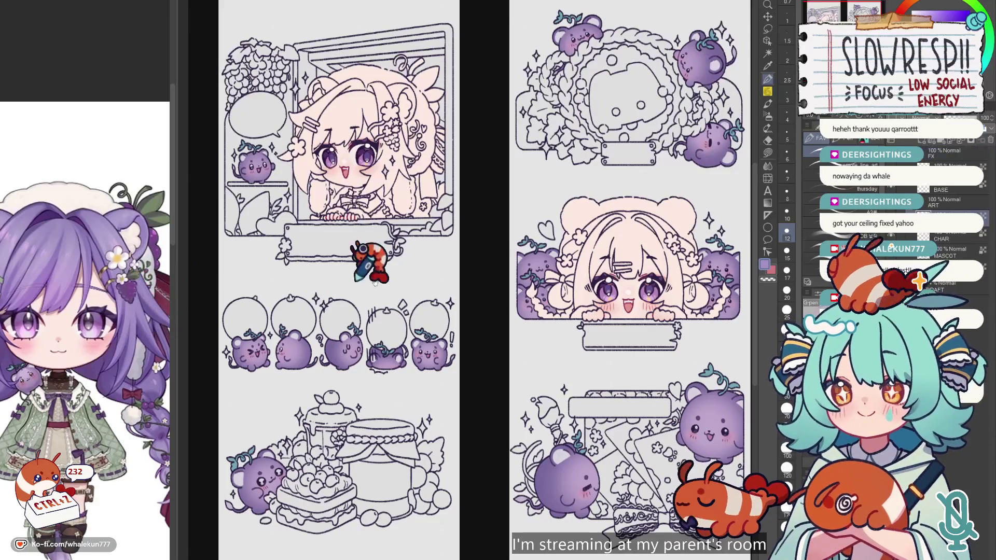
pyautogui.hotkey('ctrl', 'shift', 'n')
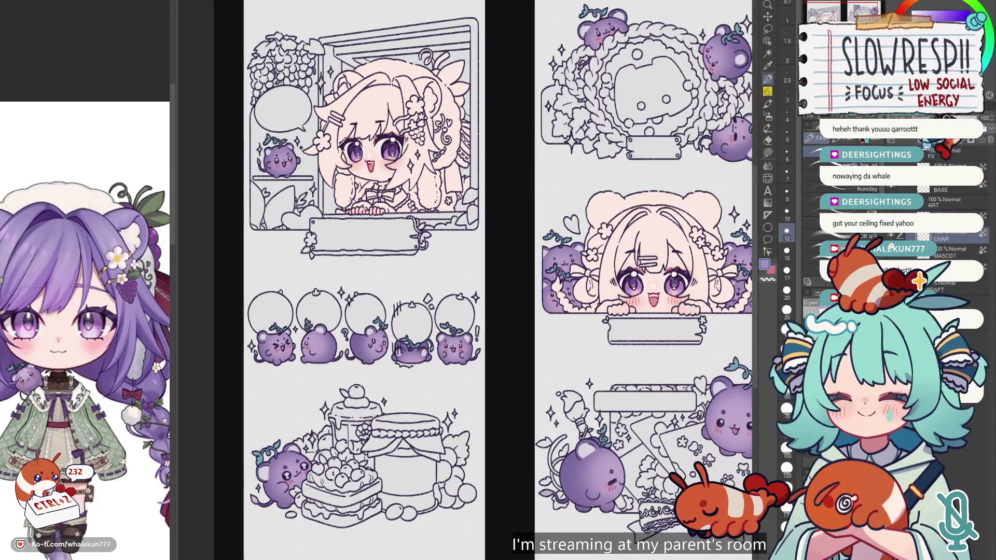
pyautogui.click(767, 152)
pyautogui.scroll(5, 389, 409)
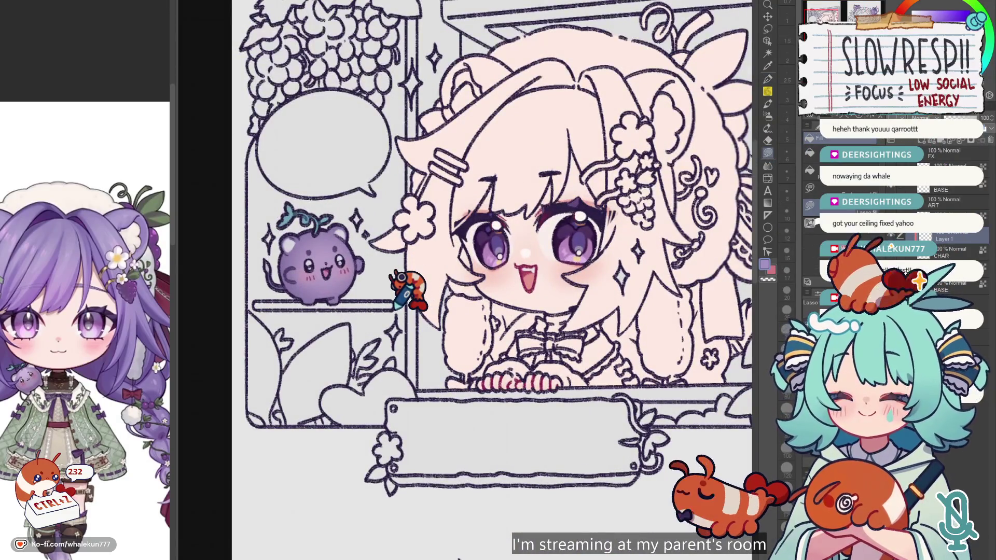
pyautogui.scroll(2, 482, 260)
pyautogui.scroll(1, 482, 280)
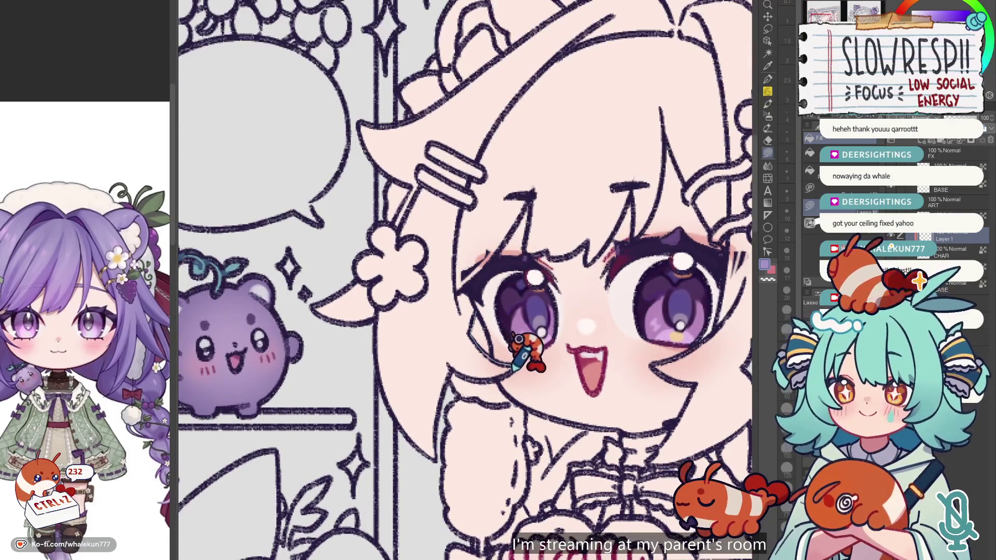
pyautogui.moveTo(480, 358)
pyautogui.mouseDown()
pyautogui.moveTo(472, 286)
pyautogui.moveTo(486, 235)
pyautogui.mouseUp()
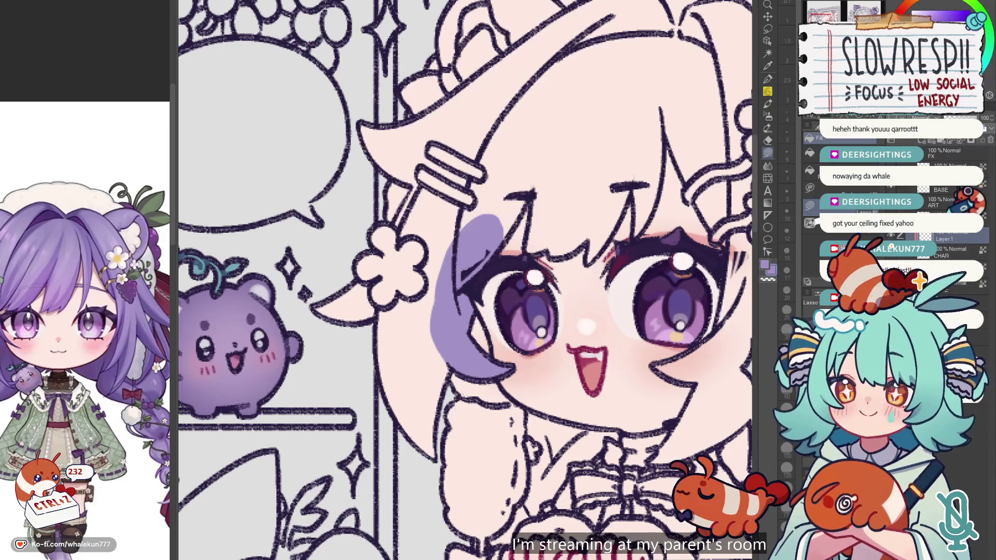
# Switch back to the G-pen and reduce the brush size.
pyautogui.click(767, 79)
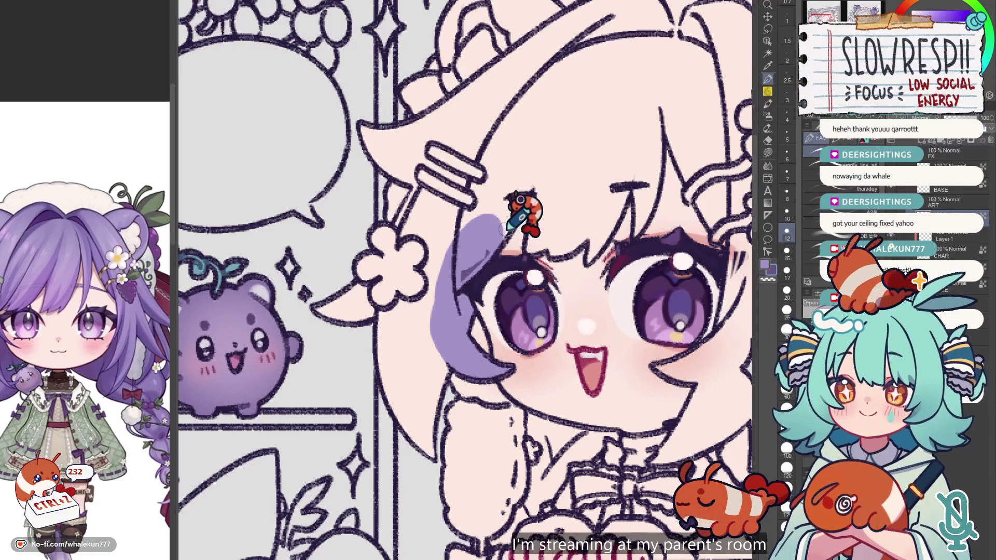
pyautogui.click(787, 192)
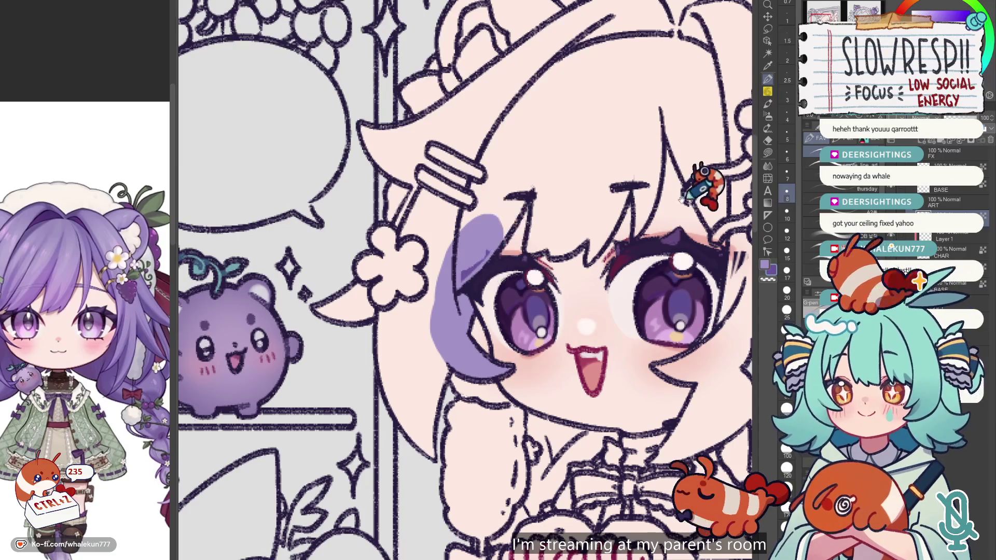
pyautogui.moveTo(684, 198); pyautogui.dragTo(592, 234)
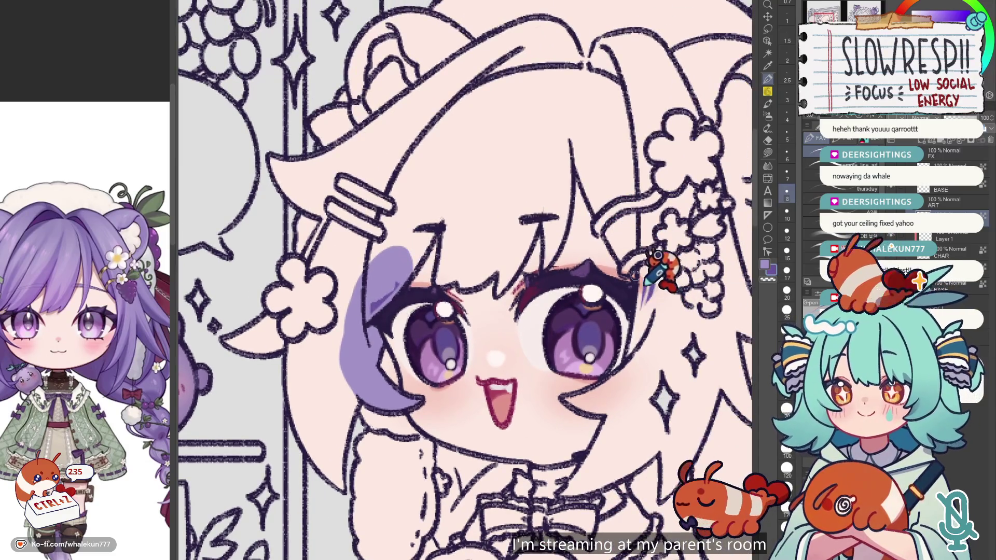
pyautogui.press('[')
pyautogui.press('[')
pyautogui.press('[')
pyautogui.press('[')
pyautogui.press('[')
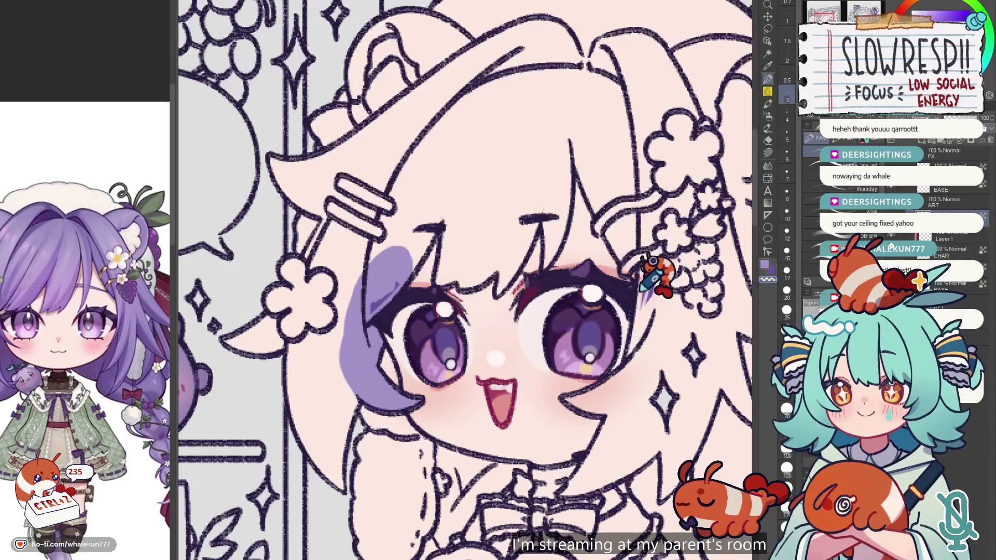
pyautogui.scroll(-2, 645, 282)
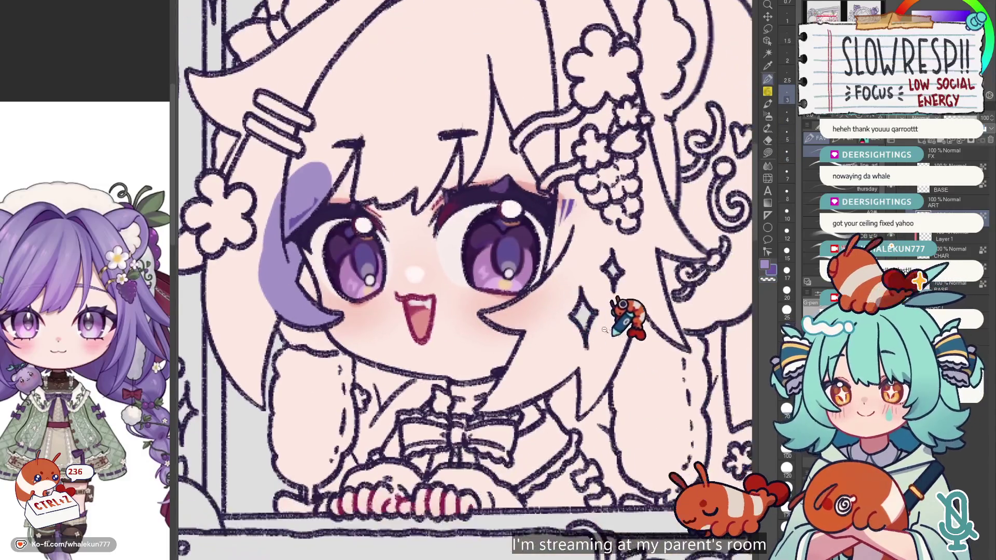
pyautogui.scroll(-3, 654, 301)
pyautogui.moveTo(679, 327); pyautogui.dragTo(637, 171)
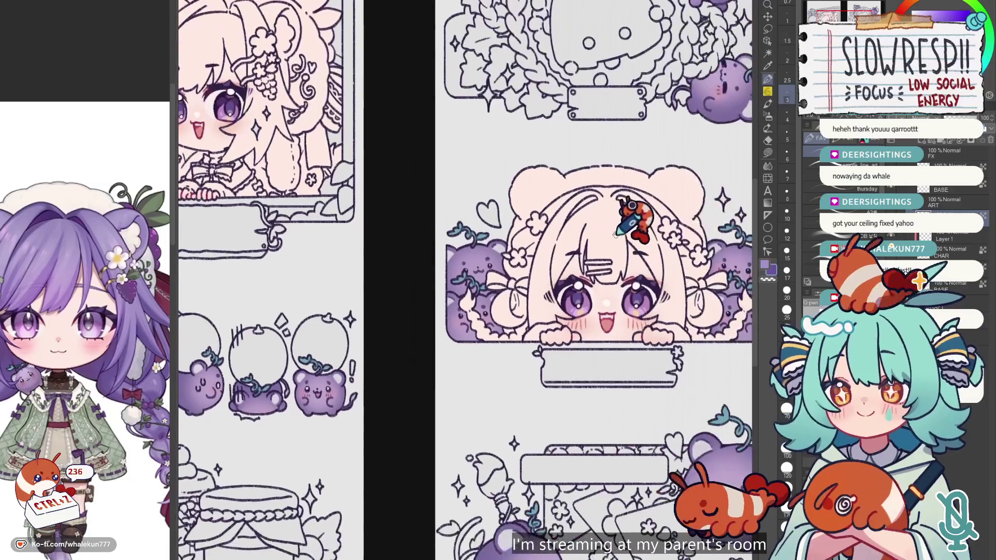
pyautogui.scroll(3, 498, 306)
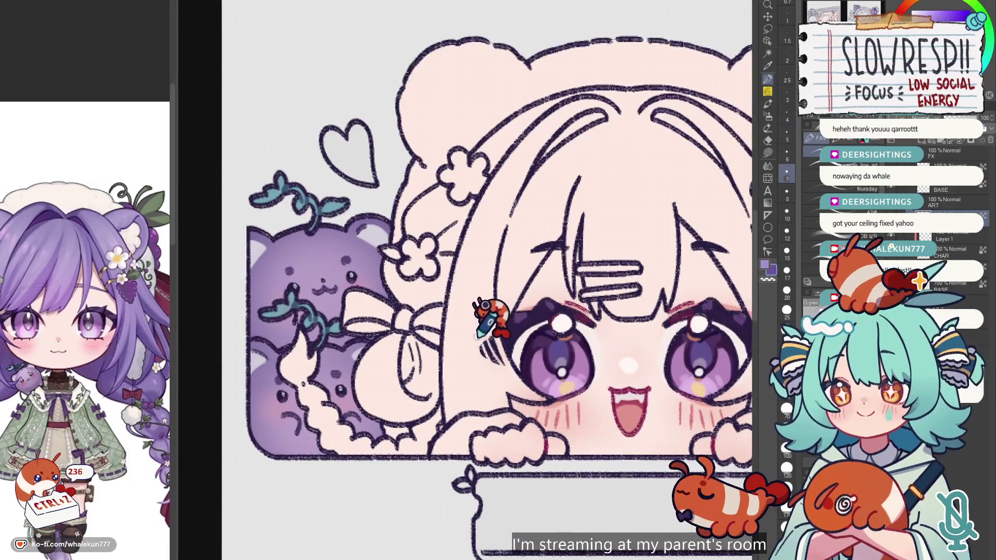
pyautogui.scroll(-5, 524, 306)
pyautogui.scroll(5, 505, 293)
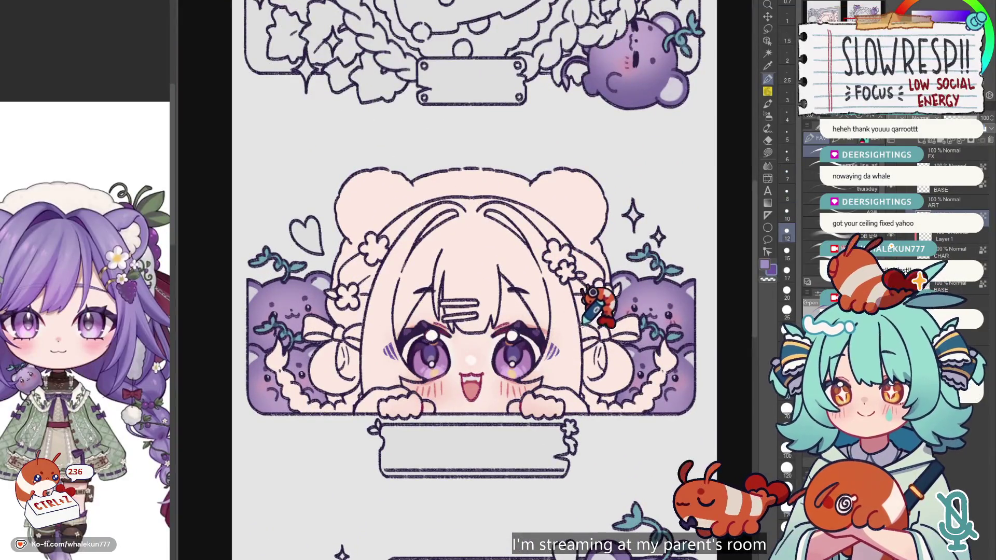
pyautogui.scroll(-5, 566, 325)
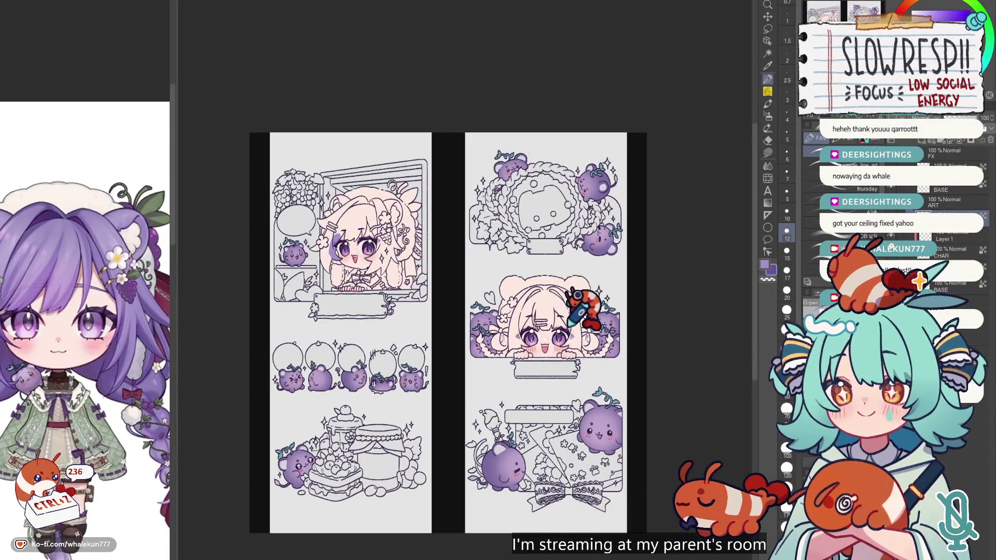
pyautogui.scroll(3, 78, 362)
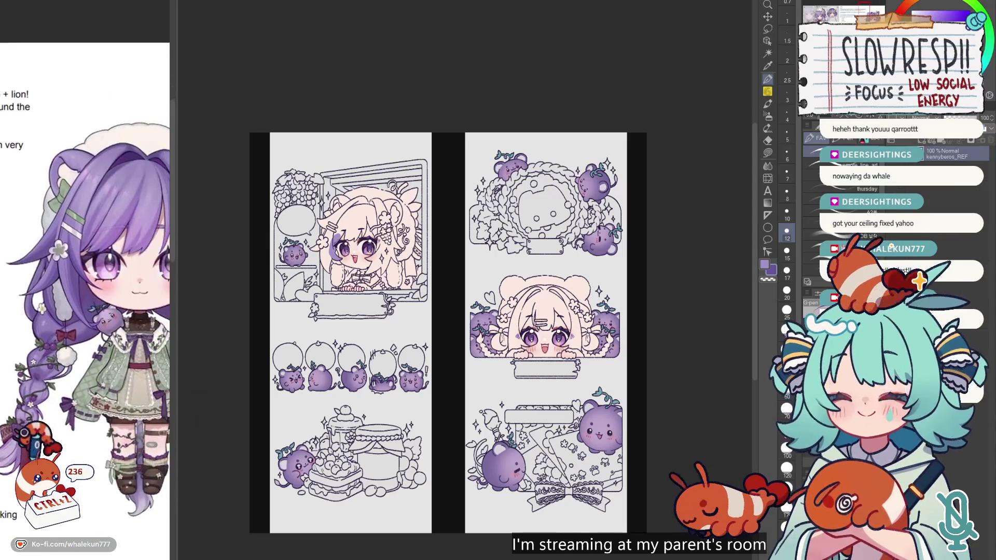
pyautogui.scroll(-4, 9, 436)
pyautogui.scroll(5, 520, 201)
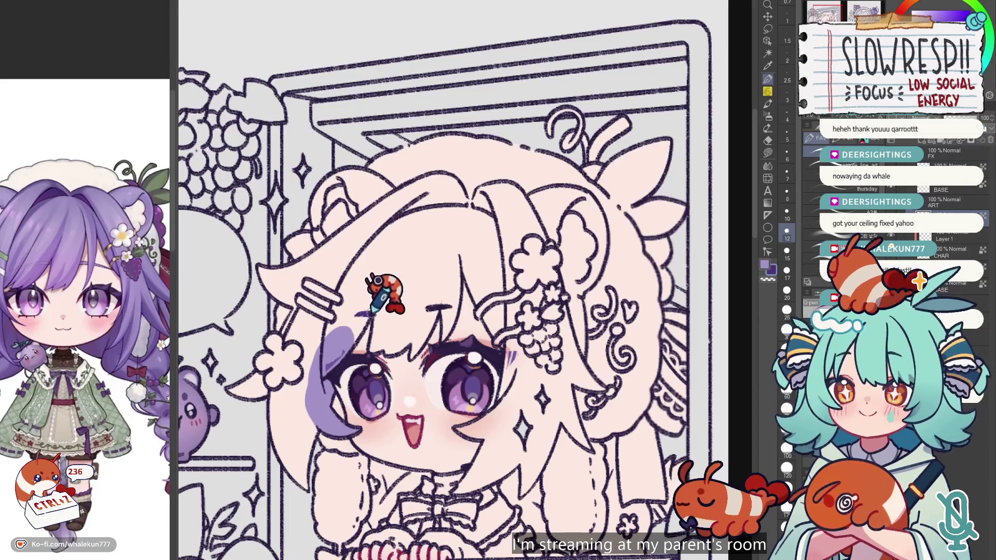
pyautogui.press('[')
pyautogui.press('[')
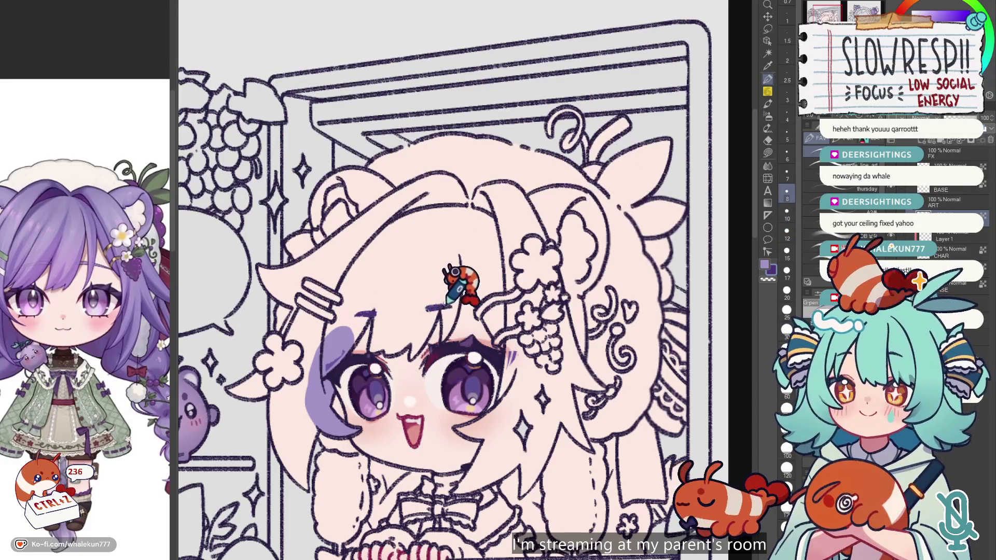
pyautogui.hotkey('ctrl', 'Tab')
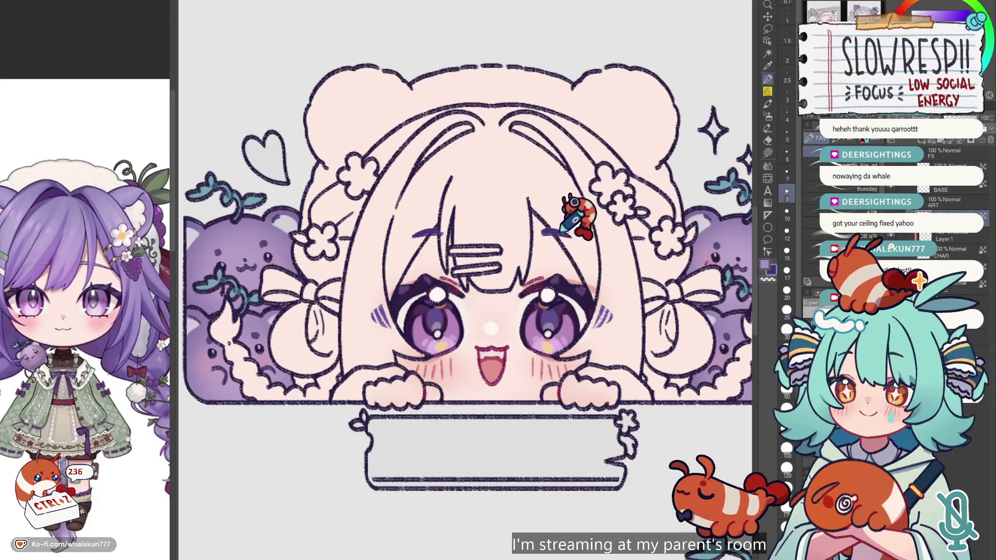
pyautogui.click(770, 151)
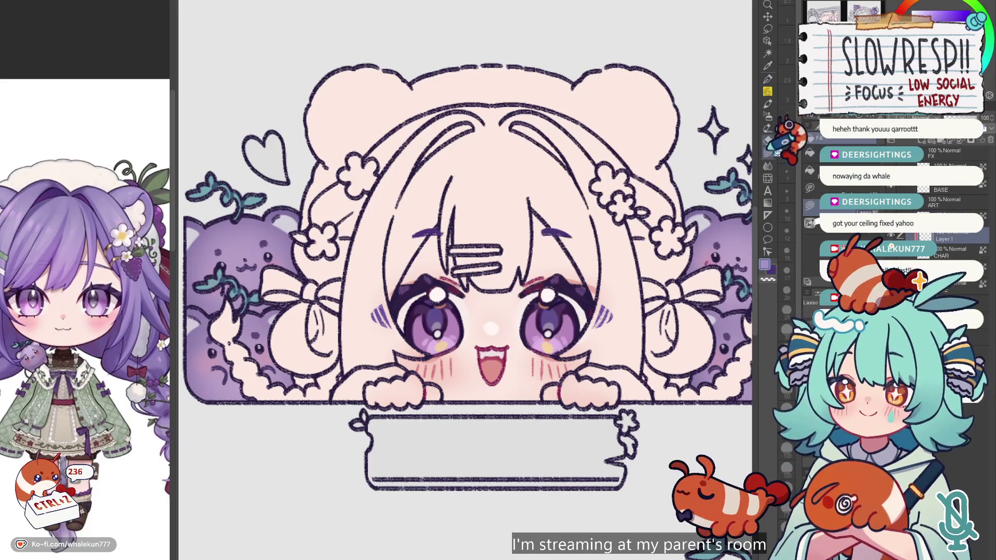
pyautogui.hotkey('ctrl', 'Tab')
pyautogui.scroll(2, 466, 275)
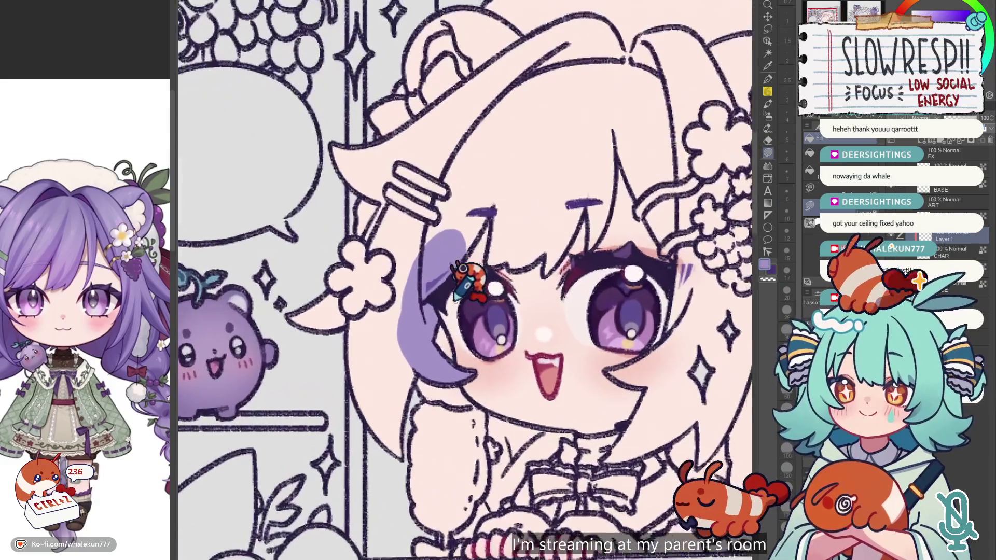
# Fill purple hair beside the girl's torso and erase the overspill.
pyautogui.scroll(-3, 473, 314)
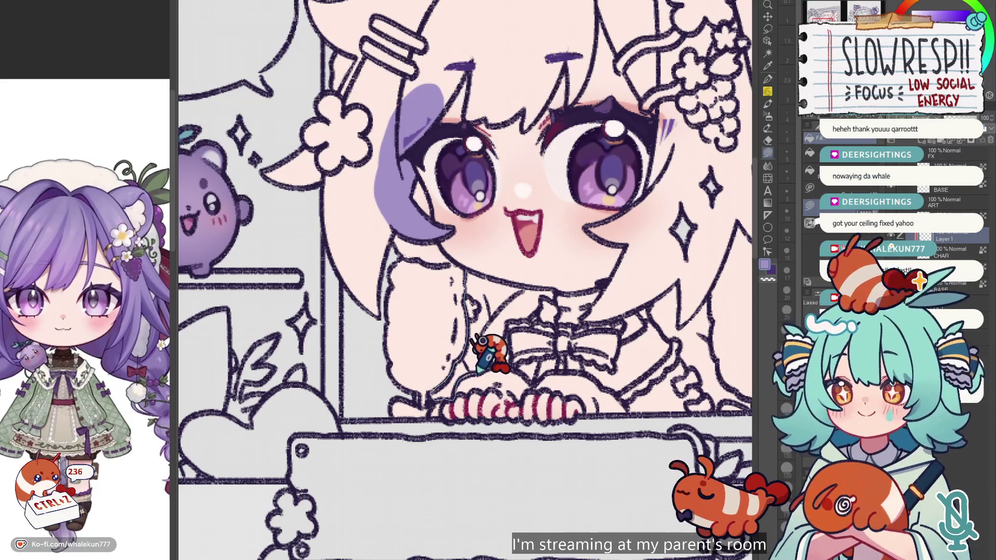
pyautogui.moveTo(481, 341); pyautogui.dragTo(436, 372)
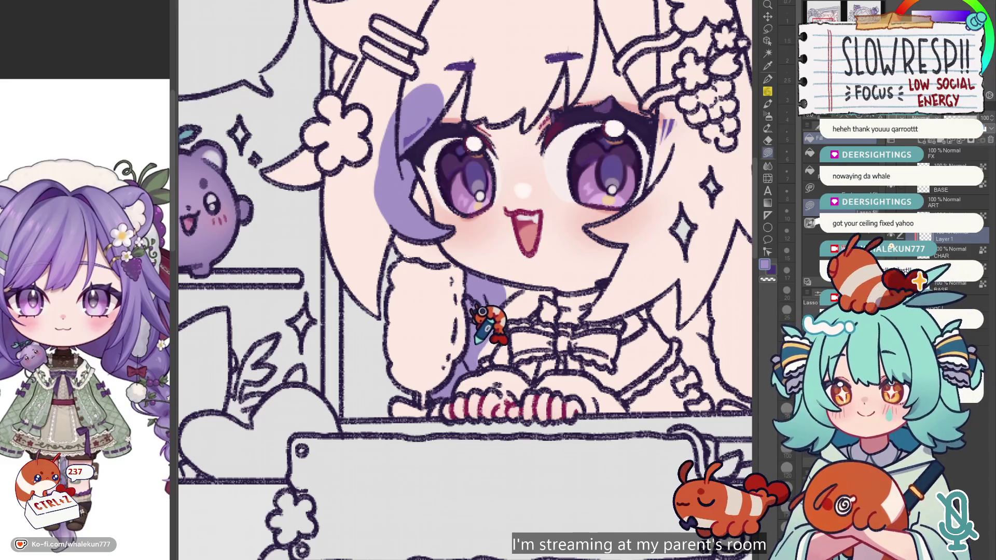
pyautogui.scroll(2, 466, 332)
pyautogui.press('e')
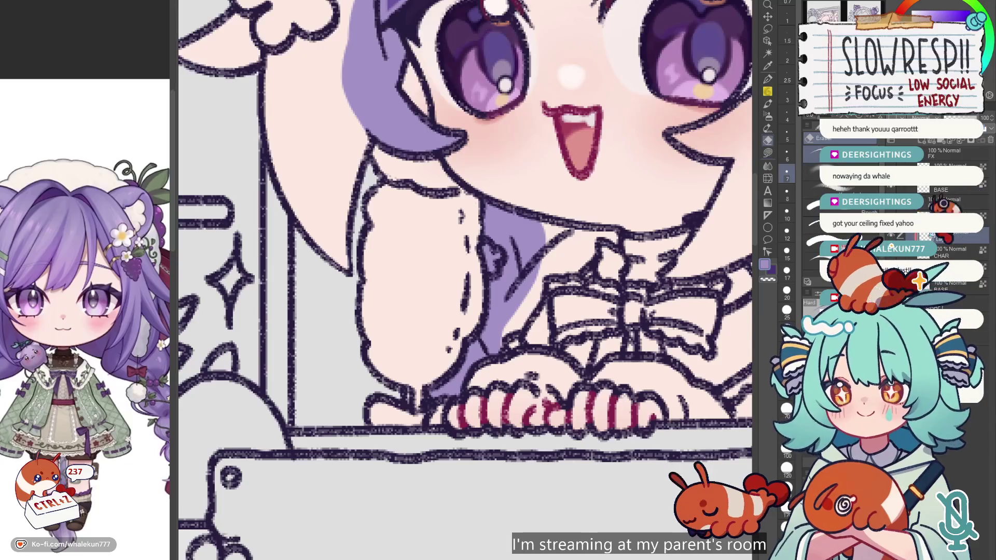
pyautogui.press('[')
pyautogui.press('[')
pyautogui.press('[')
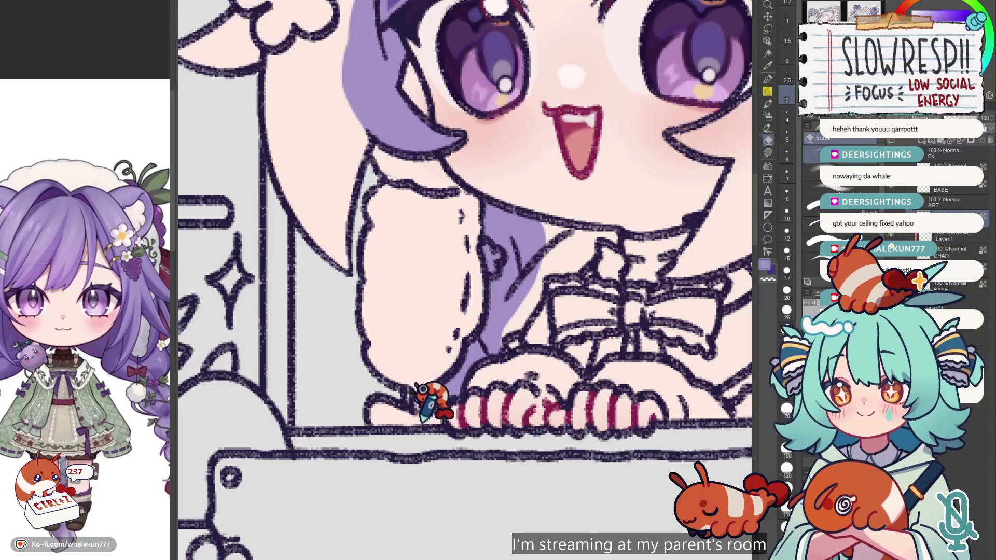
pyautogui.press(']')
pyautogui.press(']')
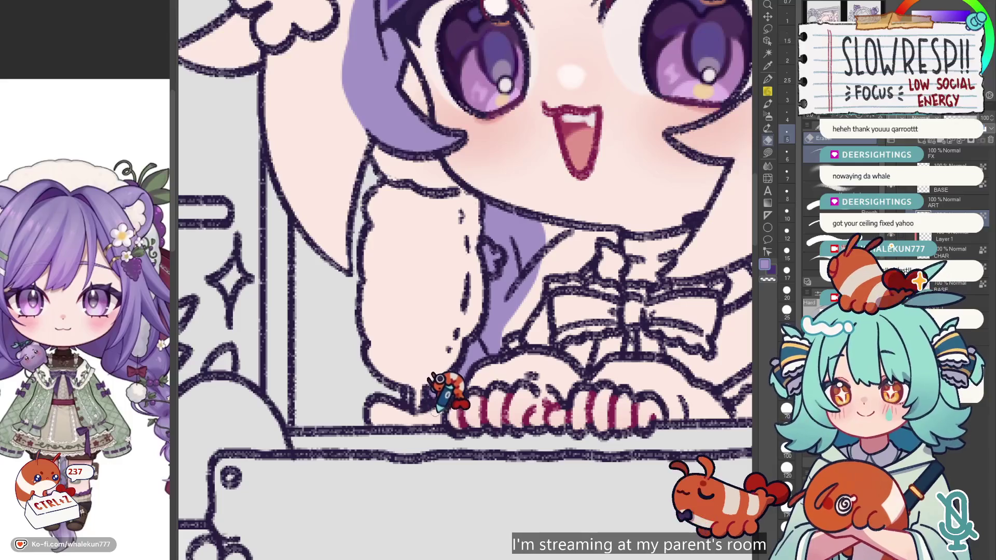
pyautogui.click(768, 153)
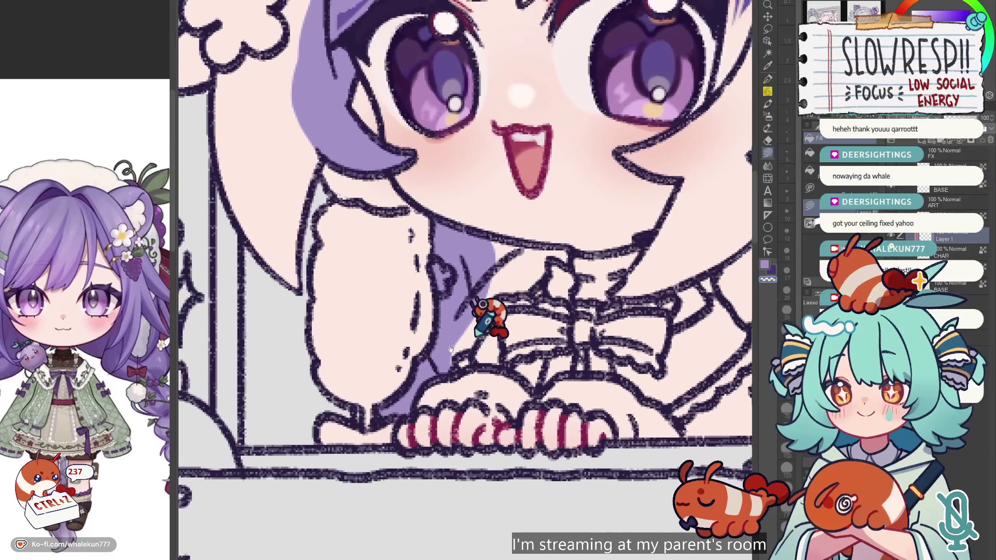
# Lasso-fill the hair near the fingers, beside the face and the upper lock in purple.
pyautogui.moveTo(539, 292); pyautogui.dragTo(489, 311)
pyautogui.moveTo(456, 358)
pyautogui.mouseDown()
pyautogui.moveTo(500, 296)
pyautogui.moveTo(550, 263)
pyautogui.moveTo(478, 229)
pyautogui.moveTo(564, 244)
pyautogui.moveTo(490, 326)
pyautogui.mouseUp()
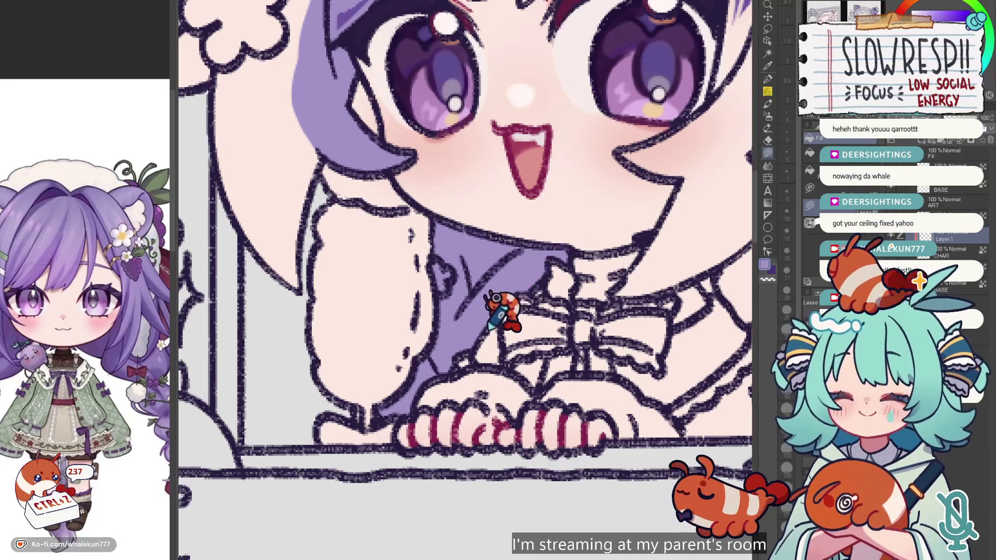
pyautogui.moveTo(488, 257)
pyautogui.mouseDown()
pyautogui.moveTo(509, 399)
pyautogui.moveTo(633, 509)
pyautogui.mouseUp()
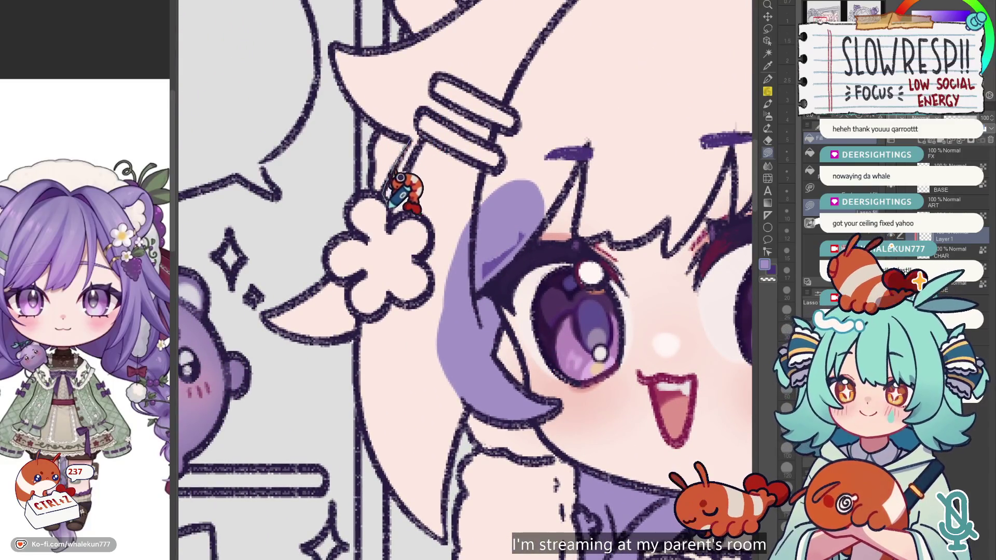
pyautogui.moveTo(390, 227)
pyautogui.mouseDown()
pyautogui.moveTo(253, 300)
pyautogui.moveTo(484, 278)
pyautogui.mouseUp()
pyautogui.scroll(-1, 444, 299)
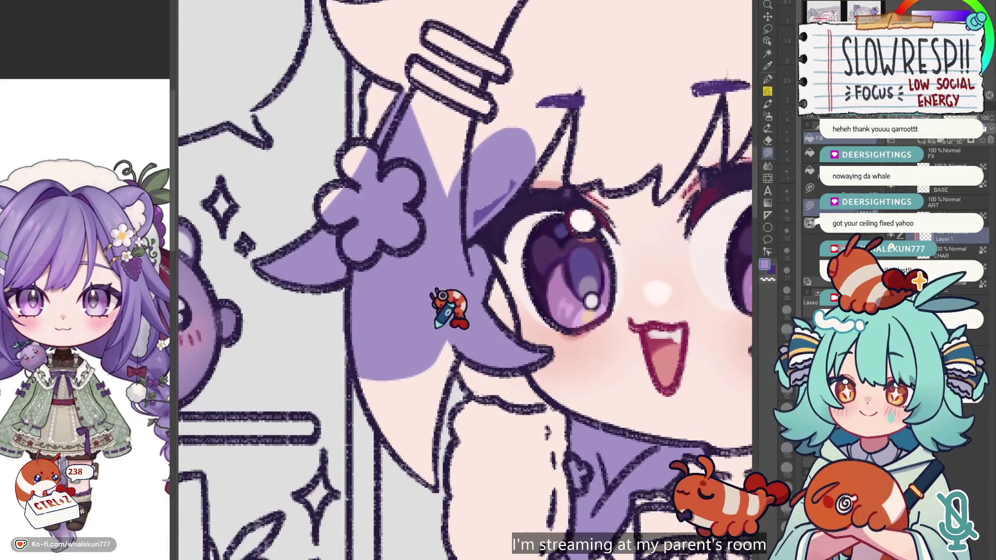
pyautogui.moveTo(413, 306); pyautogui.dragTo(468, 268)
pyautogui.scroll(3, 473, 238)
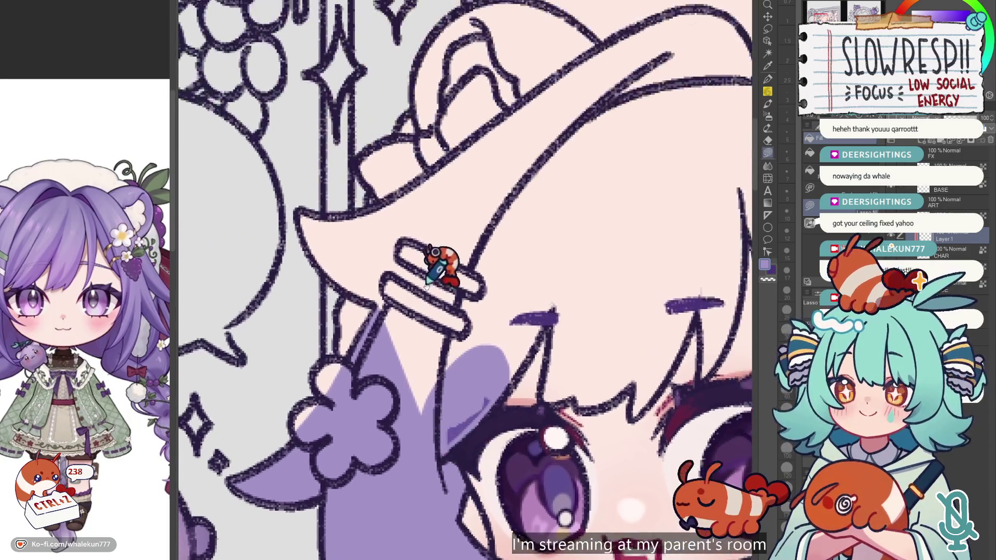
pyautogui.scroll(1, 440, 271)
pyautogui.moveTo(314, 306); pyautogui.dragTo(400, 298)
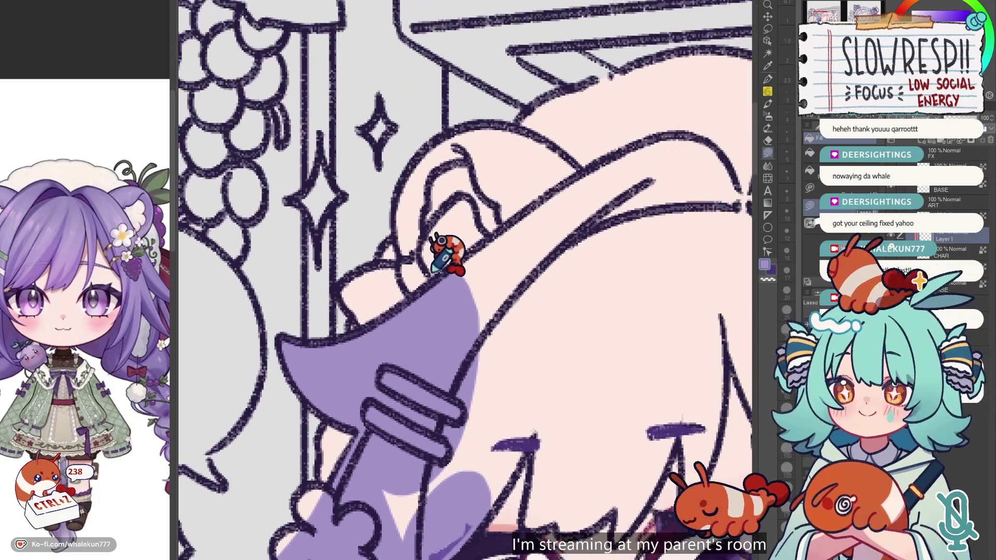
# Trace and fill the strand running up past the hair clip in purple.
pyautogui.scroll(-3, 435, 207)
pyautogui.scroll(-3, 119, 412)
pyautogui.scroll(-2, 119, 412)
pyautogui.scroll(-1, 119, 412)
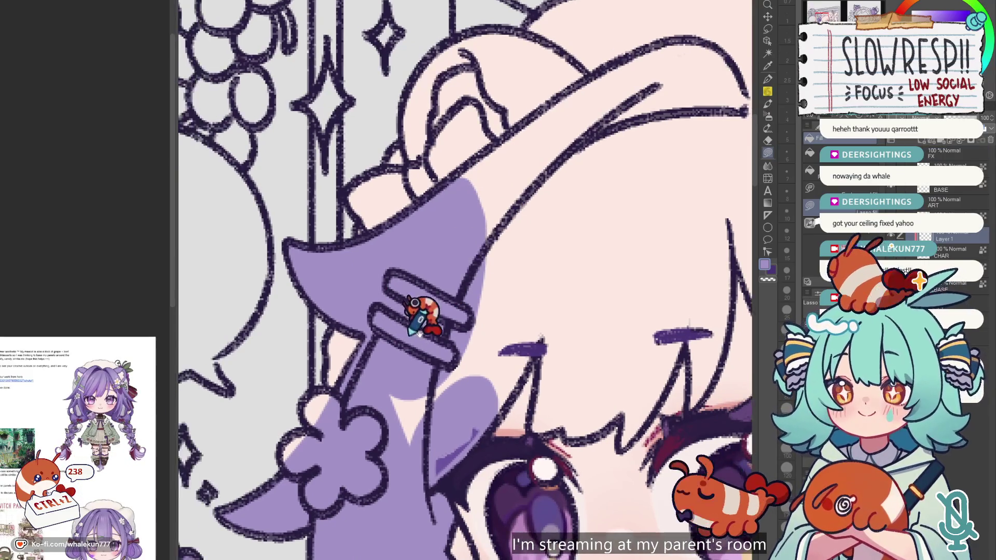
pyautogui.moveTo(418, 302); pyautogui.dragTo(438, 248)
pyautogui.moveTo(374, 306)
pyautogui.mouseDown()
pyautogui.moveTo(376, 399)
pyautogui.moveTo(489, 400)
pyautogui.moveTo(573, 222)
pyautogui.moveTo(460, 126)
pyautogui.mouseUp()
pyautogui.scroll(-5, 570, 233)
# Mirror the canvas to check, then fill the forehead fringe and hair top purple.
pyautogui.press('h')
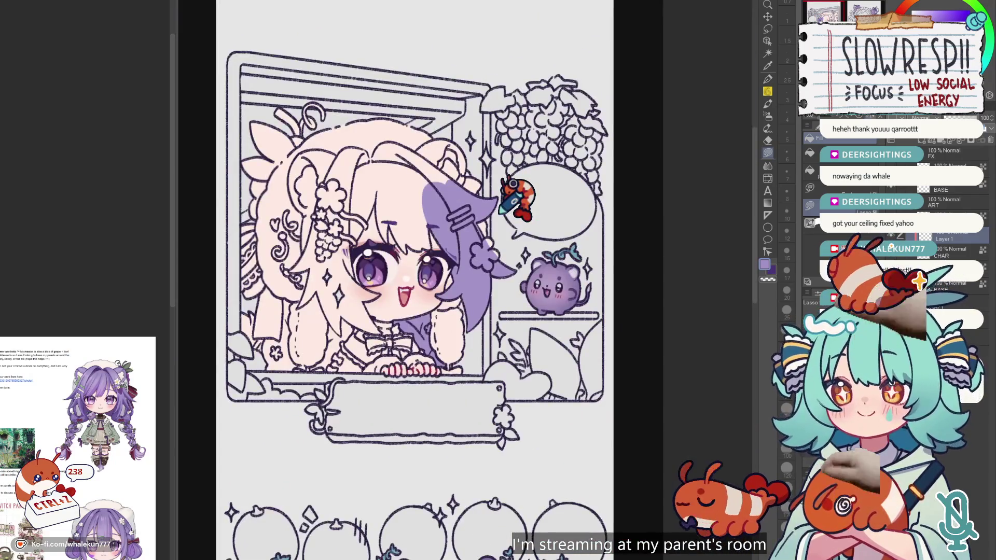
pyautogui.press('h')
pyautogui.scroll(5, 493, 223)
pyautogui.moveTo(371, 209)
pyautogui.mouseDown()
pyautogui.moveTo(385, 284)
pyautogui.moveTo(374, 88)
pyautogui.mouseUp()
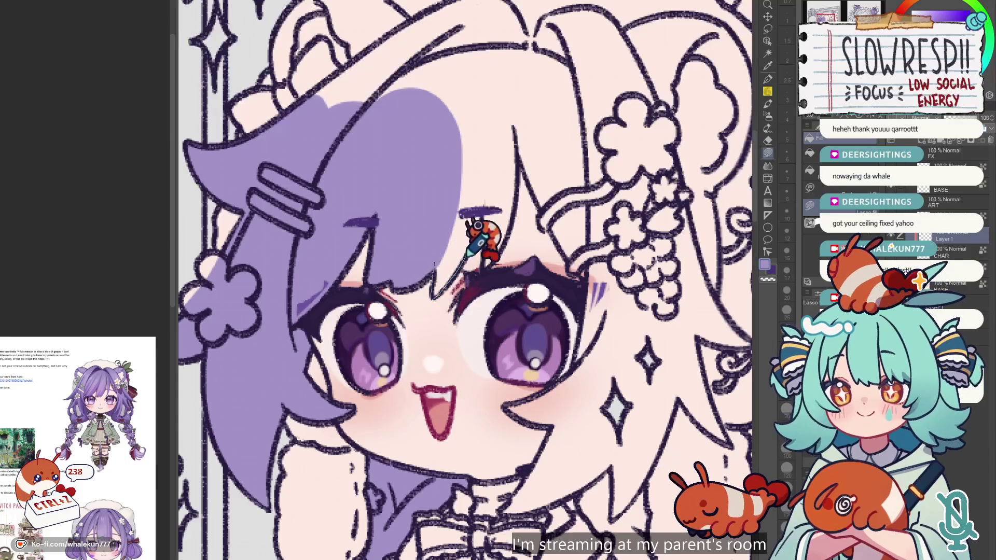
pyautogui.moveTo(432, 296); pyautogui.dragTo(490, 212)
pyautogui.moveTo(483, 266)
pyautogui.mouseDown()
pyautogui.moveTo(513, 229)
pyautogui.moveTo(534, 130)
pyautogui.moveTo(402, 39)
pyautogui.moveTo(321, 177)
pyautogui.moveTo(446, 407)
pyautogui.mouseUp()
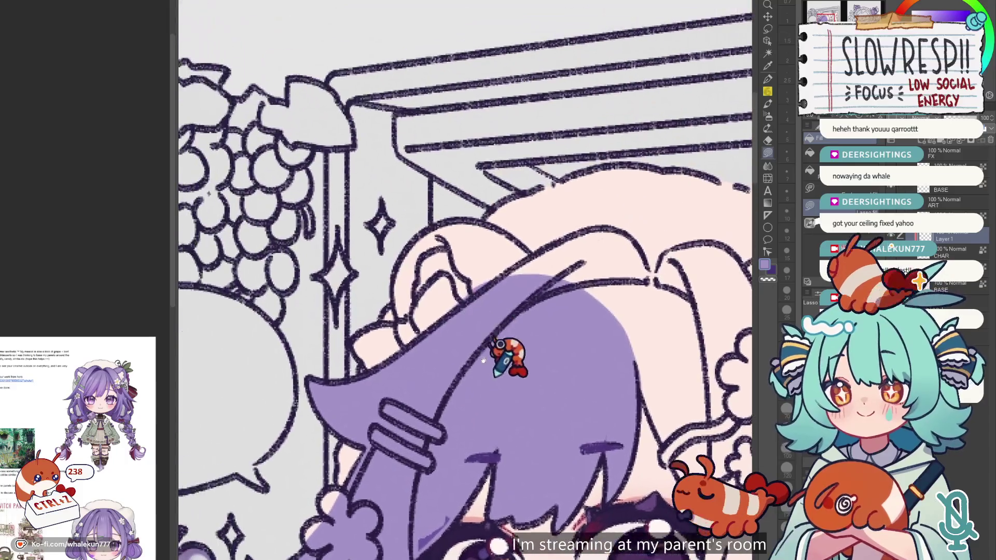
pyautogui.moveTo(408, 313)
pyautogui.mouseDown()
pyautogui.moveTo(435, 278)
pyautogui.moveTo(533, 280)
pyautogui.moveTo(526, 223)
pyautogui.moveTo(472, 187)
pyautogui.moveTo(415, 255)
pyautogui.moveTo(452, 279)
pyautogui.moveTo(438, 317)
pyautogui.mouseUp()
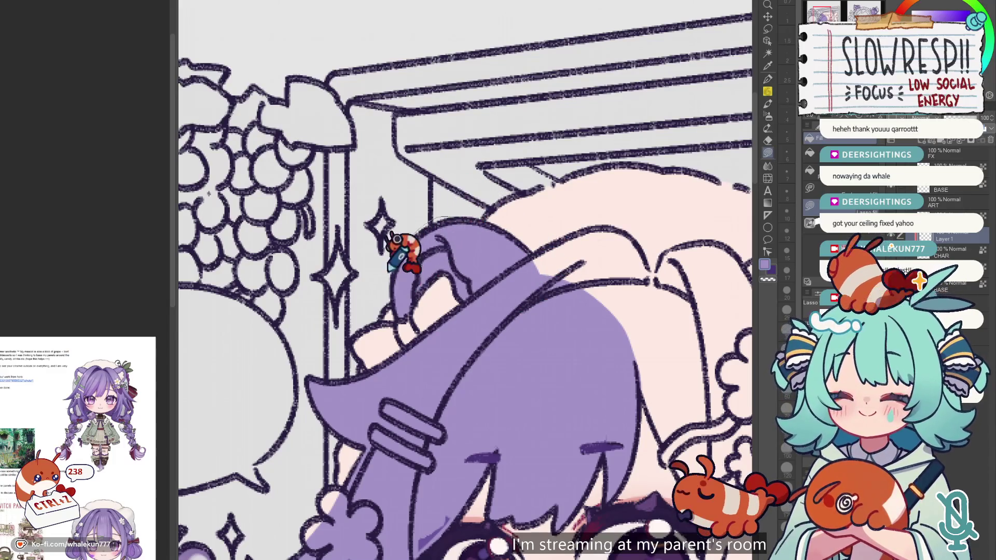
# Fill the hair behind the flower and the left hair below the hat edge purple.
pyautogui.press('h')
pyautogui.scroll(-3, 418, 257)
pyautogui.scroll(2, 444, 211)
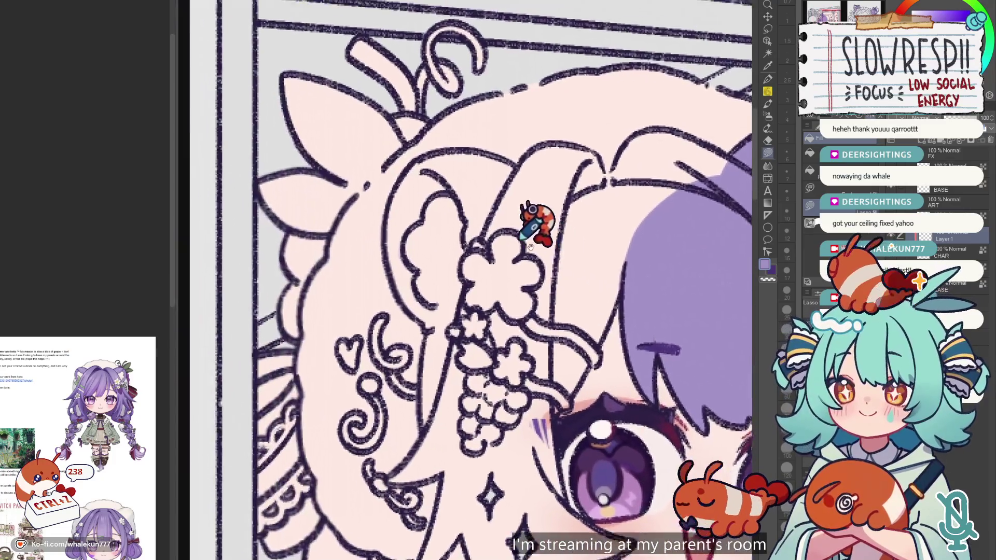
pyautogui.scroll(2, 533, 221)
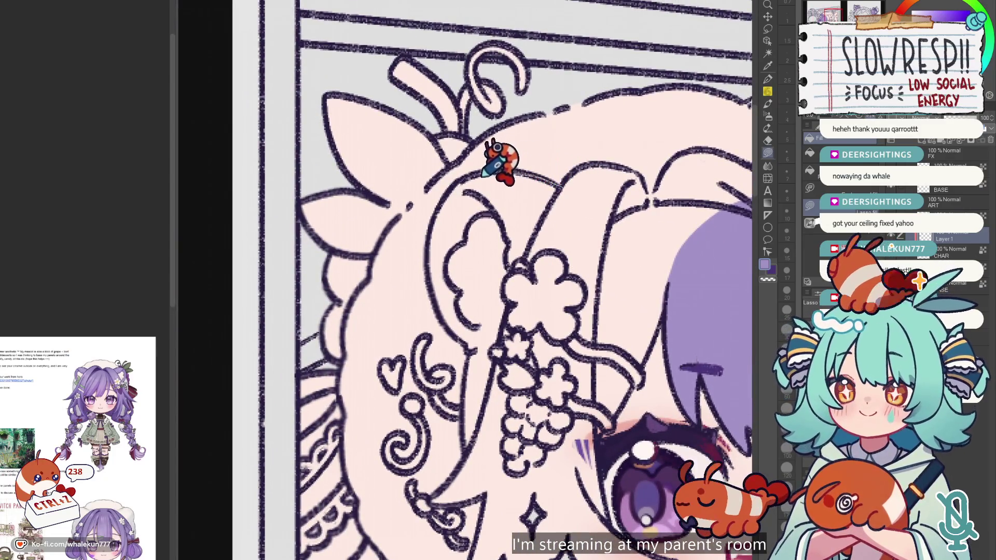
pyautogui.moveTo(451, 186); pyautogui.dragTo(570, 235)
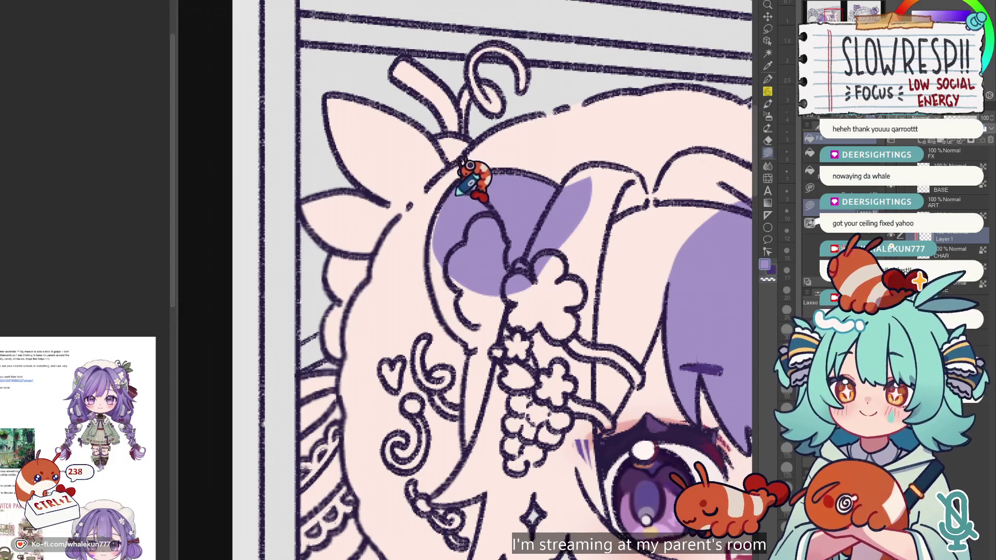
pyautogui.moveTo(465, 179); pyautogui.dragTo(451, 327)
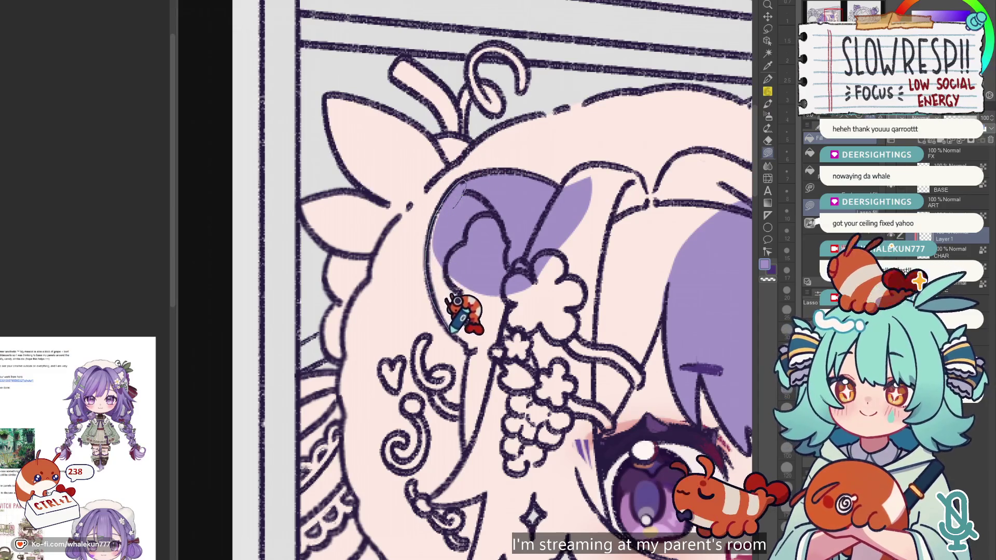
pyautogui.moveTo(469, 337); pyautogui.dragTo(544, 396)
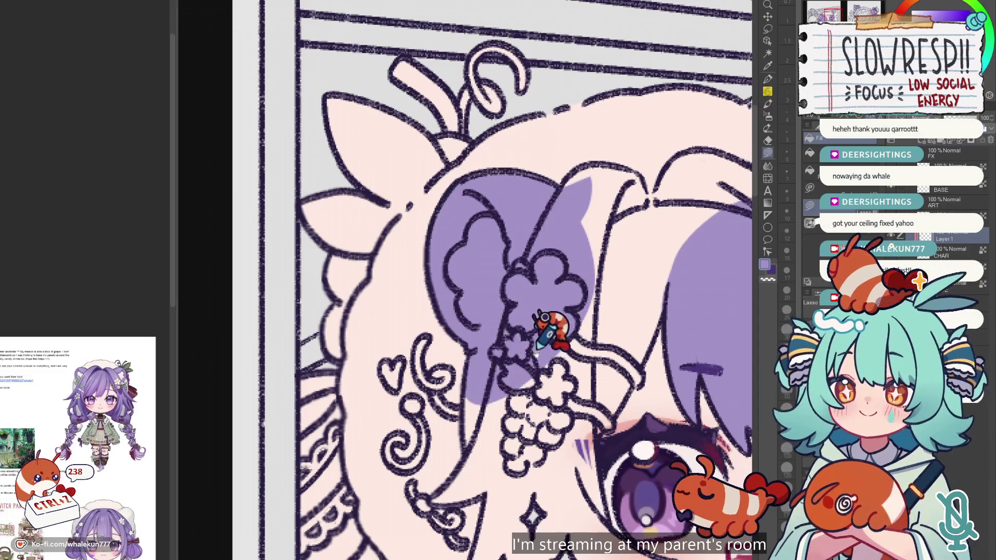
# Fill the lower left strand and the strands running down beside the face purple.
pyautogui.scroll(-3, 518, 311)
pyautogui.moveTo(444, 275)
pyautogui.mouseDown()
pyautogui.moveTo(443, 336)
pyautogui.moveTo(423, 353)
pyautogui.moveTo(518, 352)
pyautogui.mouseUp()
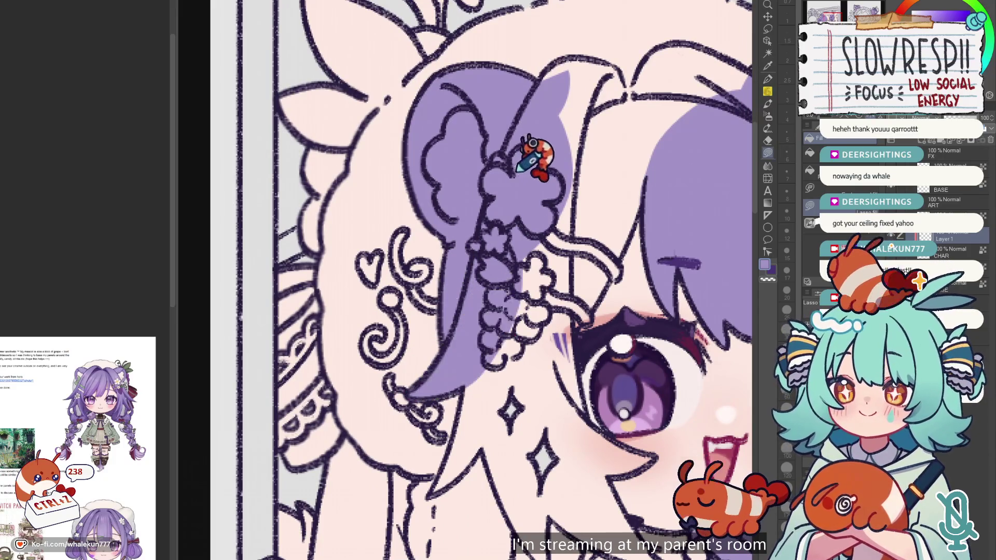
pyautogui.scroll(-4, 529, 197)
pyautogui.moveTo(487, 245)
pyautogui.mouseDown()
pyautogui.moveTo(459, 336)
pyautogui.moveTo(518, 239)
pyautogui.moveTo(431, 254)
pyautogui.mouseUp()
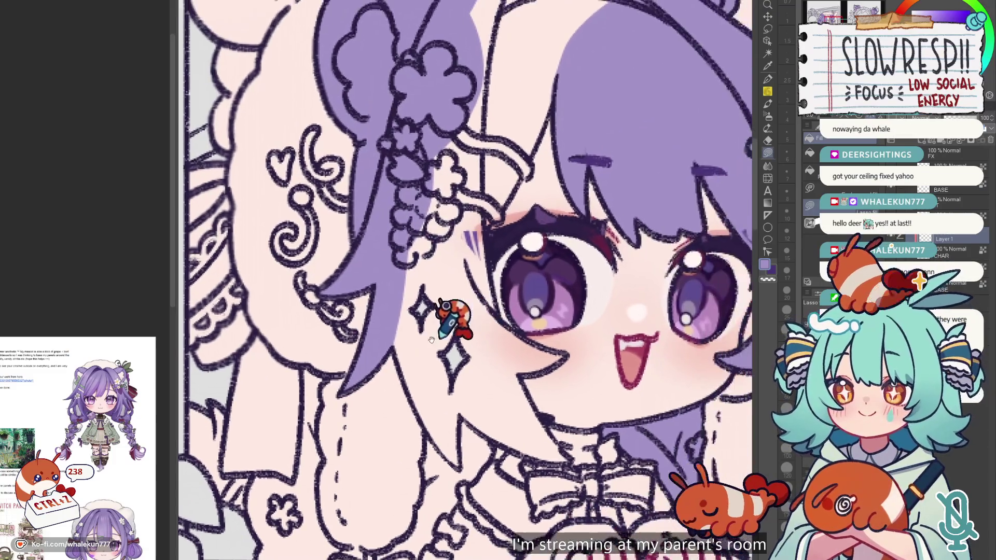
pyautogui.moveTo(392, 343)
pyautogui.mouseDown()
pyautogui.moveTo(459, 456)
pyautogui.moveTo(444, 197)
pyautogui.mouseUp()
pyautogui.scroll(5, 446, 208)
pyautogui.hscroll(5, 457, 311)
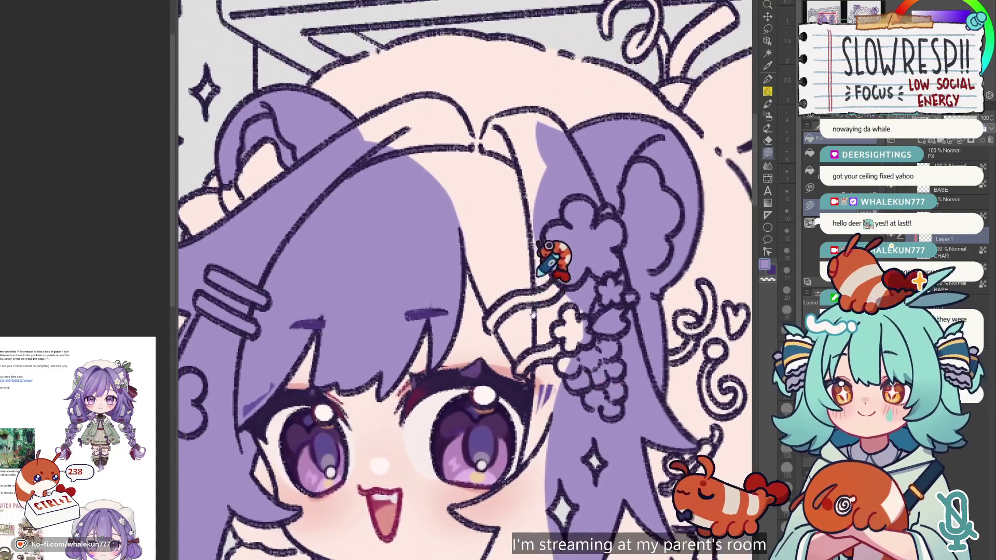
pyautogui.moveTo(459, 321)
pyautogui.mouseDown()
pyautogui.moveTo(465, 251)
pyautogui.moveTo(544, 395)
pyautogui.moveTo(601, 228)
pyautogui.moveTo(457, 244)
pyautogui.mouseUp()
# Close the pale gap along the top of the hair with purple fill.
pyautogui.scroll(3, 518, 223)
pyautogui.hscroll(-2, 519, 223)
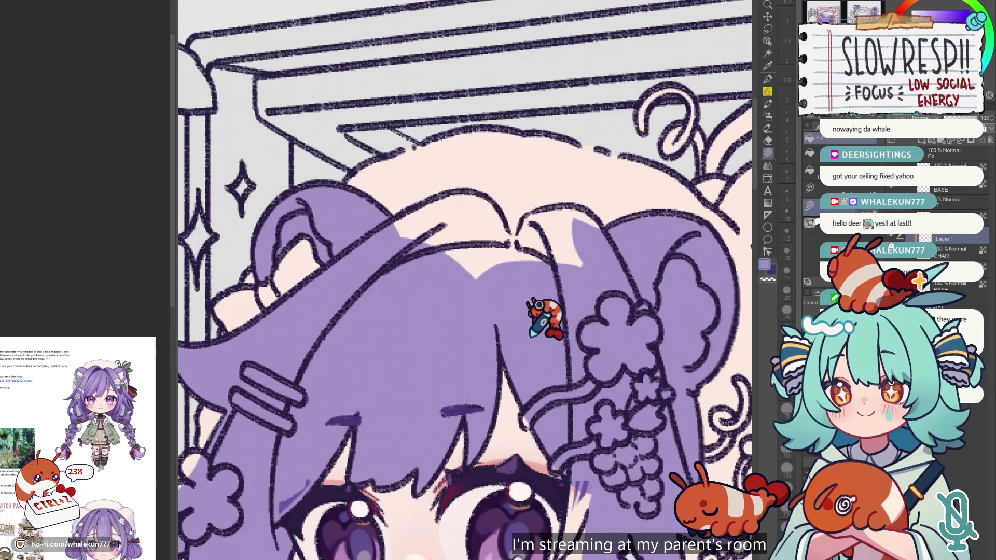
pyautogui.scroll(1, 531, 311)
pyautogui.moveTo(370, 248)
pyautogui.mouseDown()
pyautogui.moveTo(452, 215)
pyautogui.moveTo(523, 218)
pyautogui.moveTo(473, 267)
pyautogui.mouseUp()
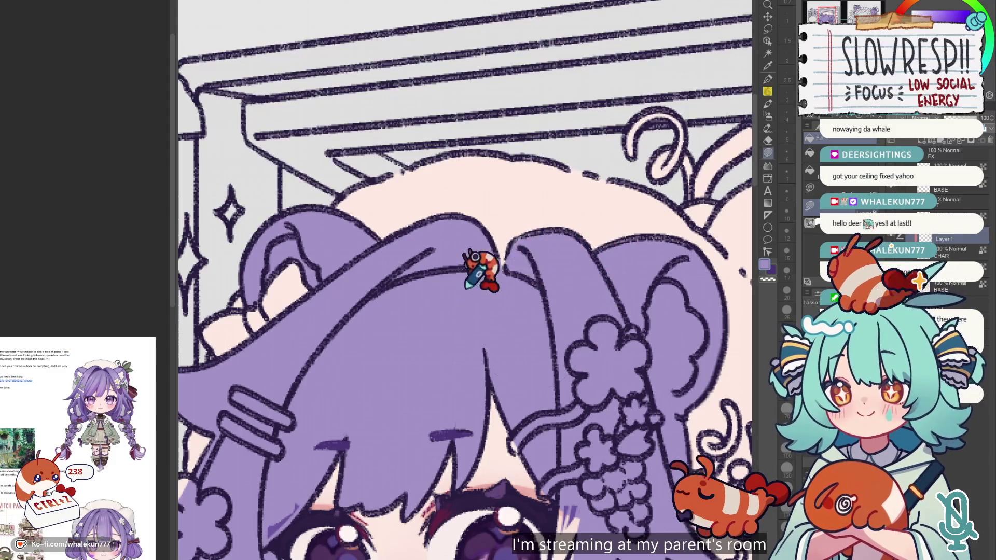
pyautogui.scroll(-3, 473, 267)
pyautogui.hscroll(1, 473, 266)
pyautogui.scroll(-2, 529, 285)
pyautogui.scroll(-2, 534, 259)
pyautogui.scroll(-1, 540, 238)
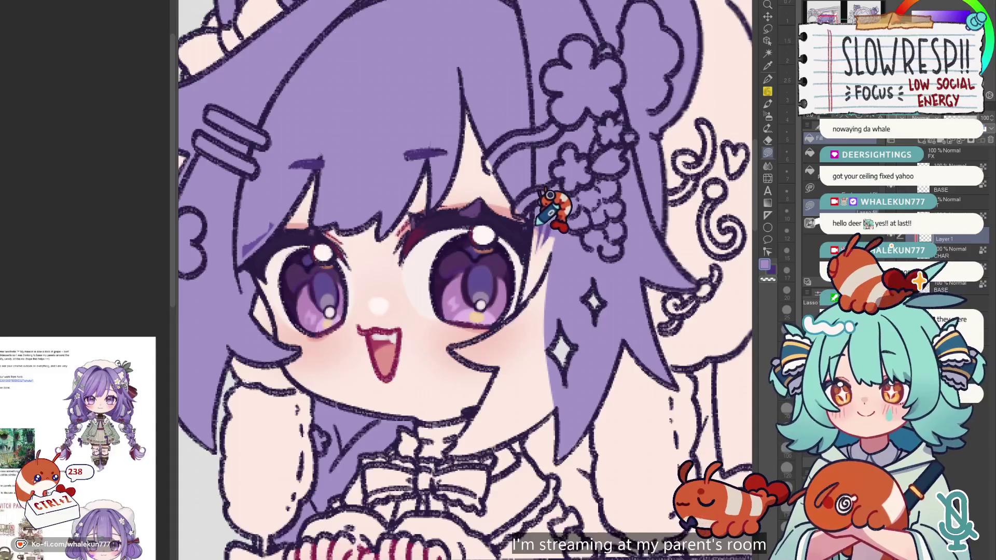
# Fill the long side lock from the eye down to the collar purple.
pyautogui.scroll(-2, 536, 246)
pyautogui.hscroll(-1, 536, 247)
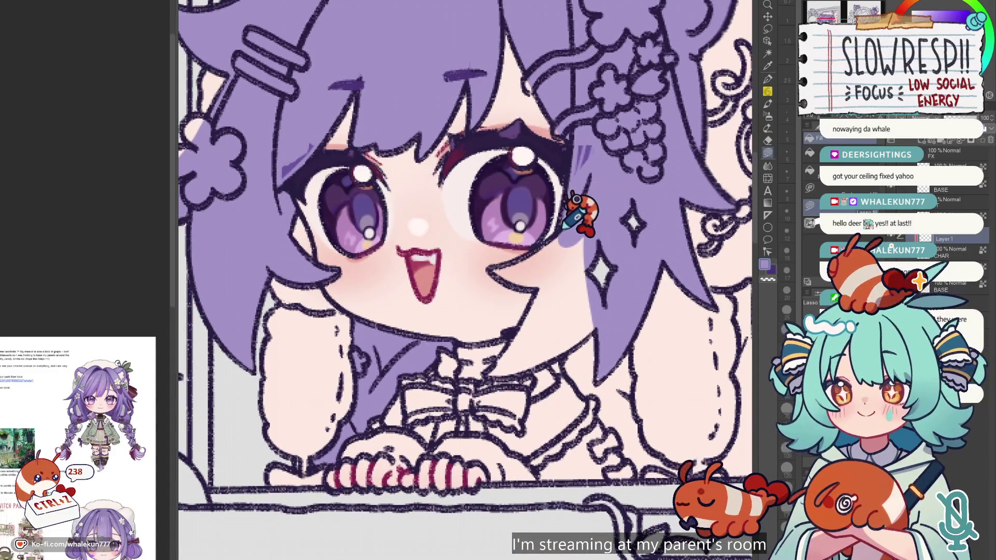
pyautogui.moveTo(491, 272); pyautogui.dragTo(483, 377)
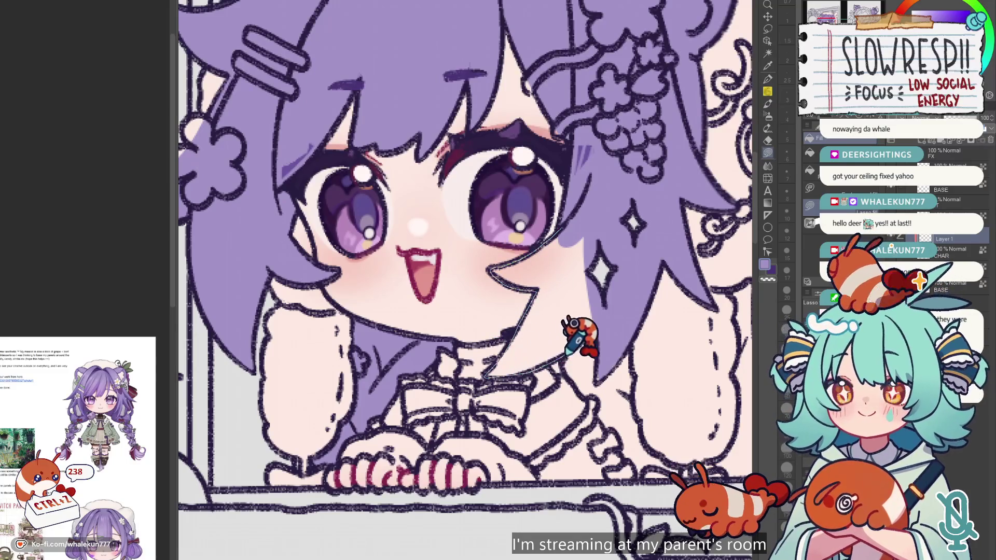
pyautogui.moveTo(512, 344); pyautogui.dragTo(619, 239)
pyautogui.scroll(-3, 583, 213)
pyautogui.hscroll(1, 583, 212)
pyautogui.moveTo(555, 244); pyautogui.dragTo(525, 256)
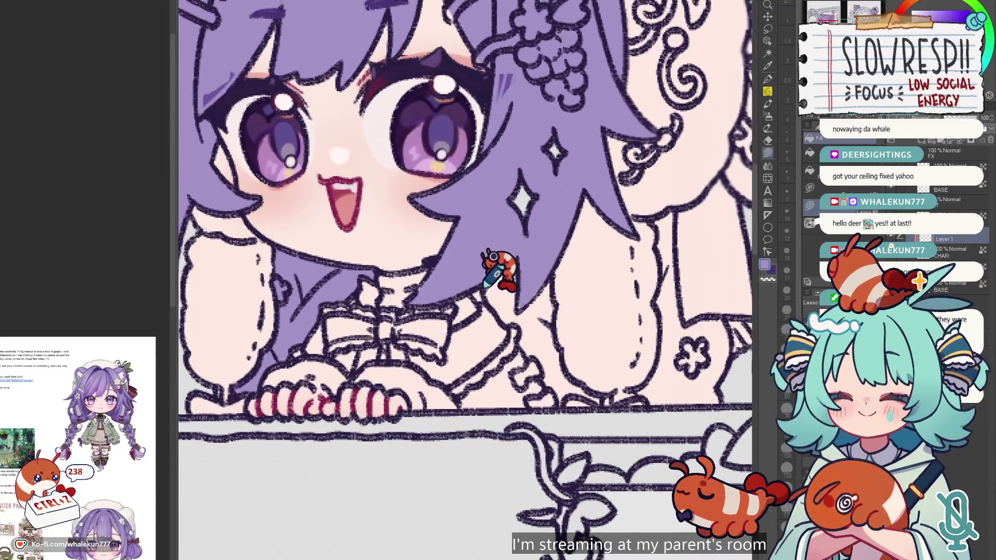
pyautogui.scroll(1, 574, 213)
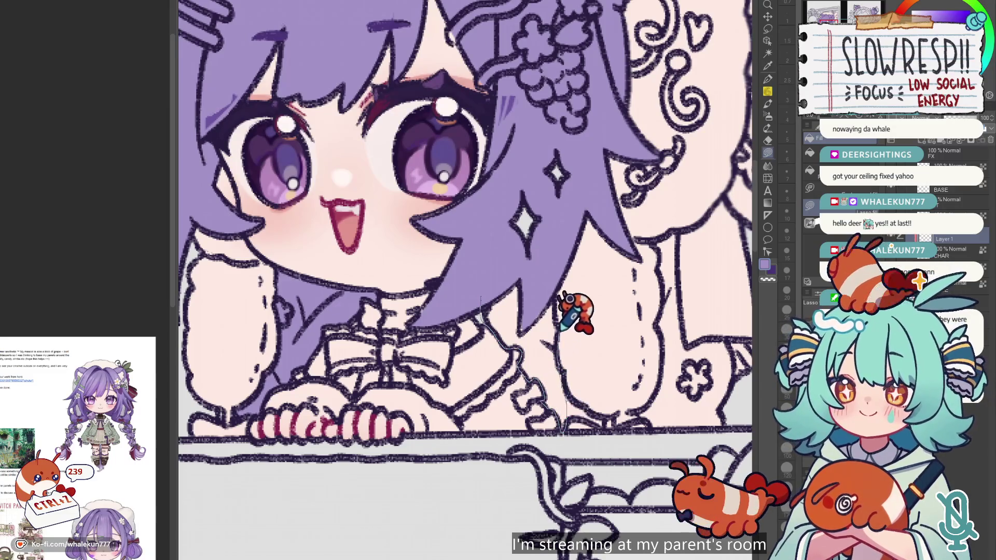
# Fill the hair along the sleeve edge and beside the arm down to the window ledge.
pyautogui.moveTo(511, 244); pyautogui.dragTo(499, 267)
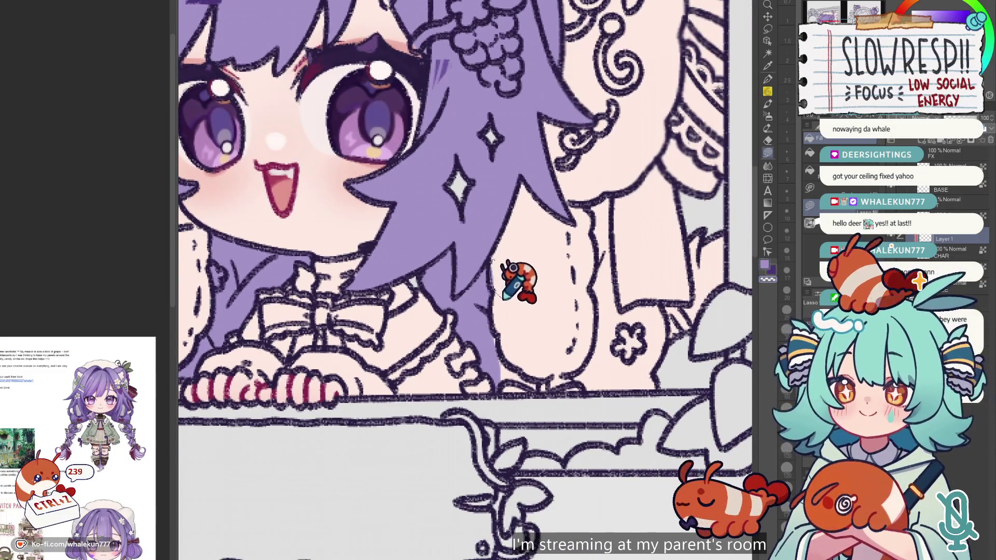
pyautogui.moveTo(495, 306); pyautogui.dragTo(520, 372)
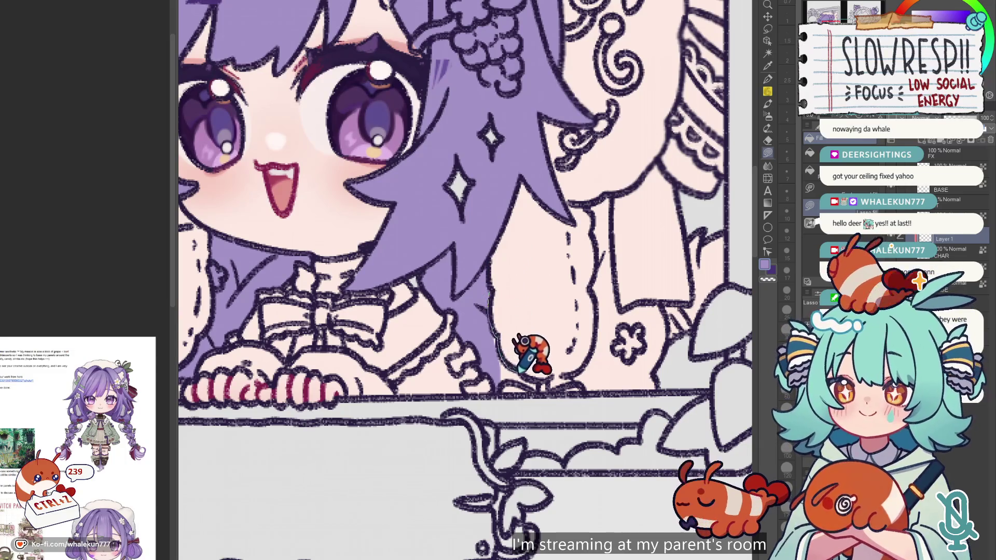
pyautogui.moveTo(552, 327); pyautogui.dragTo(484, 310)
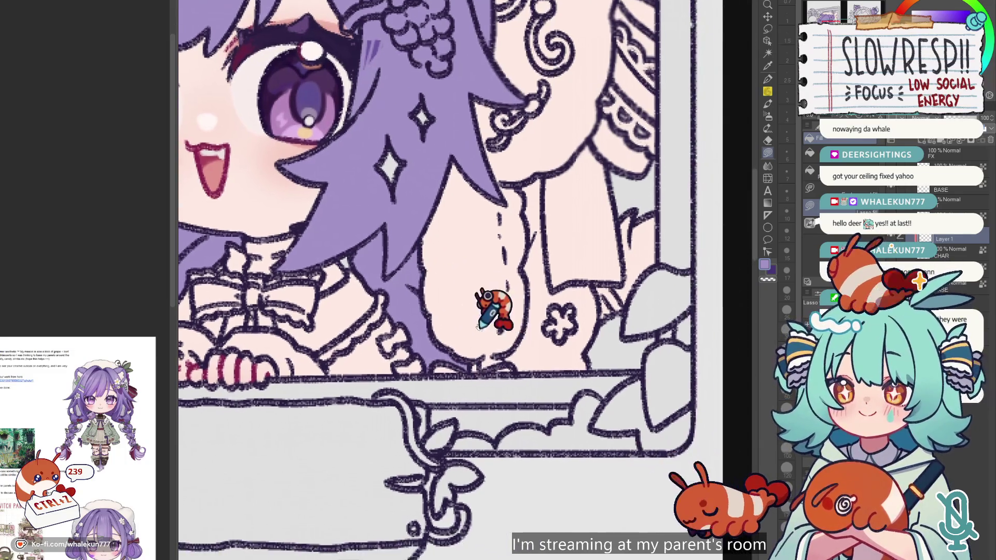
pyautogui.moveTo(480, 359)
pyautogui.mouseDown()
pyautogui.moveTo(512, 363)
pyautogui.moveTo(489, 358)
pyautogui.mouseUp()
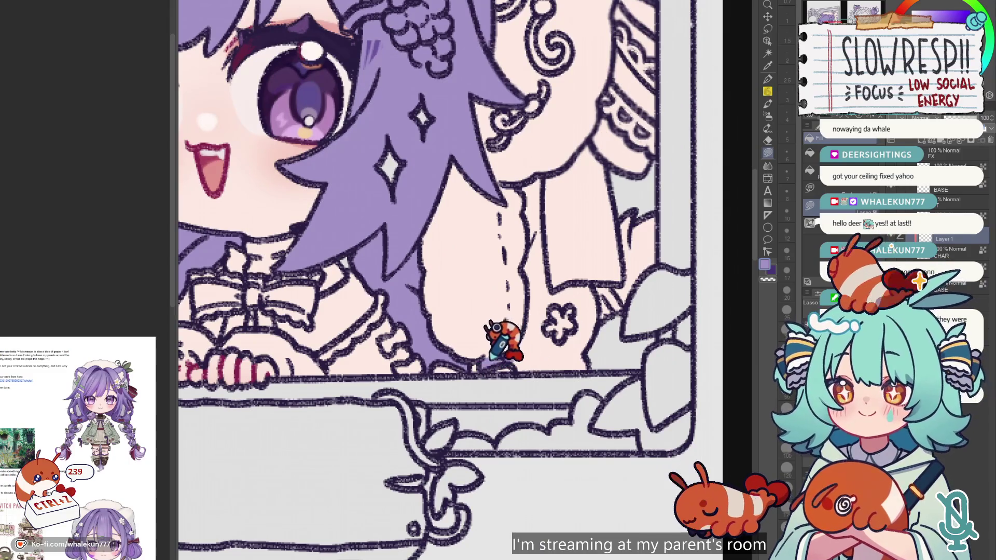
pyautogui.scroll(2, 551, 222)
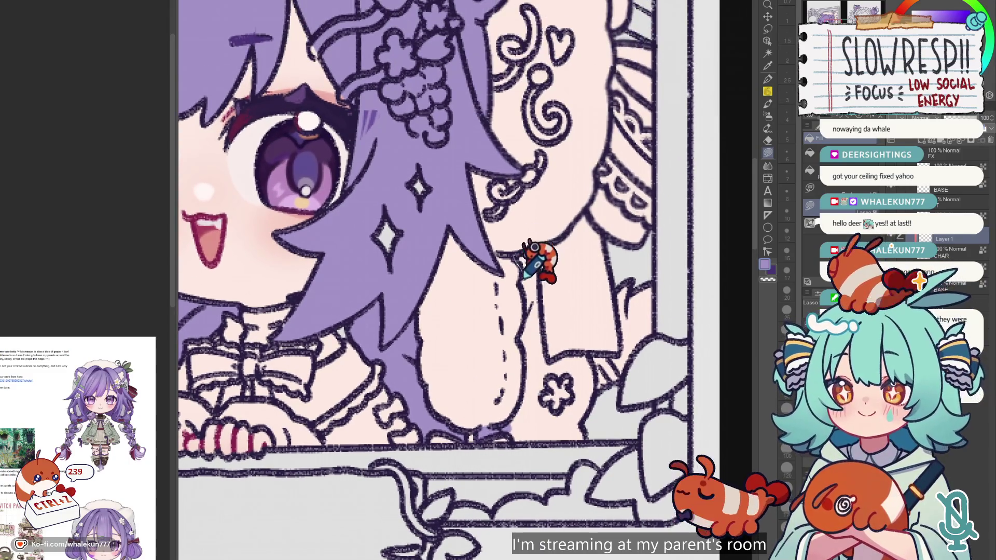
pyautogui.moveTo(530, 325)
pyautogui.mouseDown()
pyautogui.moveTo(518, 415)
pyautogui.moveTo(548, 383)
pyautogui.moveTo(552, 239)
pyautogui.moveTo(542, 243)
pyautogui.mouseUp()
pyautogui.scroll(-1, 538, 265)
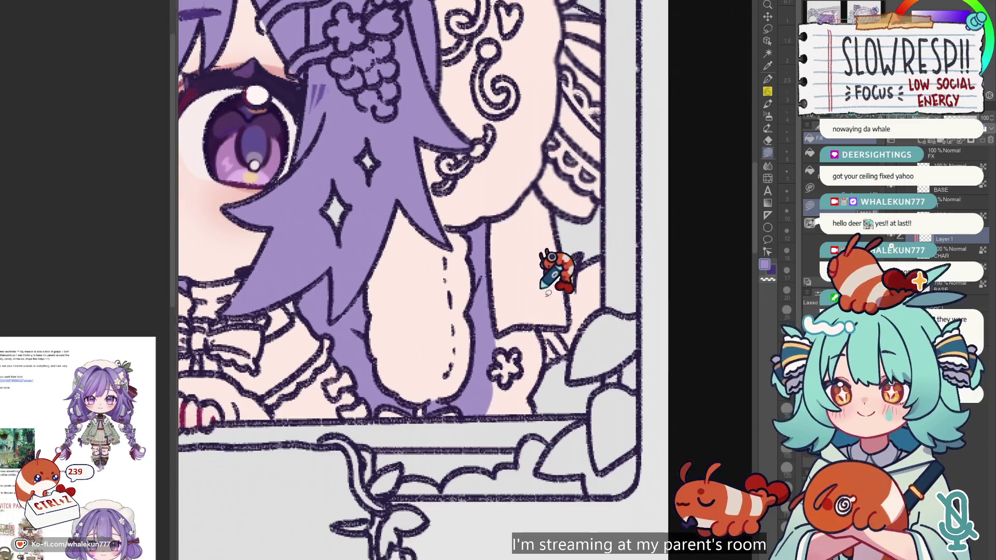
pyautogui.moveTo(497, 336)
pyautogui.mouseDown()
pyautogui.moveTo(539, 325)
pyautogui.moveTo(544, 422)
pyautogui.moveTo(540, 300)
pyautogui.mouseUp()
pyautogui.scroll(-5, 574, 278)
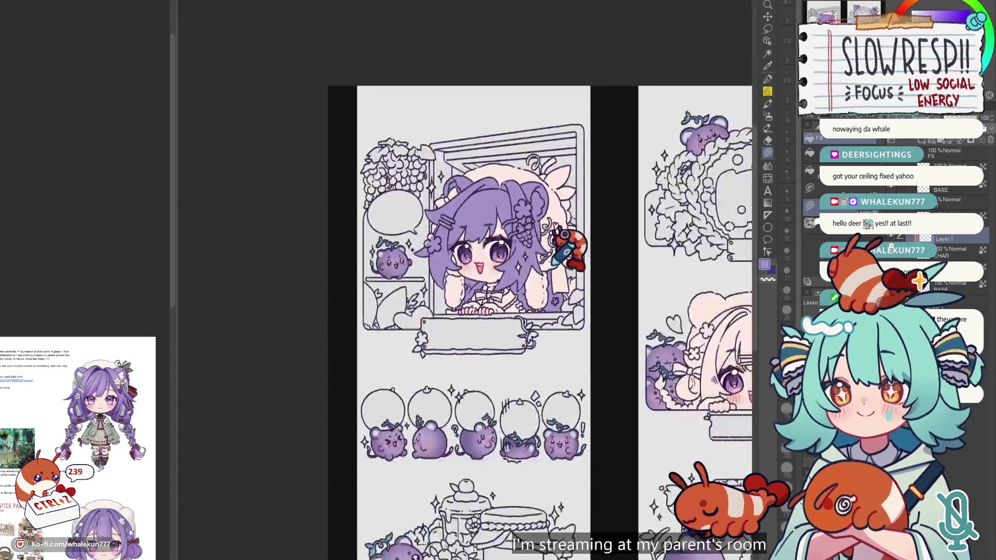
# Lasso-fill the hair around the peeking girl's bow with purple.
pyautogui.hscroll(2, 554, 263)
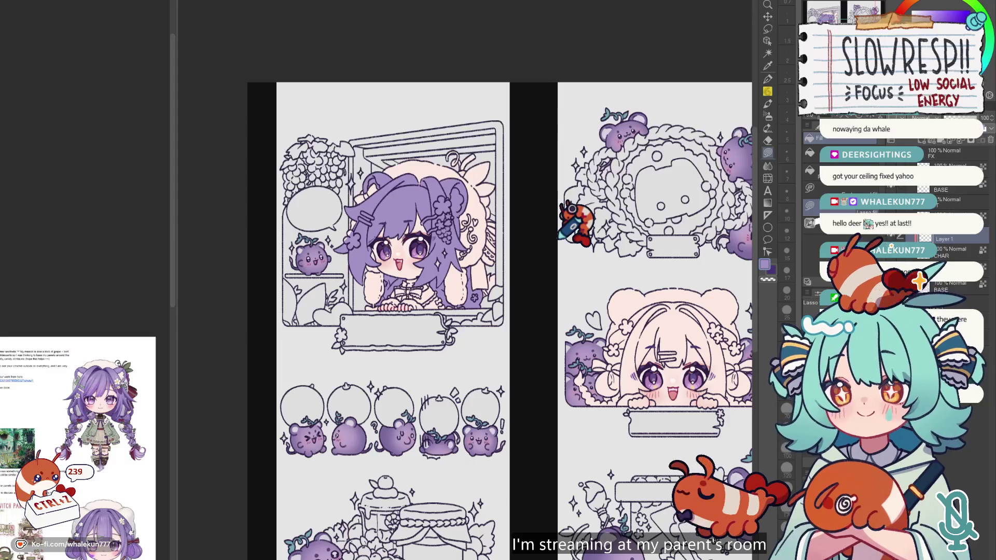
pyautogui.scroll(3, 560, 236)
pyautogui.scroll(1, 566, 223)
pyautogui.scroll(2, 540, 311)
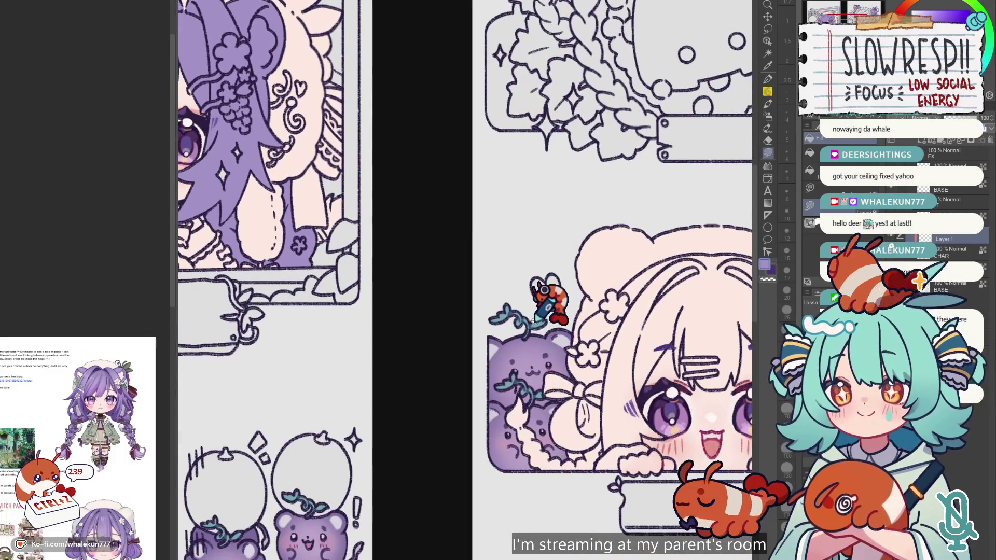
pyautogui.scroll(-4, 536, 320)
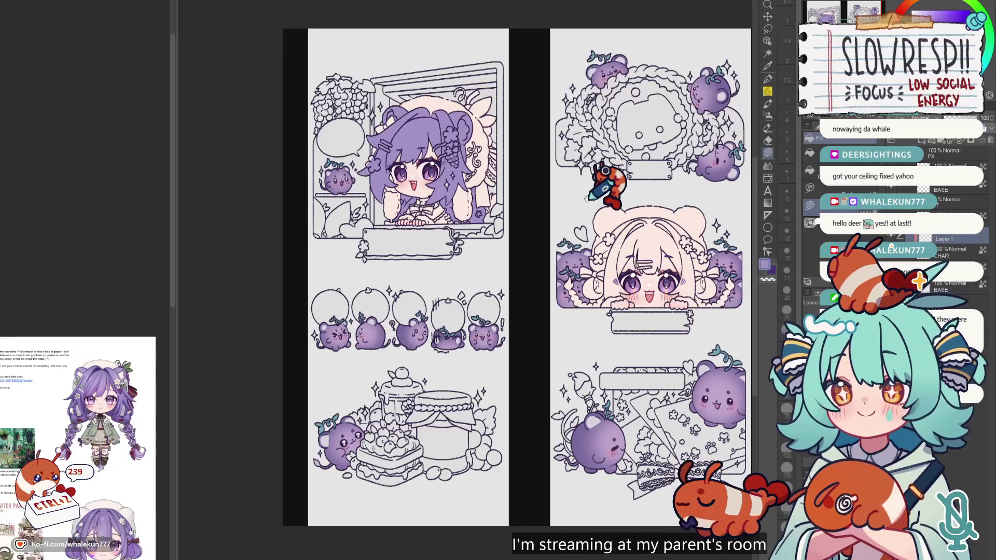
pyautogui.press('h')
pyautogui.press('h')
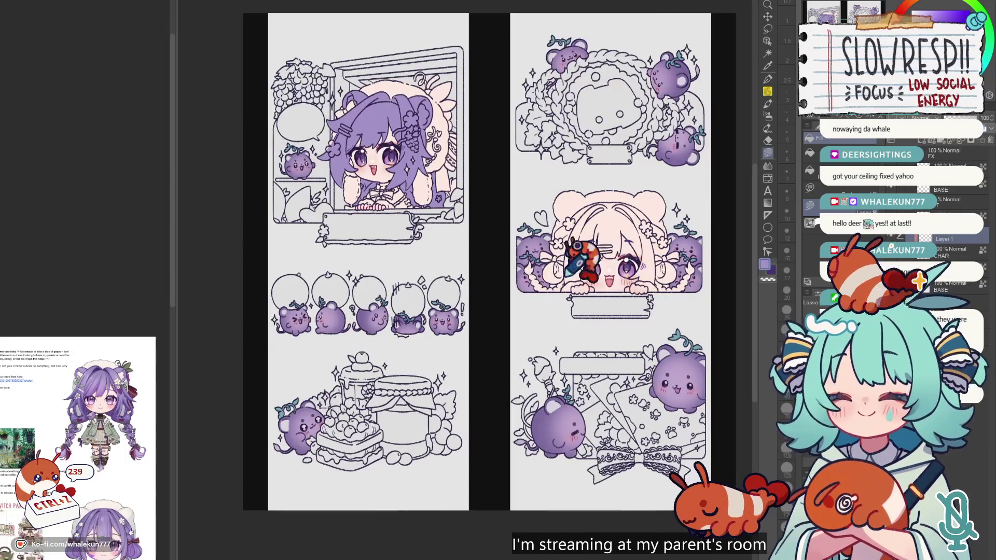
pyautogui.scroll(4, 540, 233)
pyautogui.scroll(2, 539, 236)
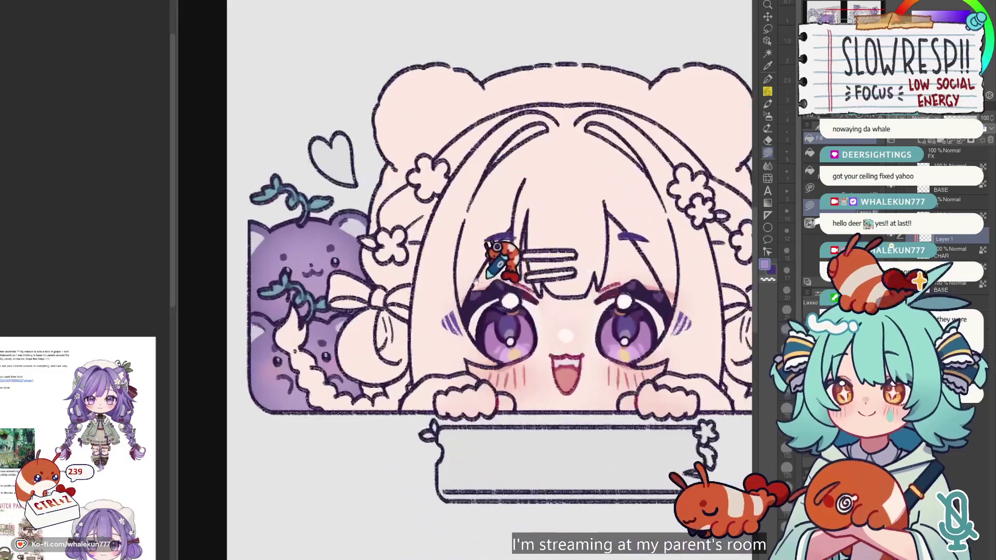
pyautogui.scroll(1, 500, 223)
pyautogui.scroll(2, 490, 215)
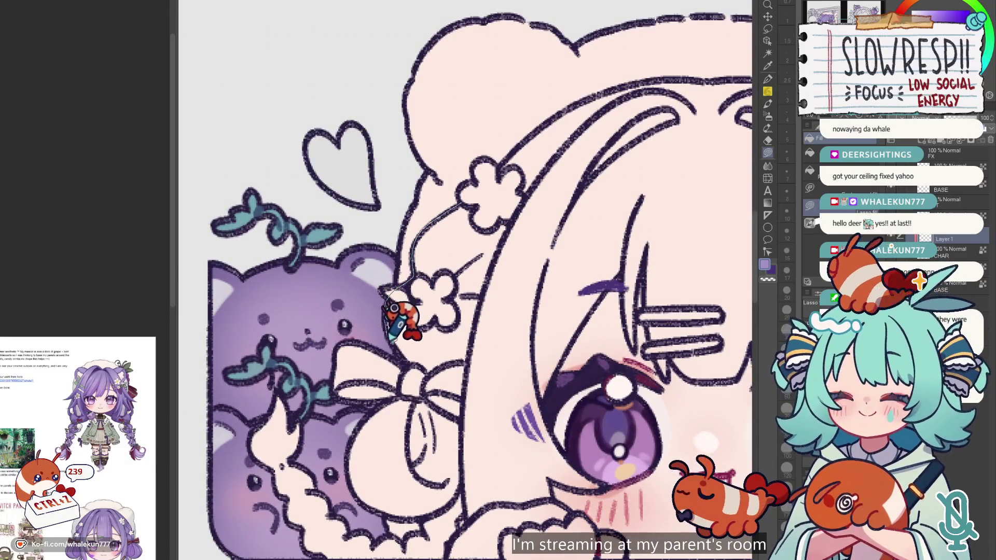
pyautogui.moveTo(405, 363)
pyautogui.mouseDown()
pyautogui.moveTo(375, 495)
pyautogui.moveTo(498, 457)
pyautogui.moveTo(597, 108)
pyautogui.moveTo(533, 133)
pyautogui.mouseUp()
# Fill the next hair strand and the cream gap beside it purple.
pyautogui.scroll(-5, 508, 208)
pyautogui.moveTo(374, 249)
pyautogui.mouseDown()
pyautogui.moveTo(284, 238)
pyautogui.moveTo(469, 415)
pyautogui.moveTo(492, 394)
pyautogui.mouseUp()
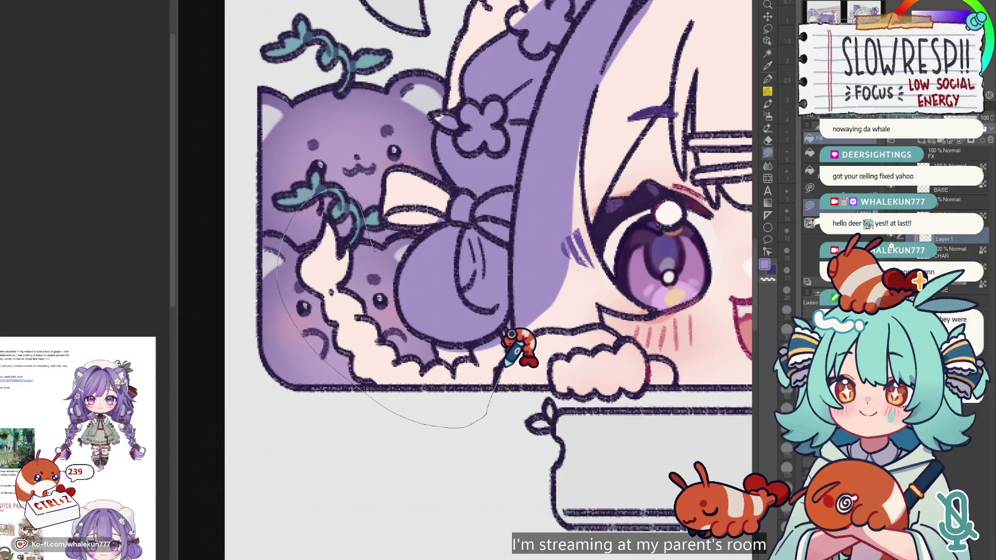
pyautogui.moveTo(511, 333); pyautogui.dragTo(519, 244)
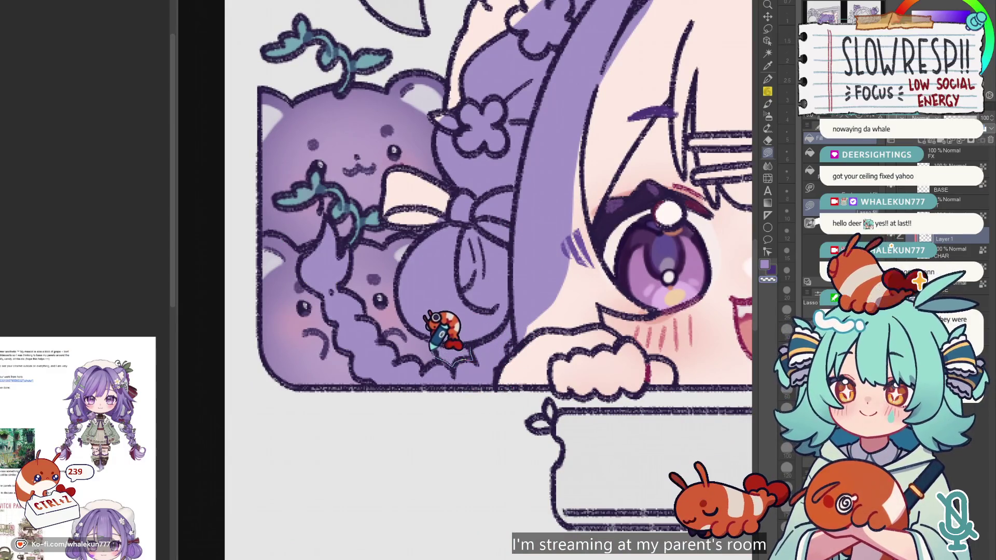
pyautogui.scroll(-3, 498, 327)
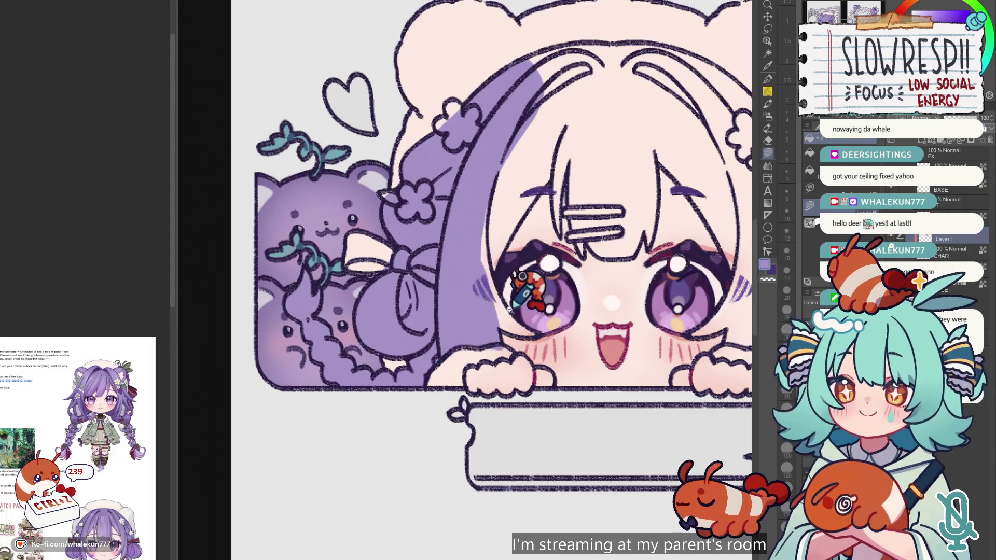
pyautogui.scroll(2, 510, 319)
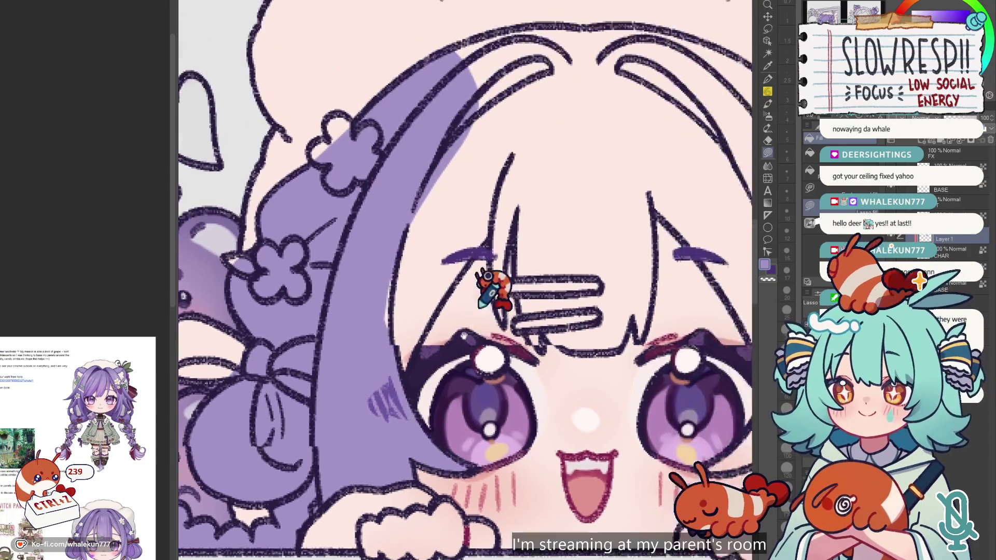
# Fill the hair from the eye edge and between clip and eyes up to the band.
pyautogui.moveTo(490, 236); pyautogui.dragTo(363, 443)
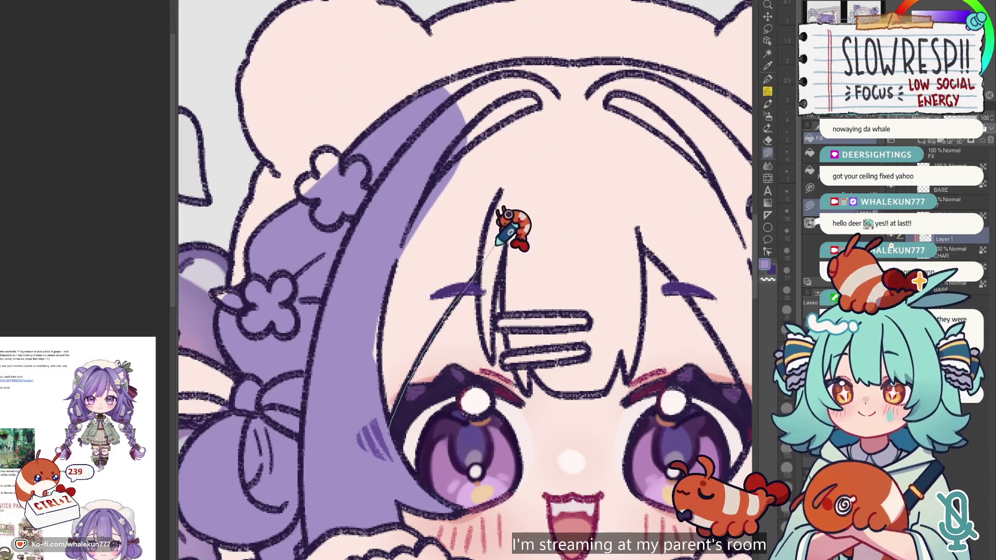
pyautogui.moveTo(480, 256)
pyautogui.mouseDown()
pyautogui.moveTo(481, 331)
pyautogui.moveTo(525, 227)
pyautogui.mouseUp()
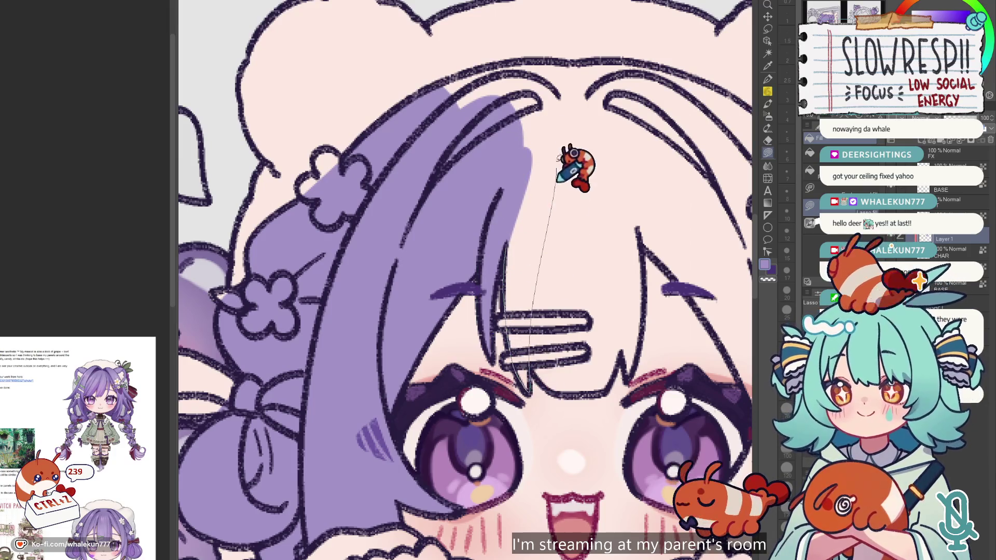
pyautogui.moveTo(532, 358); pyautogui.dragTo(550, 328)
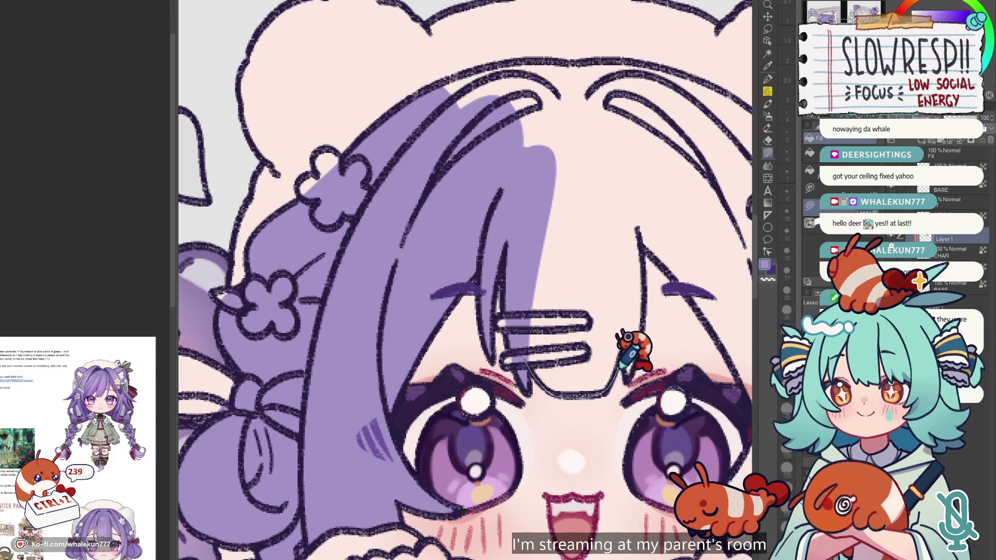
pyautogui.moveTo(621, 368); pyautogui.dragTo(534, 171)
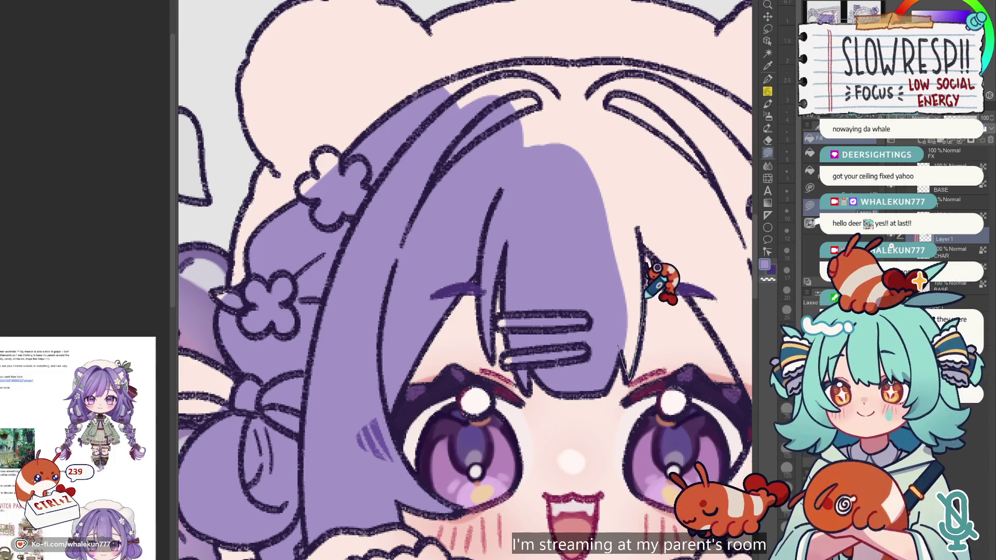
pyautogui.moveTo(629, 381); pyautogui.dragTo(576, 114)
# Fill the gaps between strands along the hair band and flowers purple.
pyautogui.moveTo(585, 296); pyautogui.dragTo(576, 340)
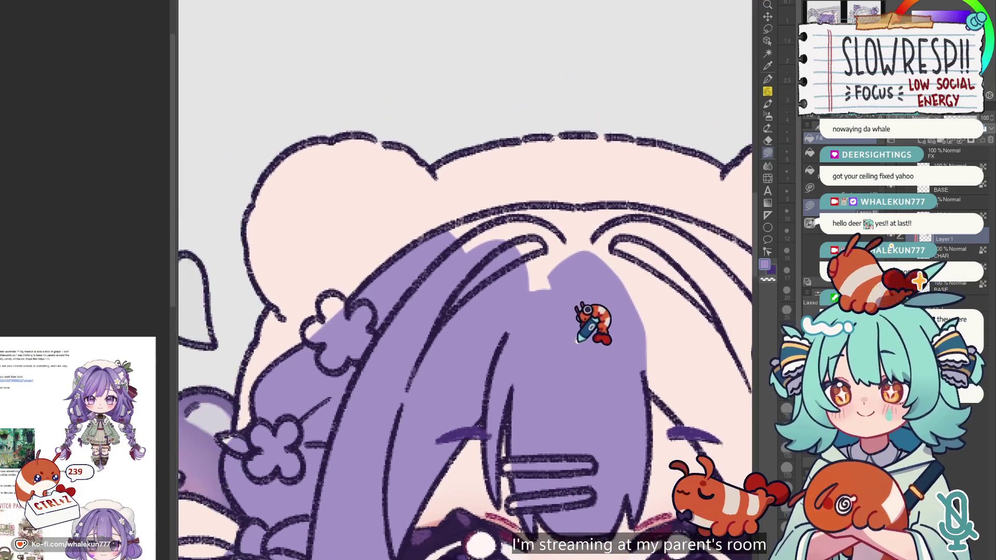
pyautogui.moveTo(589, 233); pyautogui.dragTo(473, 284)
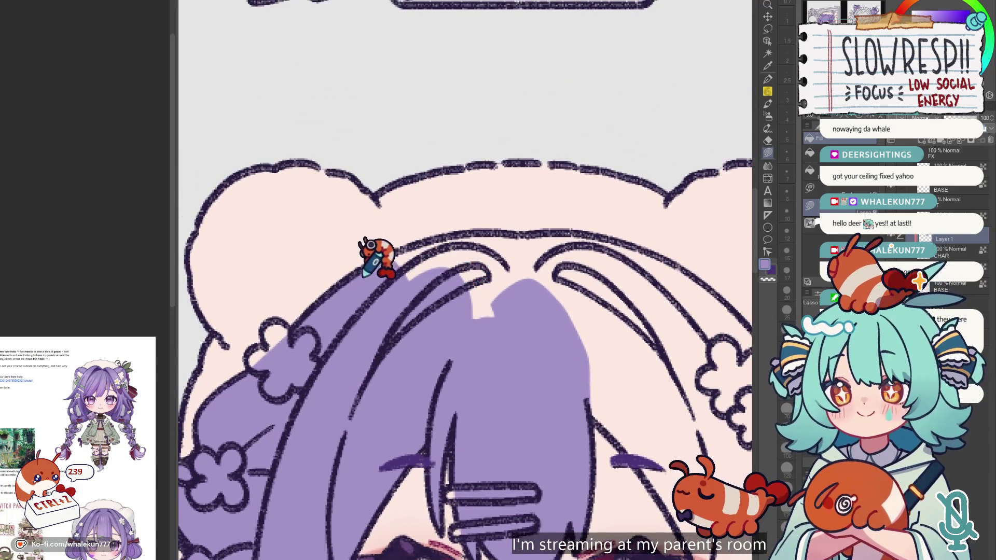
pyautogui.moveTo(376, 259); pyautogui.dragTo(379, 337)
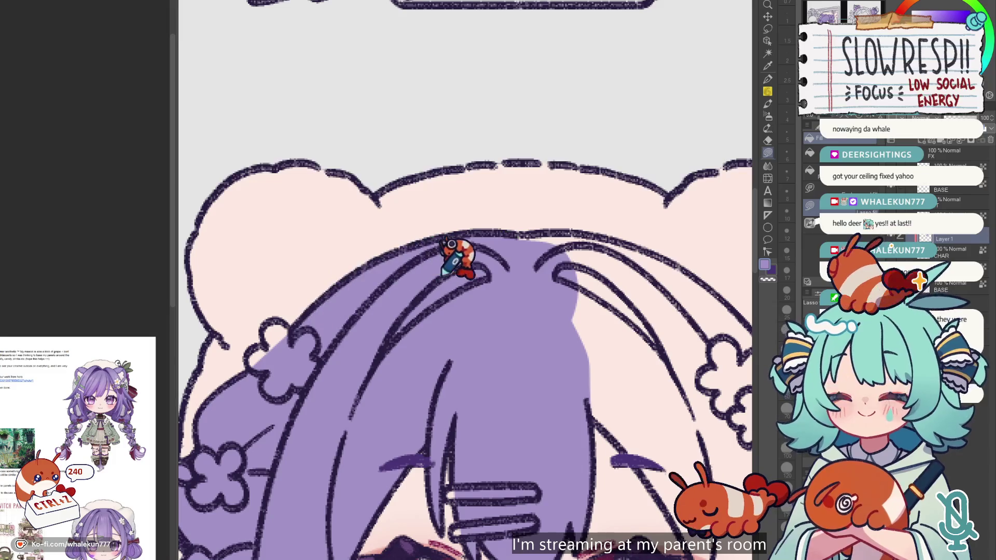
pyautogui.press('h')
pyautogui.press('h')
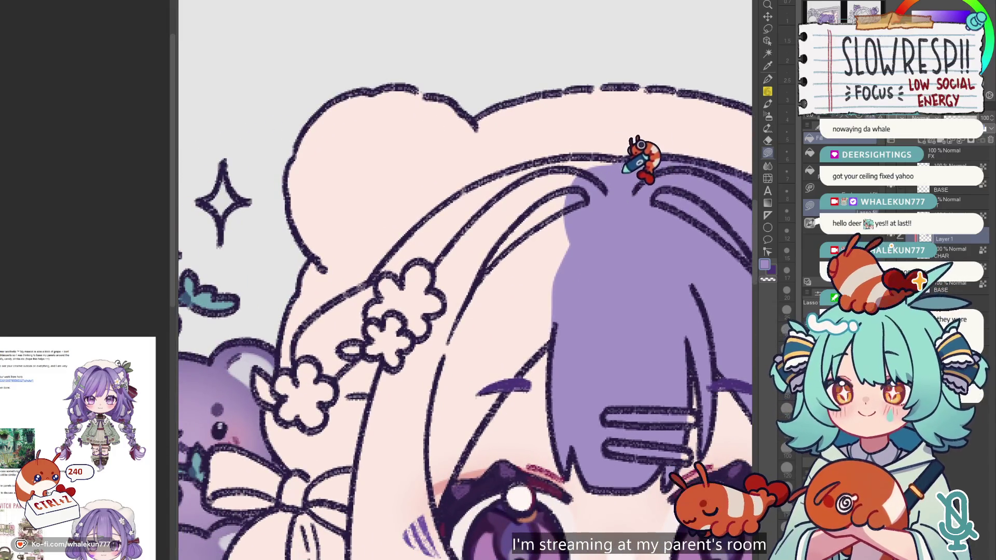
pyautogui.moveTo(606, 158); pyautogui.dragTo(654, 207)
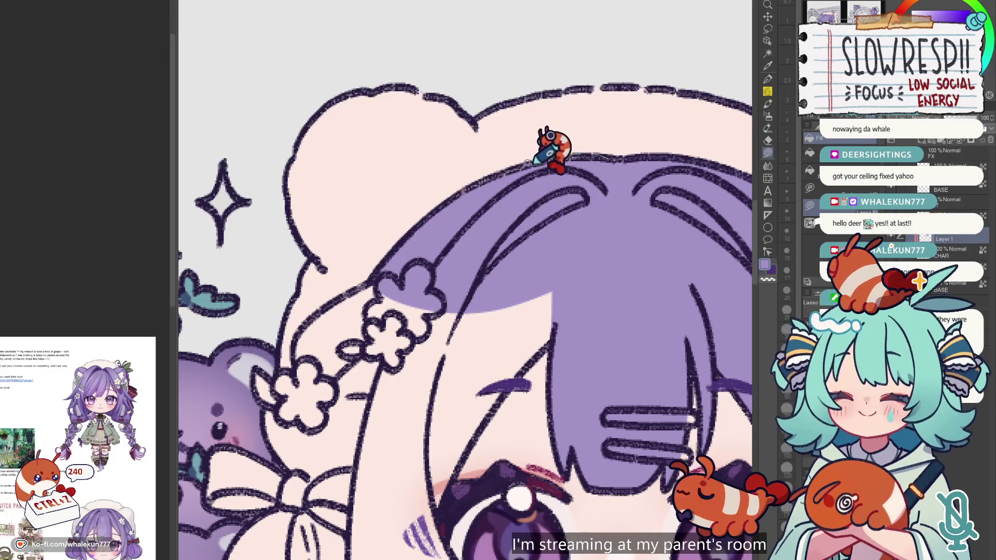
# Fill the hair edge below the band and the bow purple.
pyautogui.scroll(-3, 439, 266)
pyautogui.scroll(2, 493, 275)
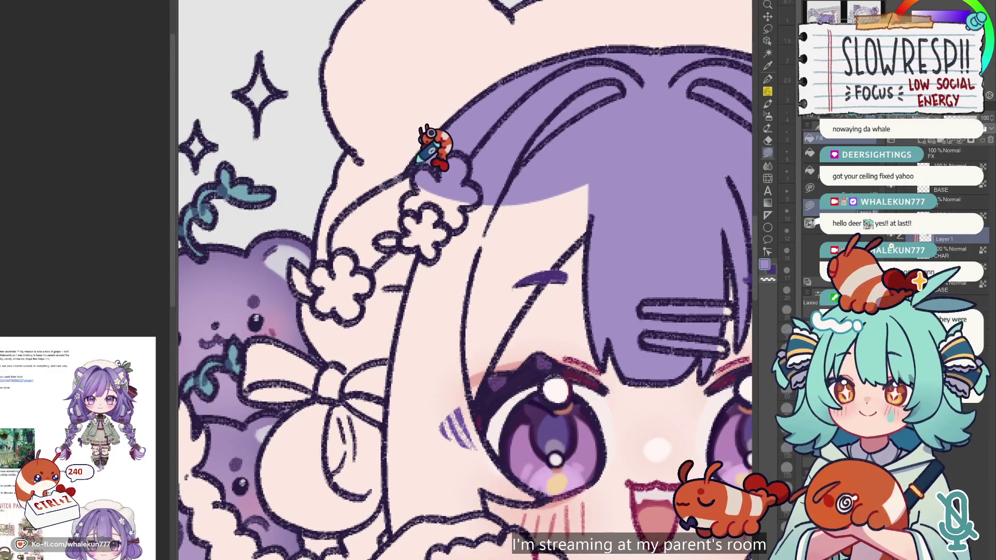
pyautogui.moveTo(380, 165); pyautogui.dragTo(338, 202)
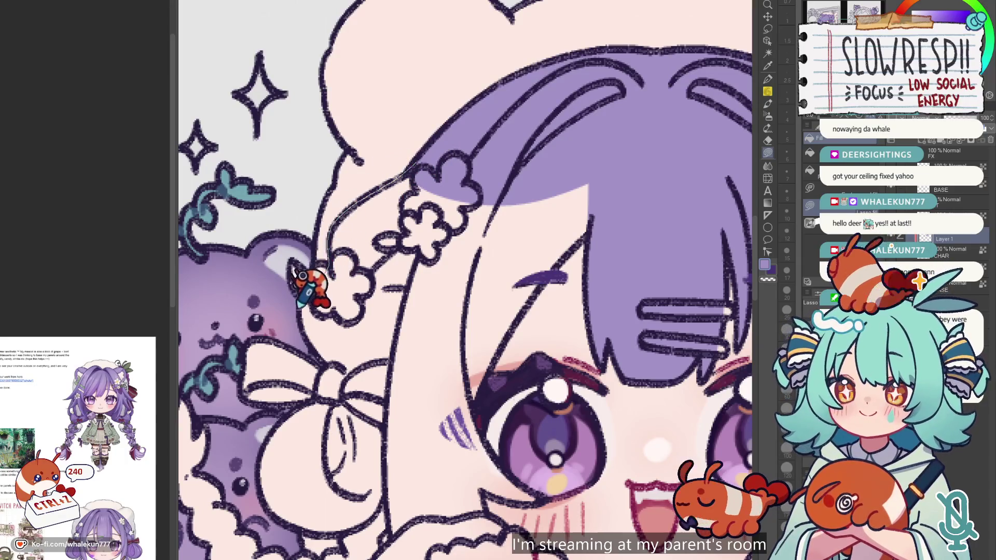
pyautogui.moveTo(312, 359)
pyautogui.mouseDown()
pyautogui.moveTo(460, 205)
pyautogui.moveTo(450, 231)
pyautogui.mouseUp()
pyautogui.scroll(-5, 412, 289)
pyautogui.moveTo(391, 300); pyautogui.dragTo(440, 315)
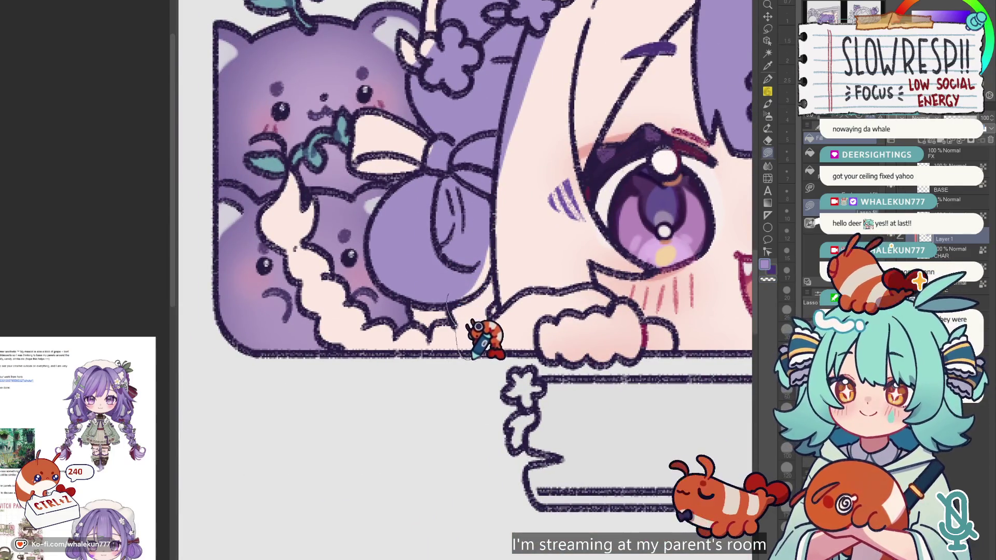
# Fill the hair left of the face and the bangs by the eyebrow purple.
pyautogui.moveTo(490, 287); pyautogui.dragTo(494, 161)
pyautogui.hscroll(5, 567, 295)
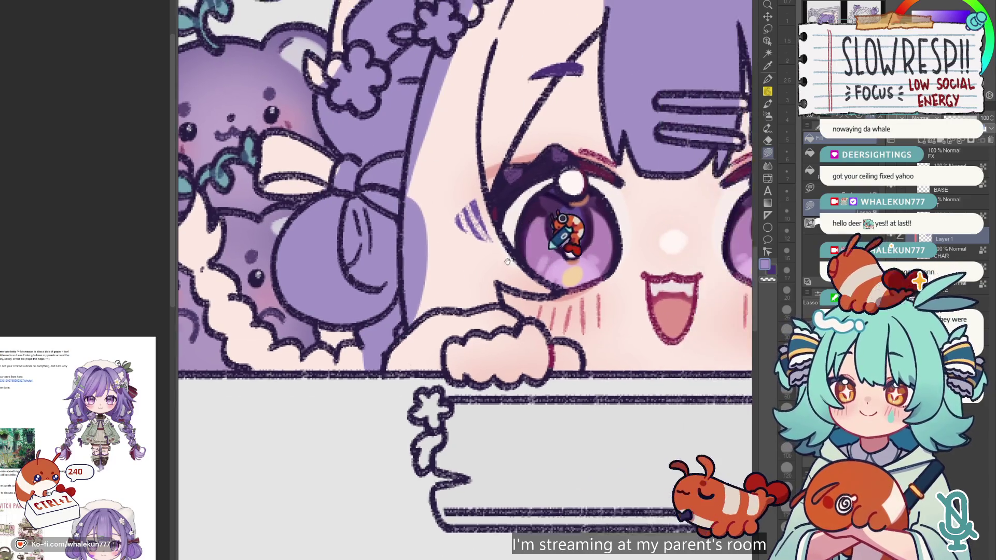
pyautogui.moveTo(375, 352); pyautogui.dragTo(411, 331)
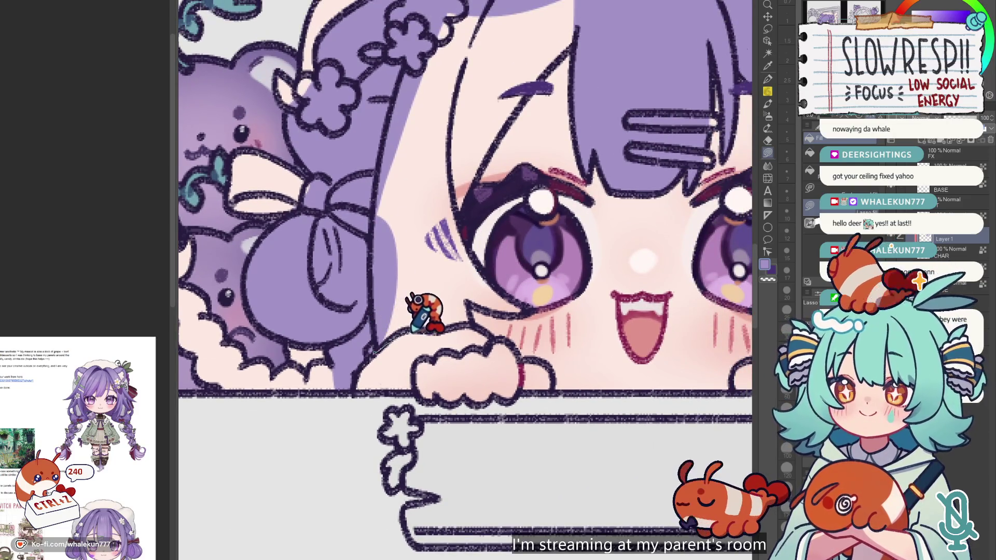
pyautogui.moveTo(471, 325); pyautogui.dragTo(397, 148)
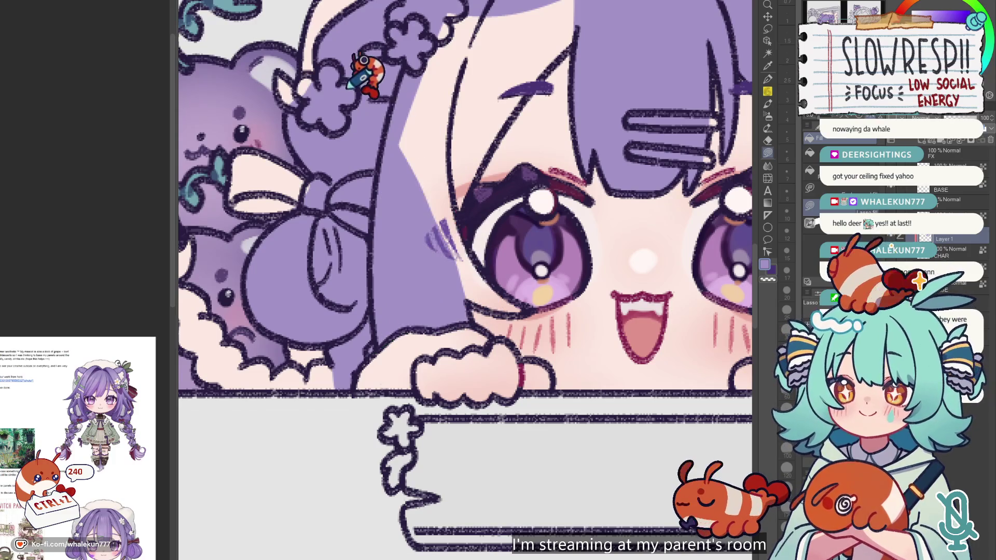
pyautogui.scroll(3, 482, 337)
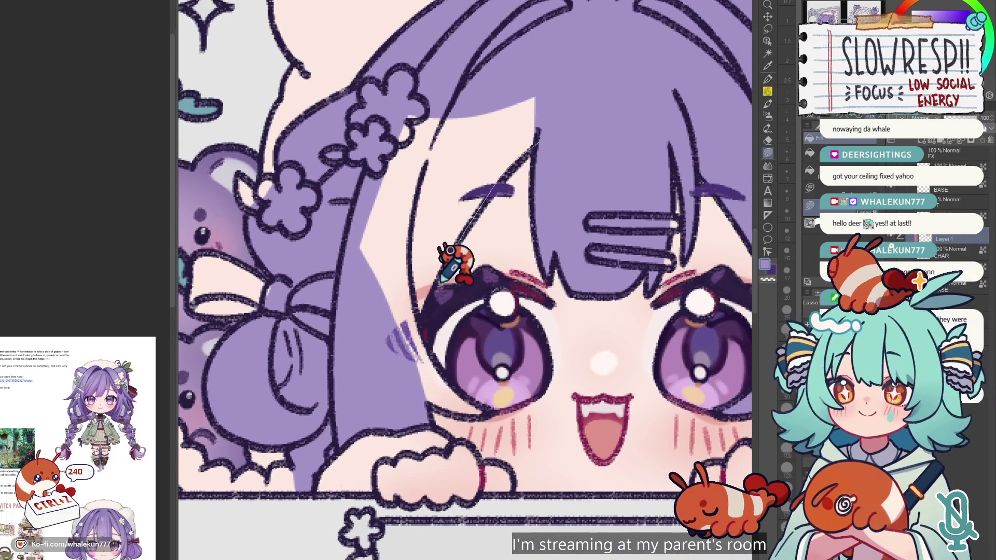
pyautogui.moveTo(541, 138)
pyautogui.mouseDown()
pyautogui.moveTo(537, 101)
pyautogui.moveTo(461, 240)
pyautogui.moveTo(566, 89)
pyautogui.mouseUp()
pyautogui.moveTo(413, 310)
pyautogui.mouseDown()
pyautogui.moveTo(469, 370)
pyautogui.moveTo(391, 317)
pyautogui.moveTo(583, 318)
pyautogui.moveTo(402, 214)
pyautogui.moveTo(497, 410)
pyautogui.mouseUp()
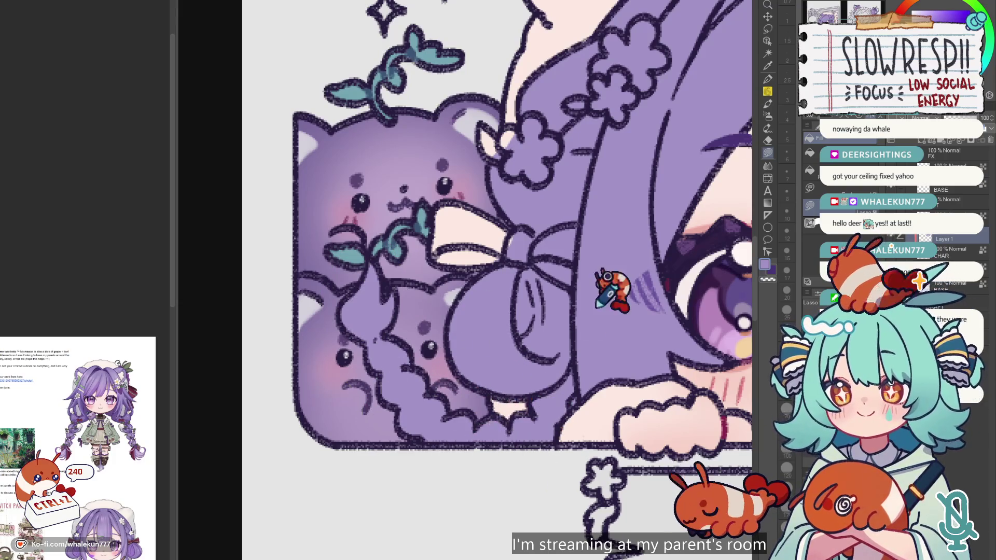
pyautogui.scroll(-3, 606, 284)
pyautogui.scroll(-2, 467, 222)
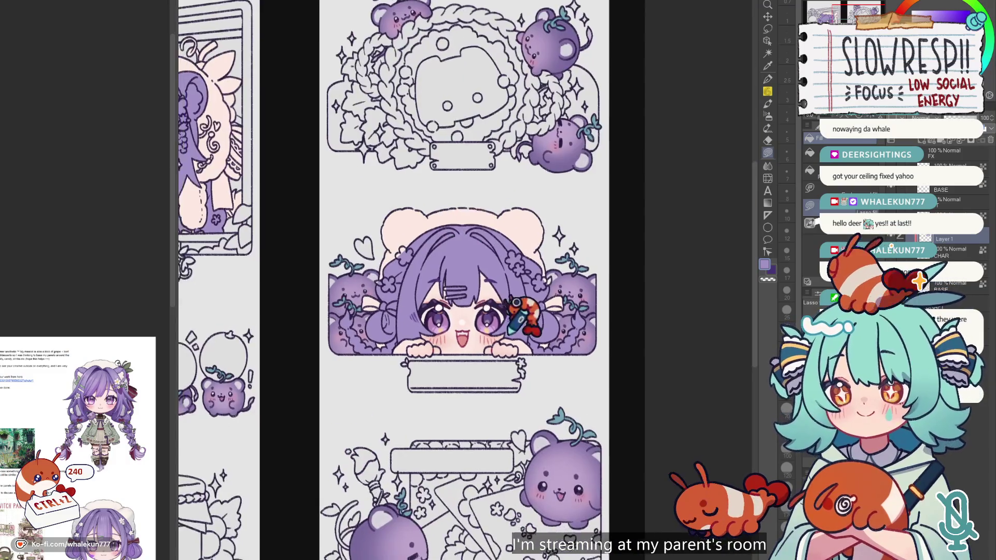
pyautogui.scroll(-2, 571, 223)
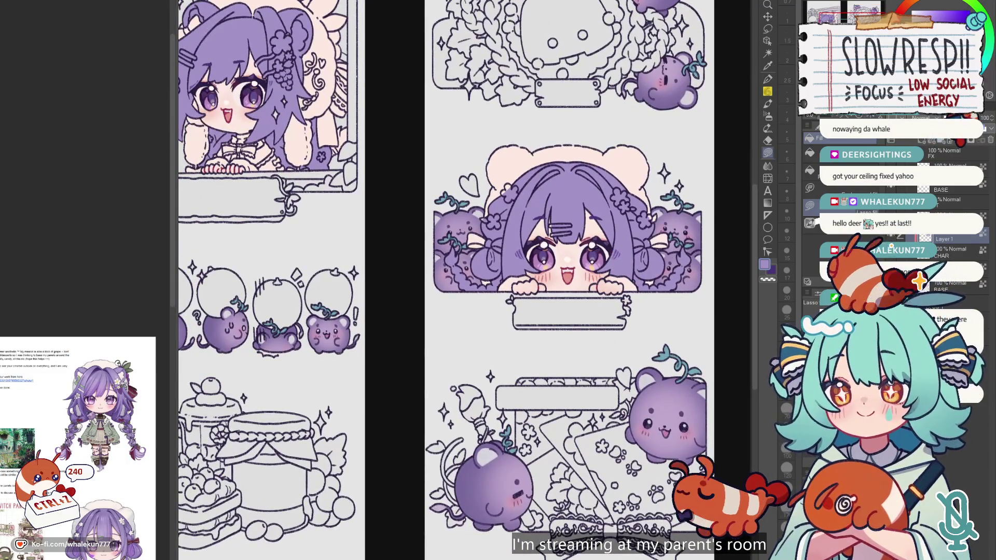
pyautogui.scroll(2, 116, 476)
pyautogui.scroll(2, 116, 476)
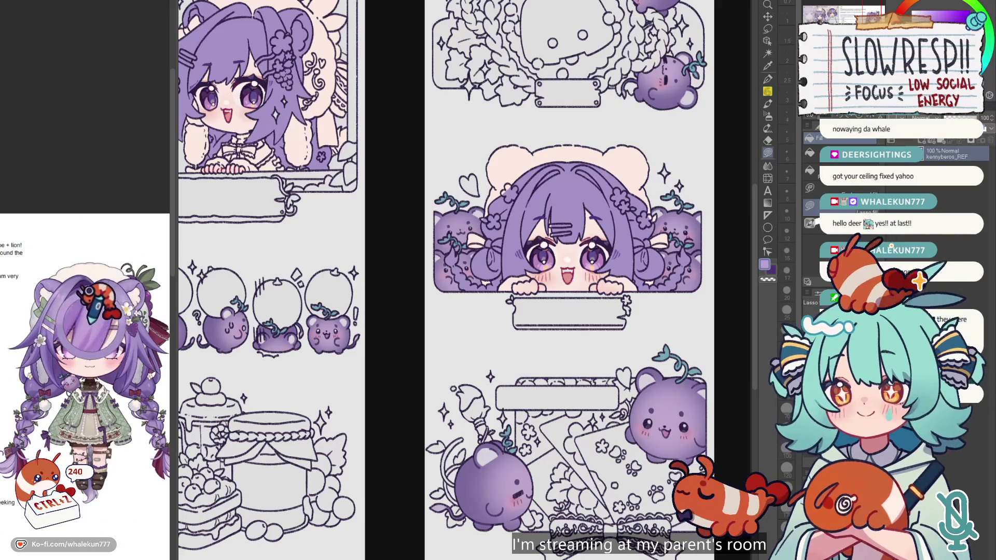
pyautogui.scroll(2, 562, 311)
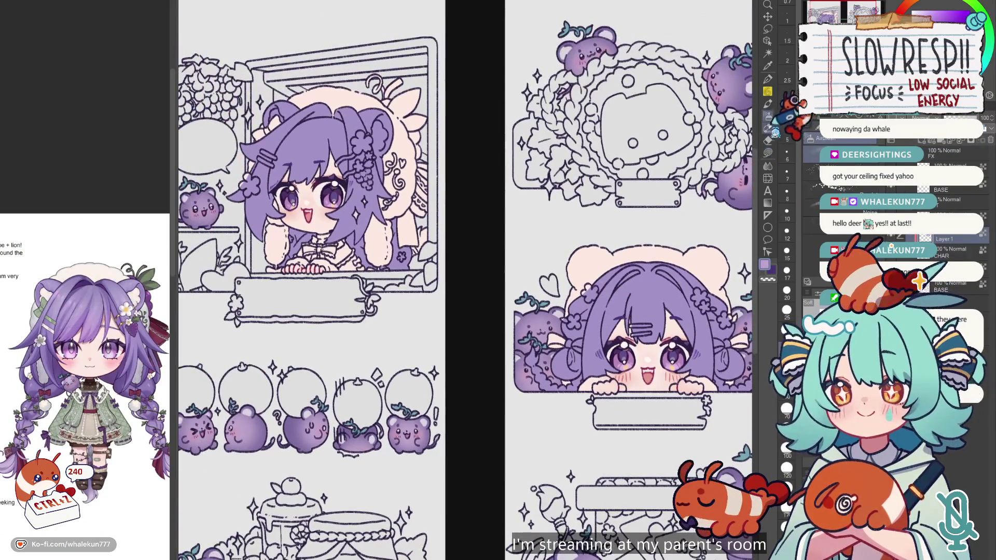
pyautogui.scroll(1, 563, 311)
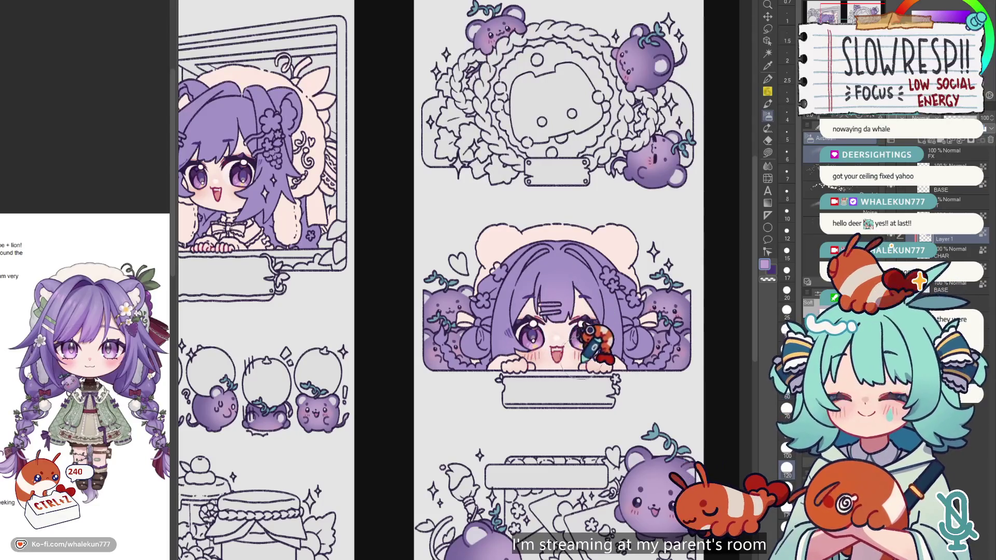
pyautogui.moveTo(297, 249); pyautogui.dragTo(461, 373)
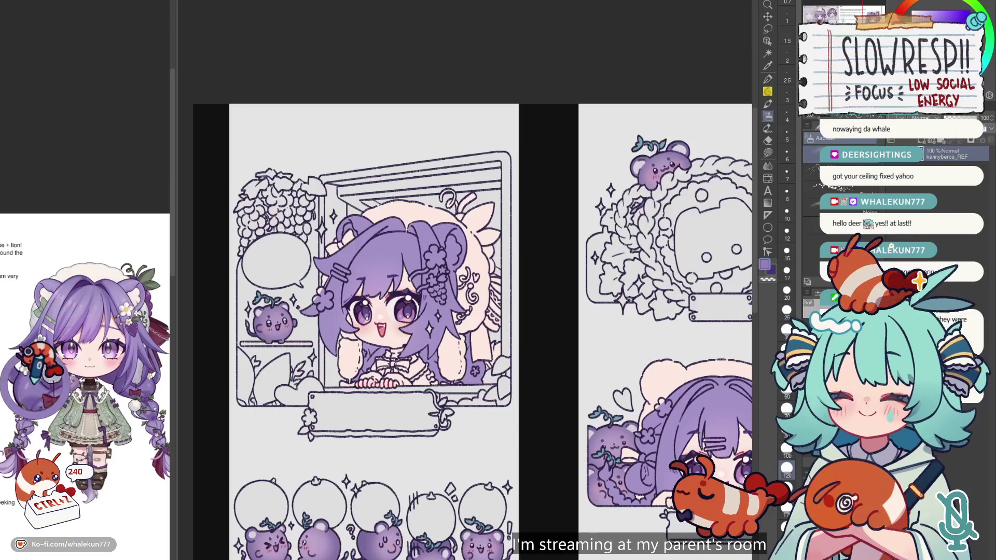
pyautogui.click(451, 265)
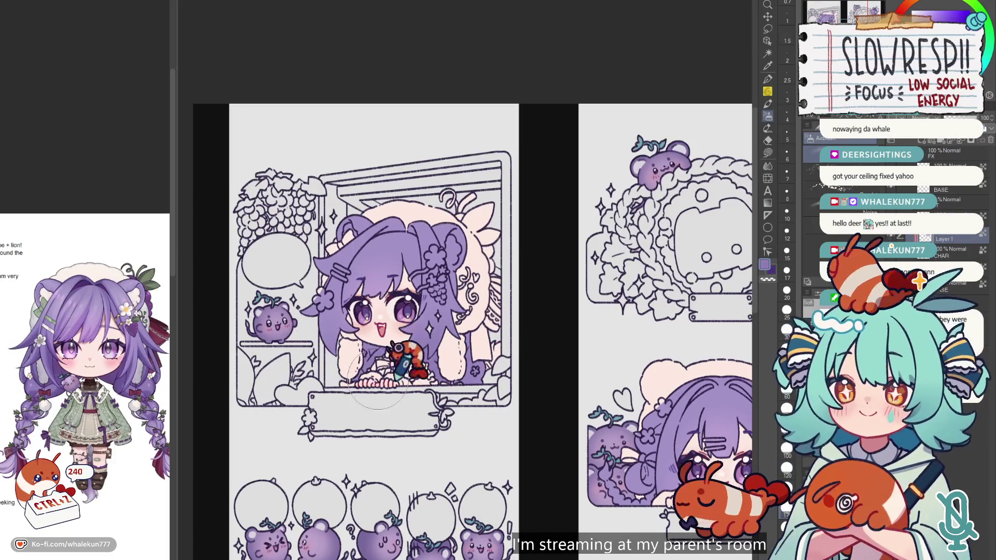
pyautogui.moveTo(563, 271); pyautogui.dragTo(474, 358)
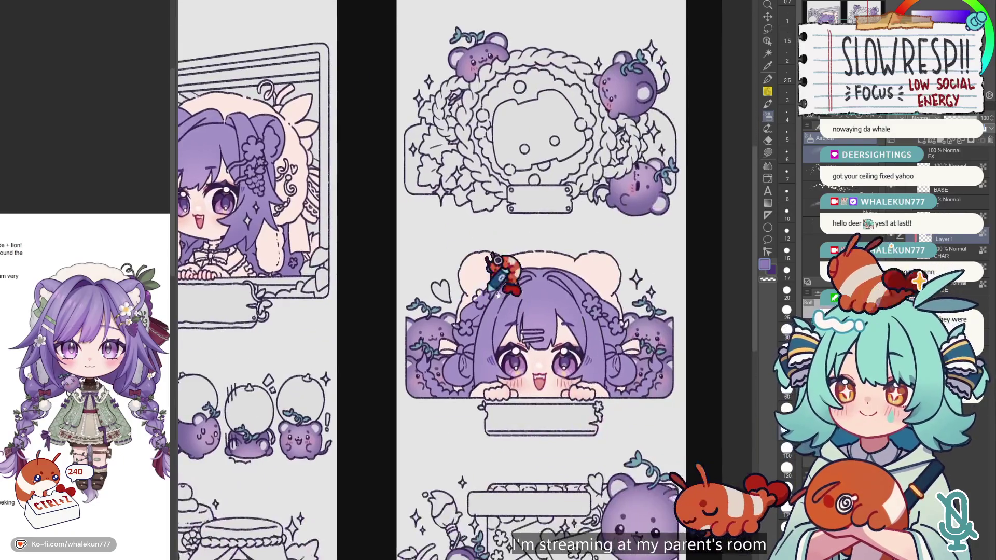
pyautogui.press(']')
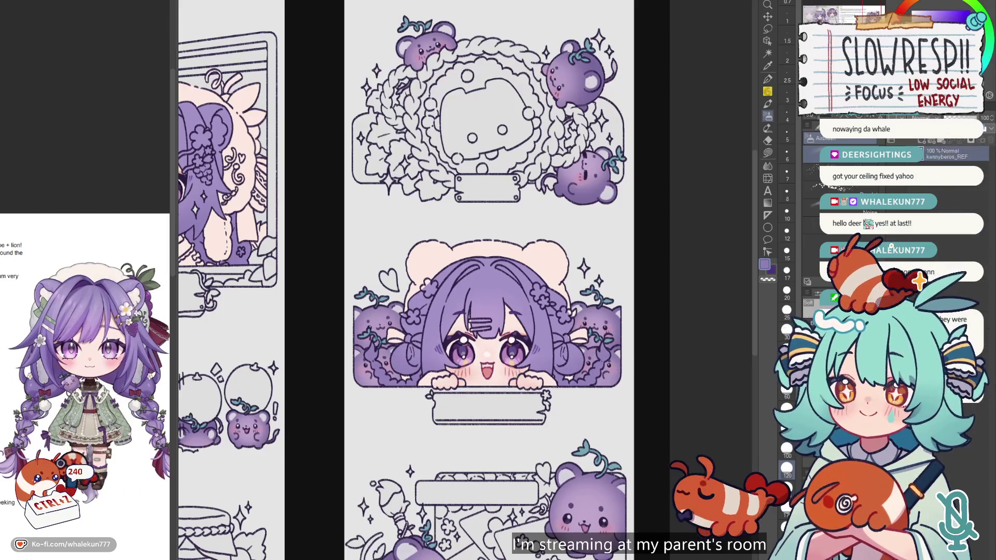
pyautogui.scroll(-4, 100, 405)
pyautogui.scroll(-1, 100, 404)
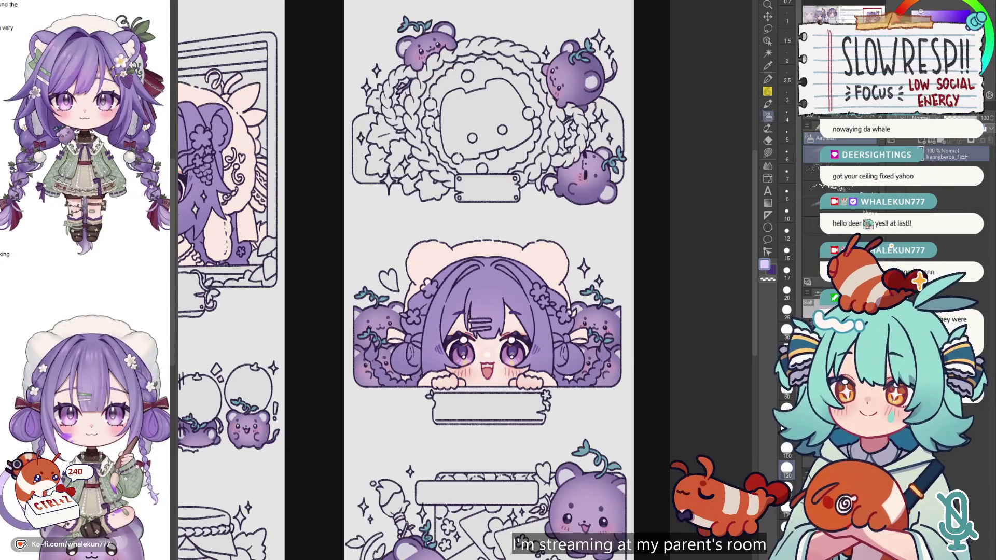
pyautogui.click(374, 309)
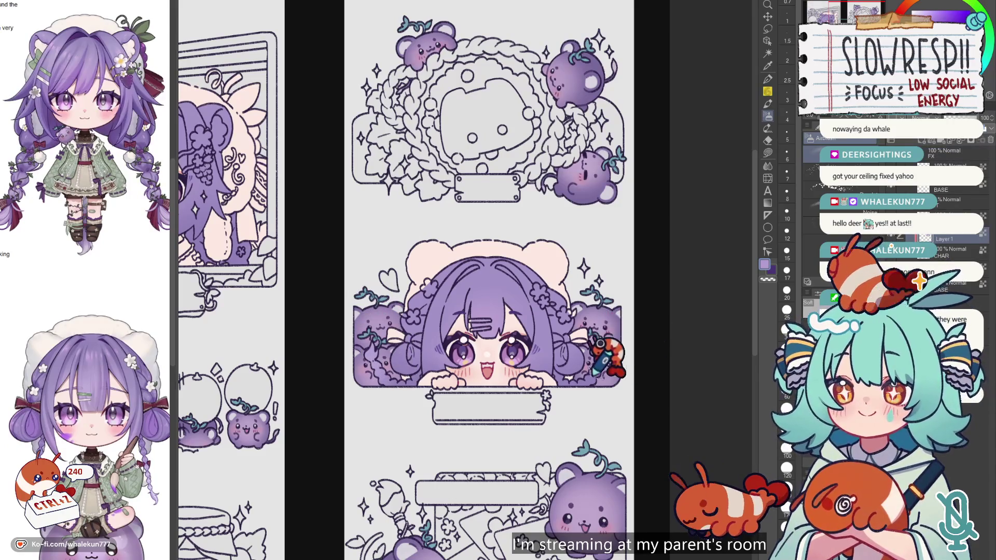
pyautogui.hotkey('ctrl', '0')
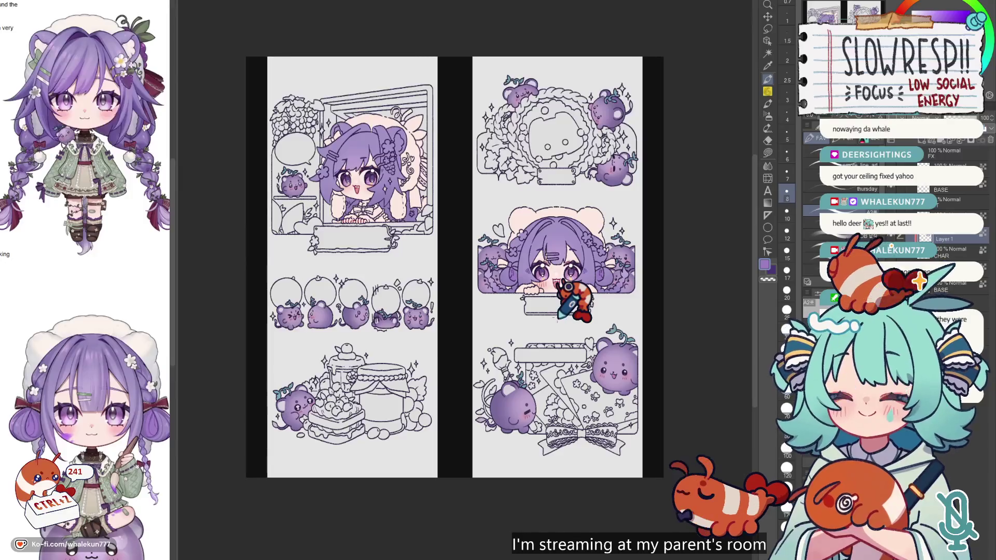
pyautogui.scroll(3, 573, 275)
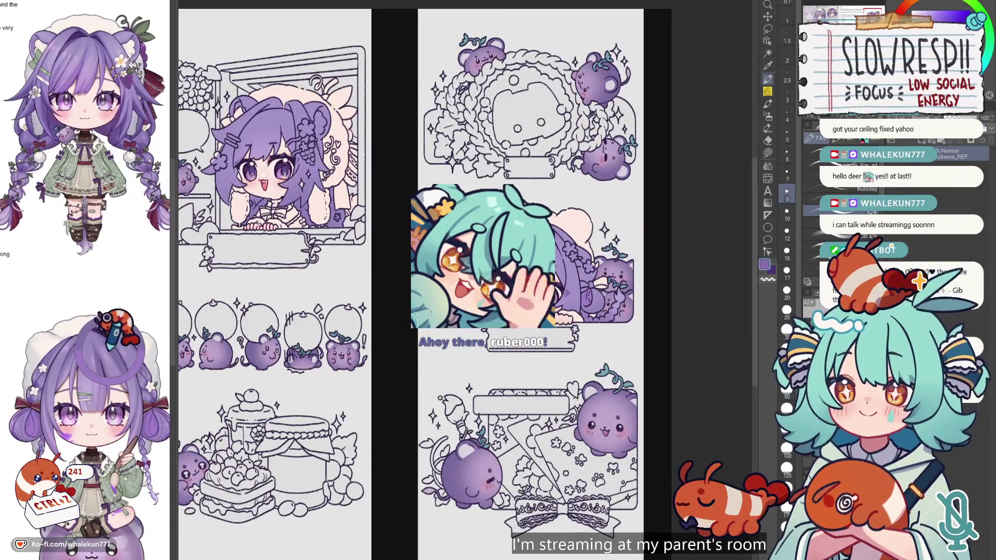
pyautogui.scroll(1, 534, 155)
pyautogui.scroll(1, 534, 218)
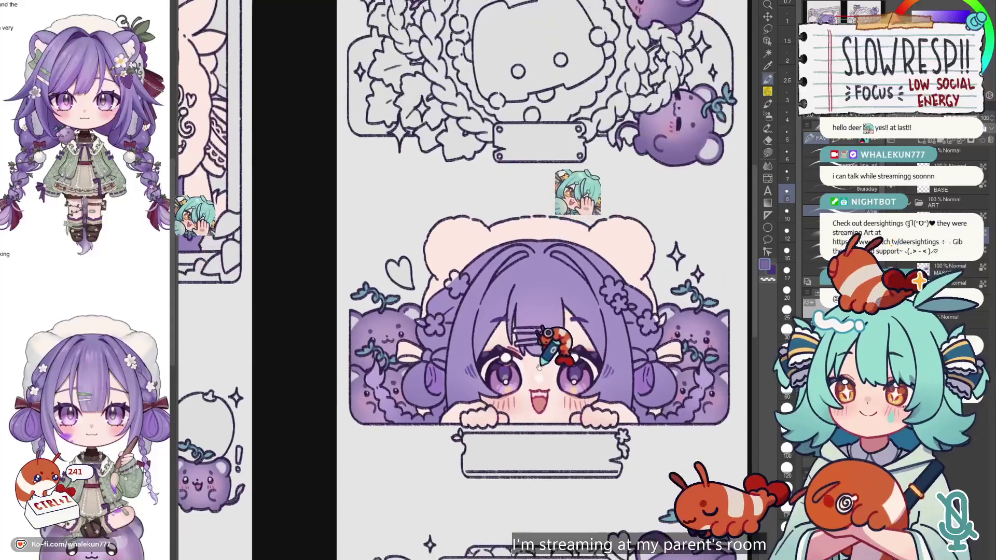
pyautogui.scroll(1, 539, 254)
pyautogui.moveTo(526, 269); pyautogui.dragTo(507, 230)
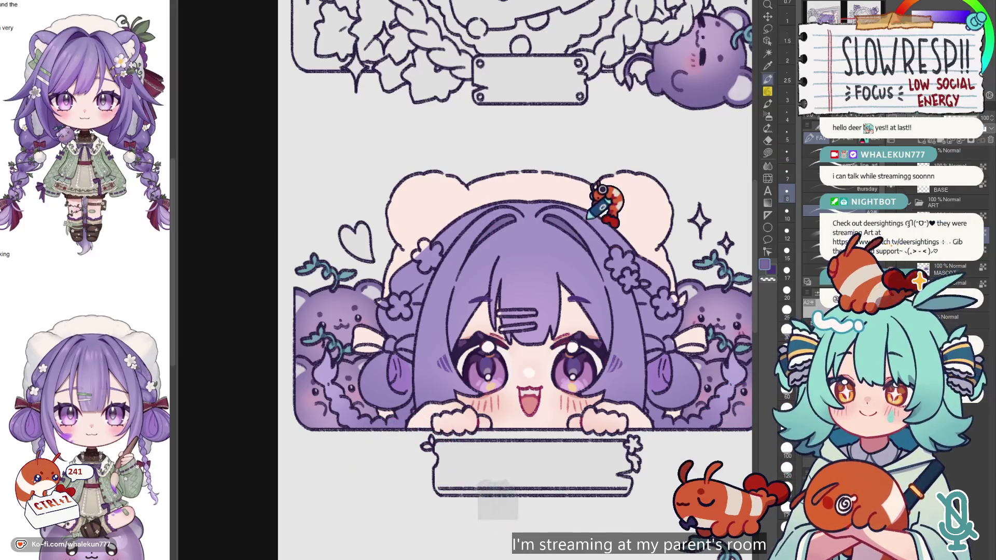
pyautogui.click(833, 18)
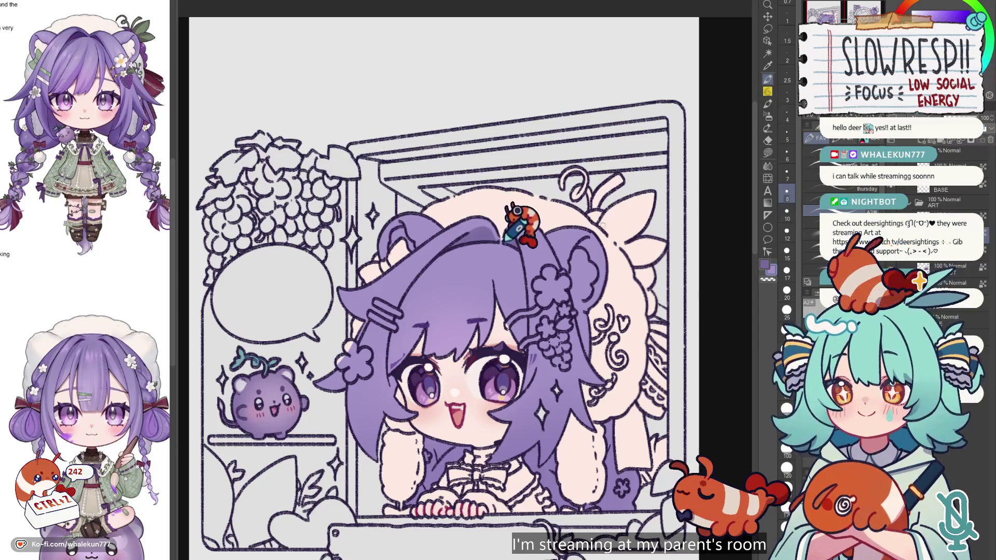
# Lasso-fill the inside of the window girl's right bear ear with light cream.
pyautogui.scroll(-1, 505, 239)
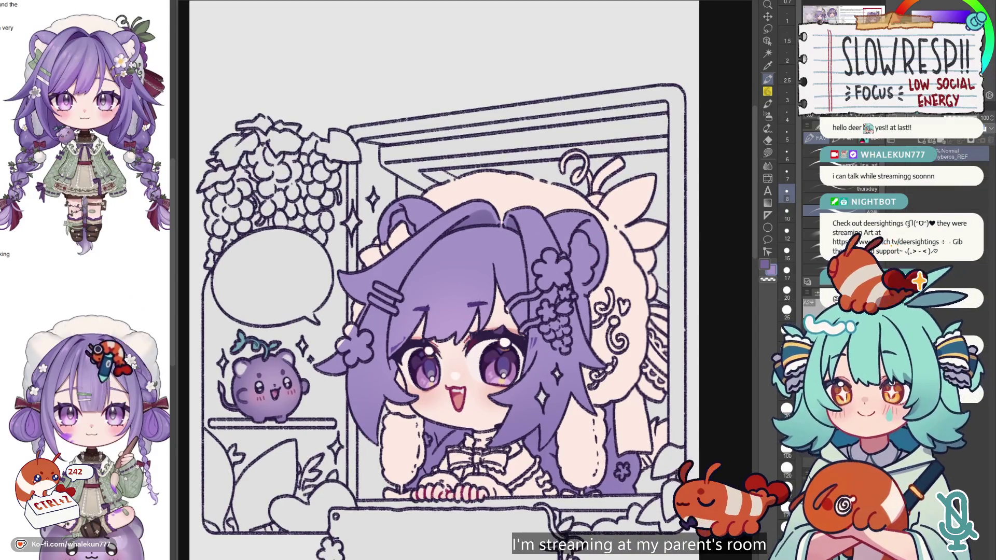
pyautogui.scroll(2, 88, 311)
pyautogui.scroll(2, 88, 311)
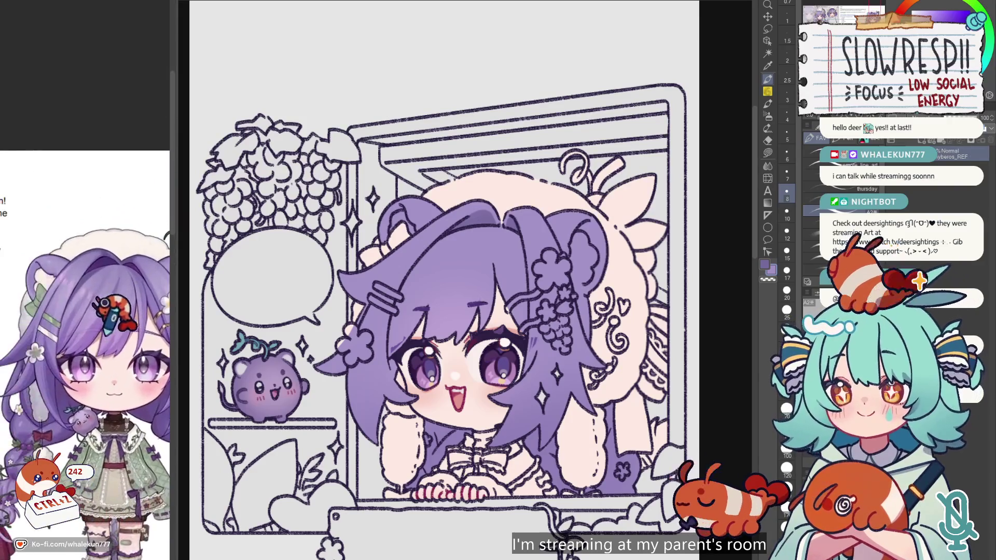
pyautogui.scroll(2, 469, 259)
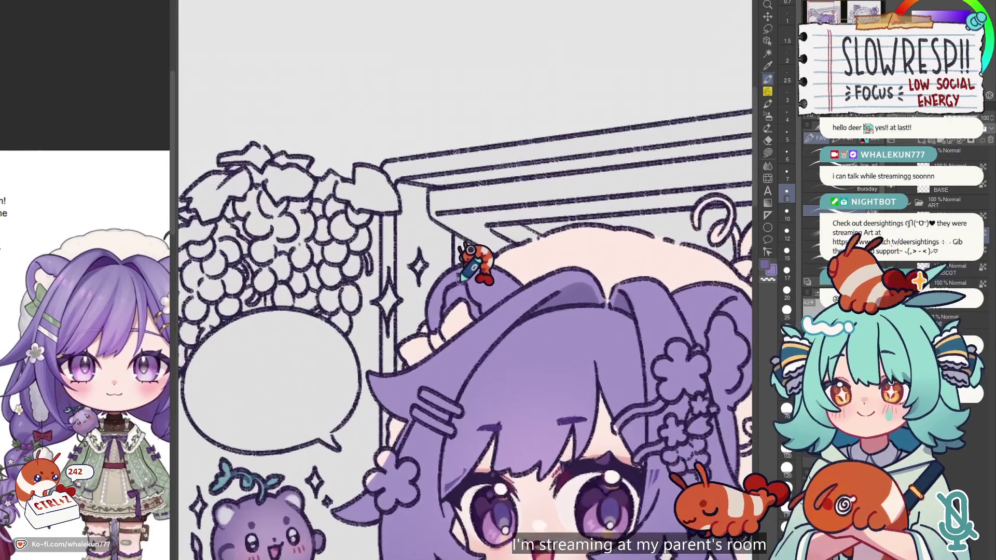
pyautogui.hscroll(5, 456, 306)
pyautogui.scroll(-2, 456, 306)
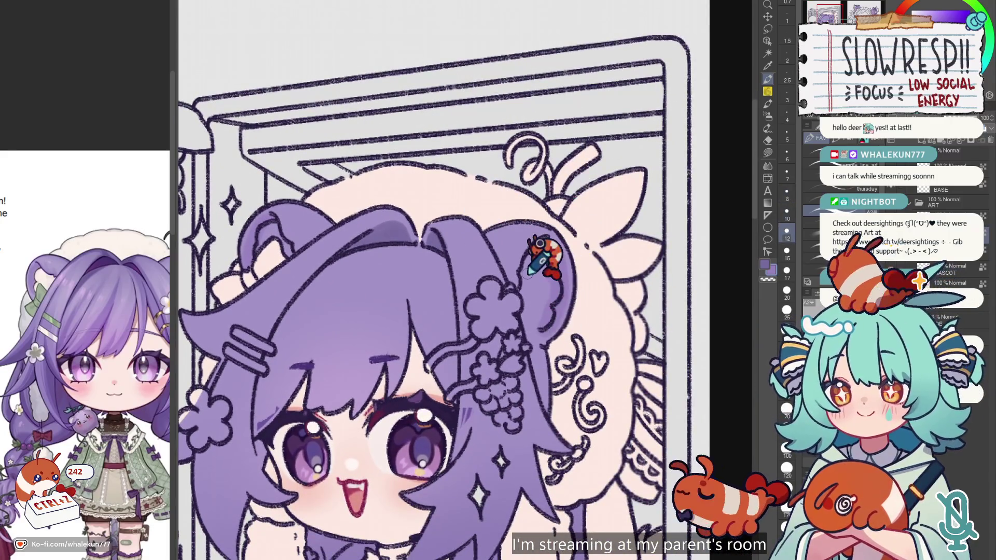
pyautogui.click(42, 242)
pyautogui.click(706, 132)
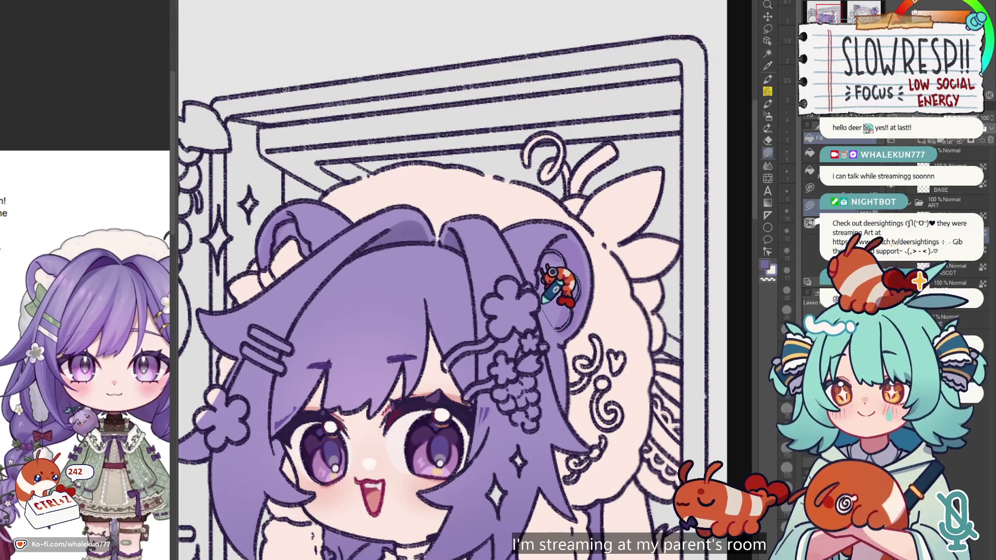
pyautogui.moveTo(544, 256); pyautogui.dragTo(555, 236)
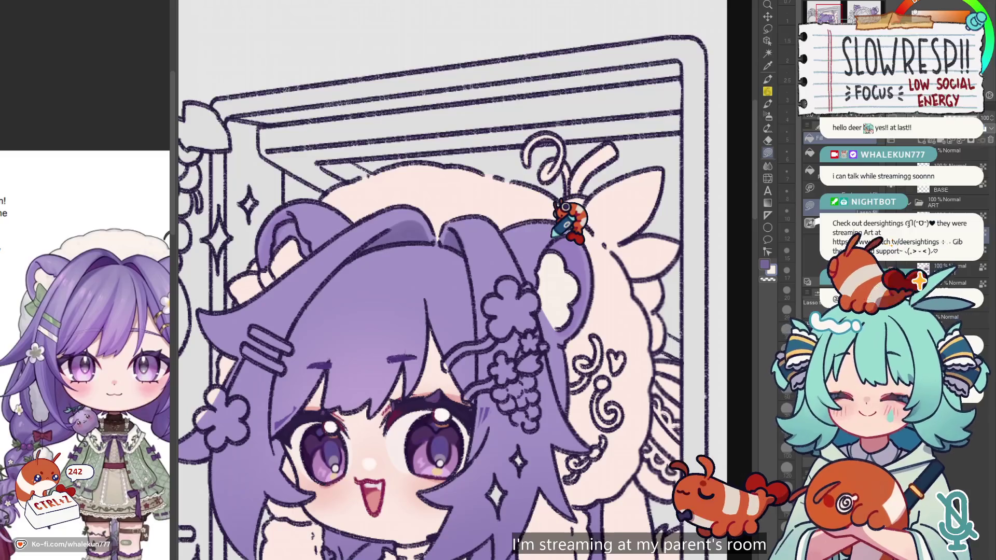
# Lasso-fill another small area on the window girl, then zoom out.
pyautogui.click(767, 79)
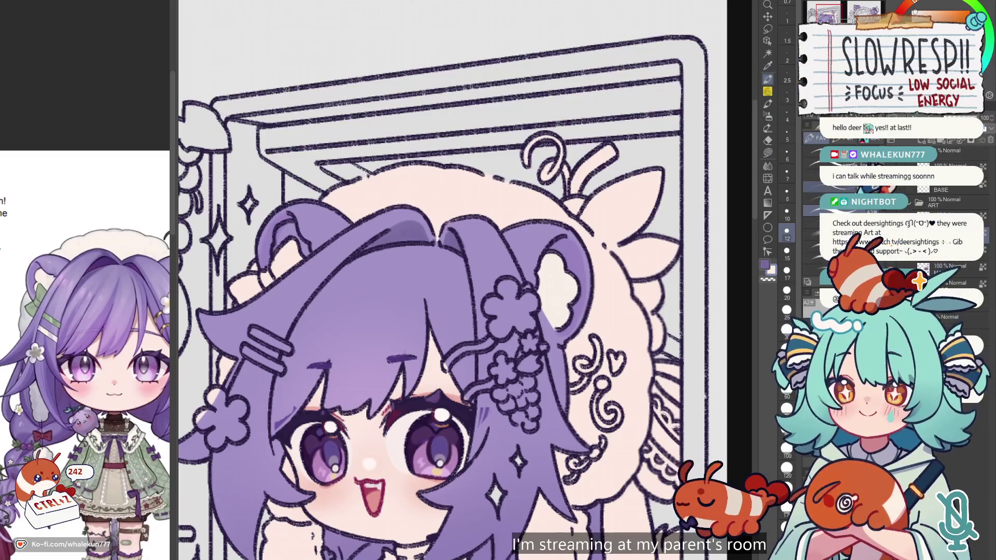
pyautogui.moveTo(601, 294); pyautogui.dragTo(553, 278)
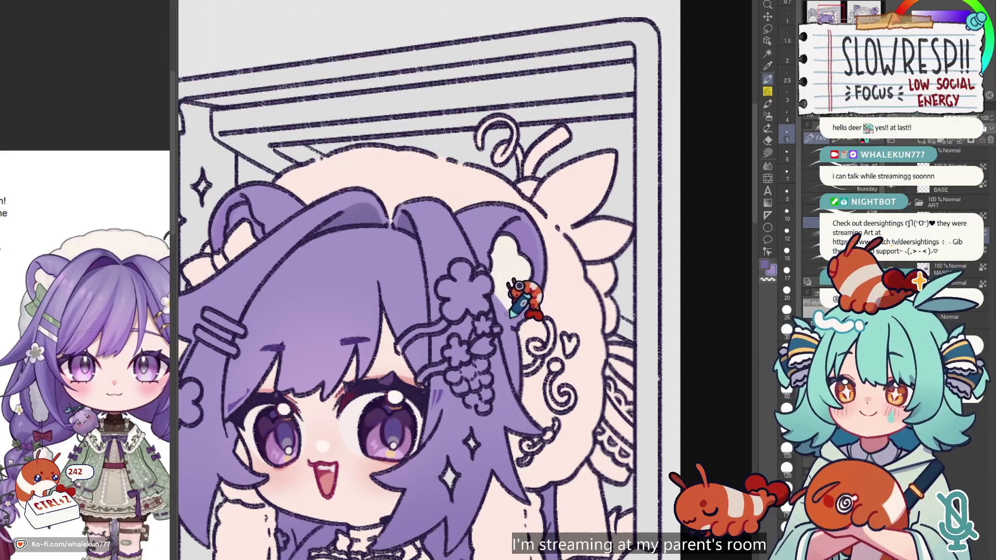
pyautogui.hscroll(-5, 503, 298)
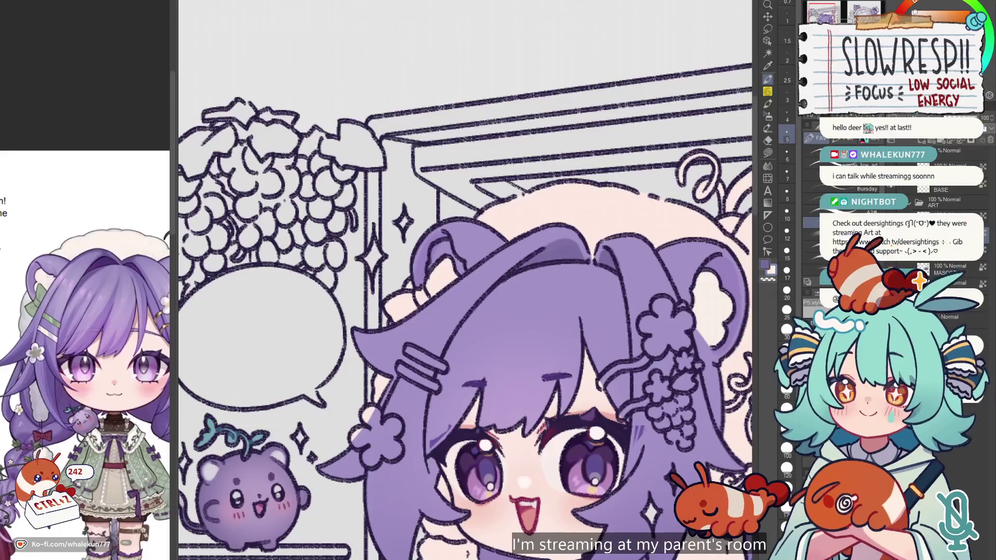
pyautogui.click(767, 153)
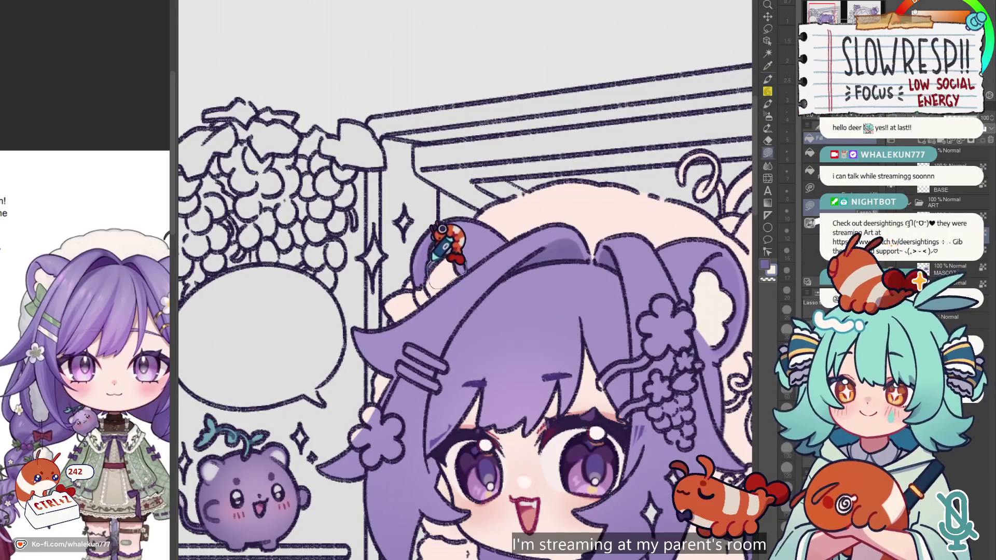
pyautogui.moveTo(441, 229); pyautogui.dragTo(469, 205)
pyautogui.scroll(-5, 483, 213)
pyautogui.scroll(2, 534, 189)
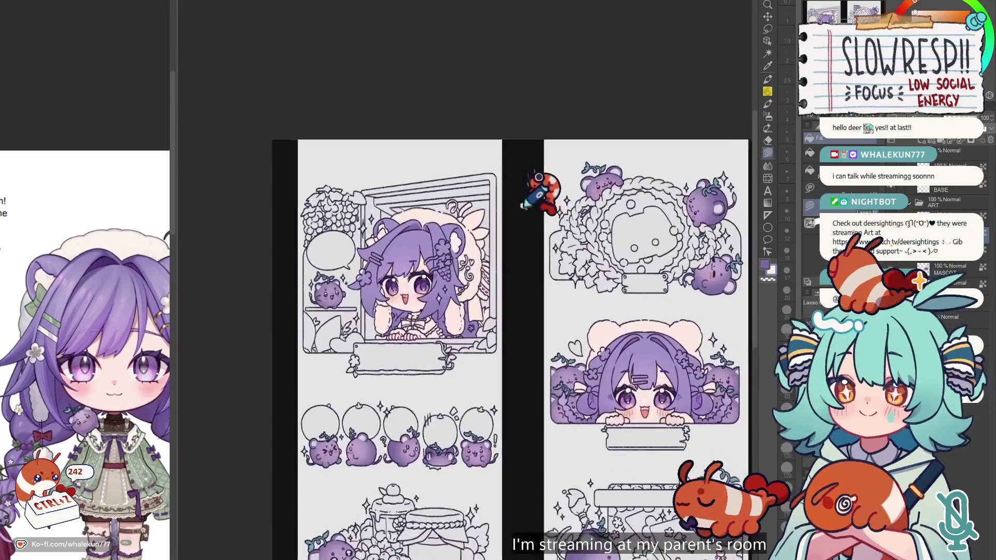
pyautogui.scroll(-5, 534, 197)
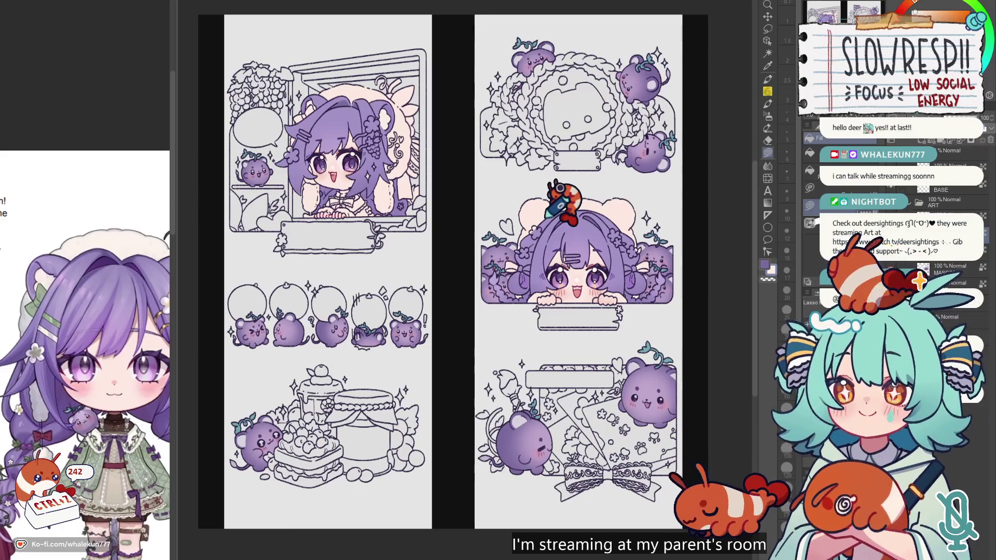
pyautogui.scroll(1, 600, 367)
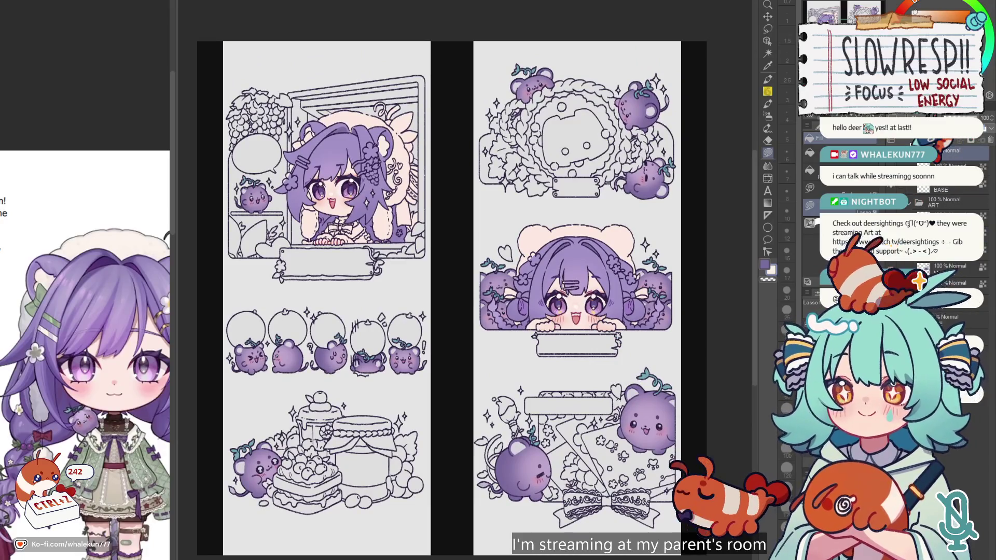
pyautogui.scroll(-1, 477, 283)
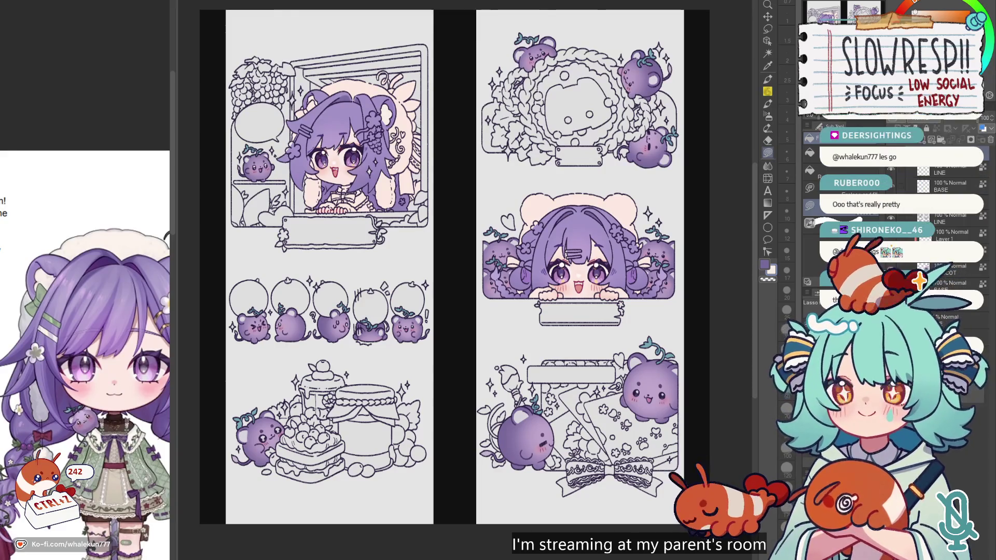
pyautogui.click(908, 170)
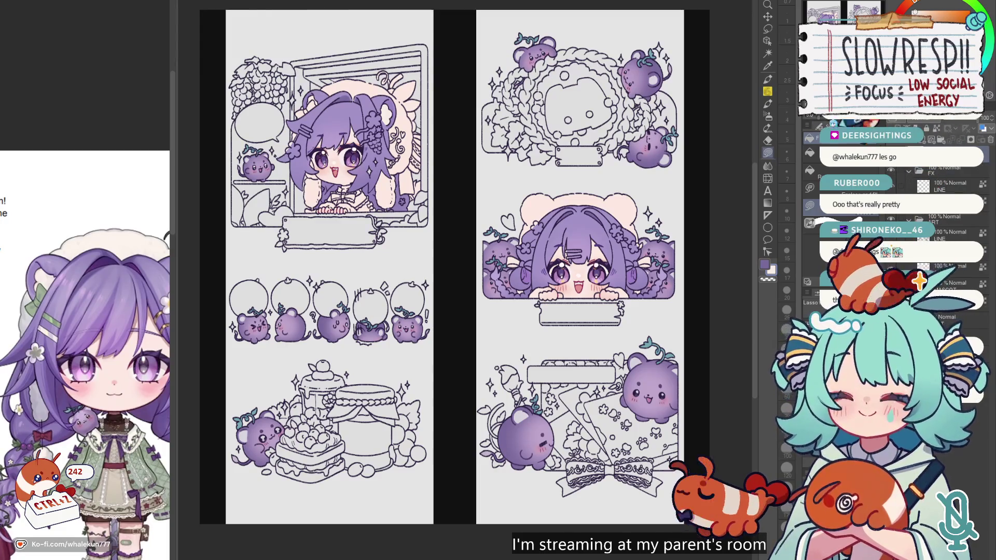
pyautogui.press('p')
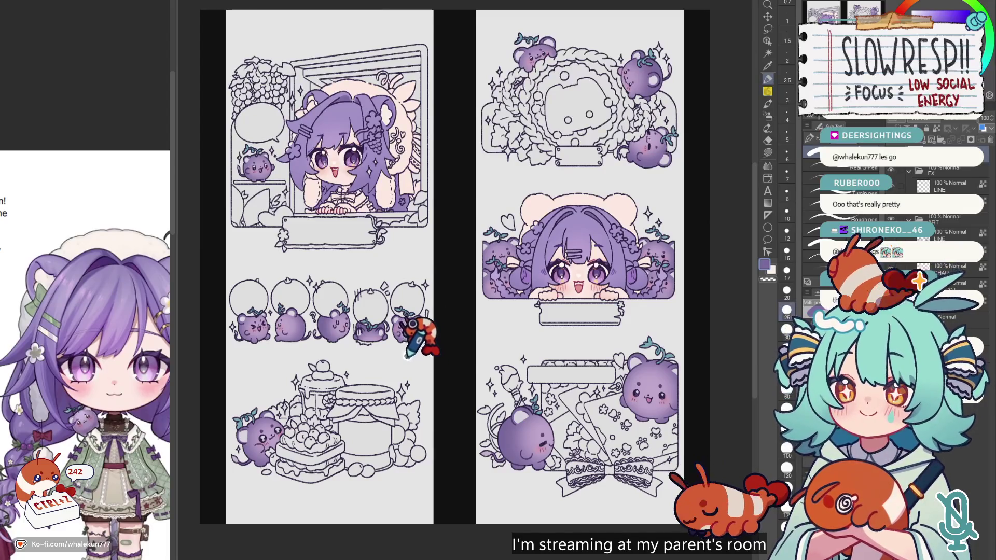
pyautogui.press('b')
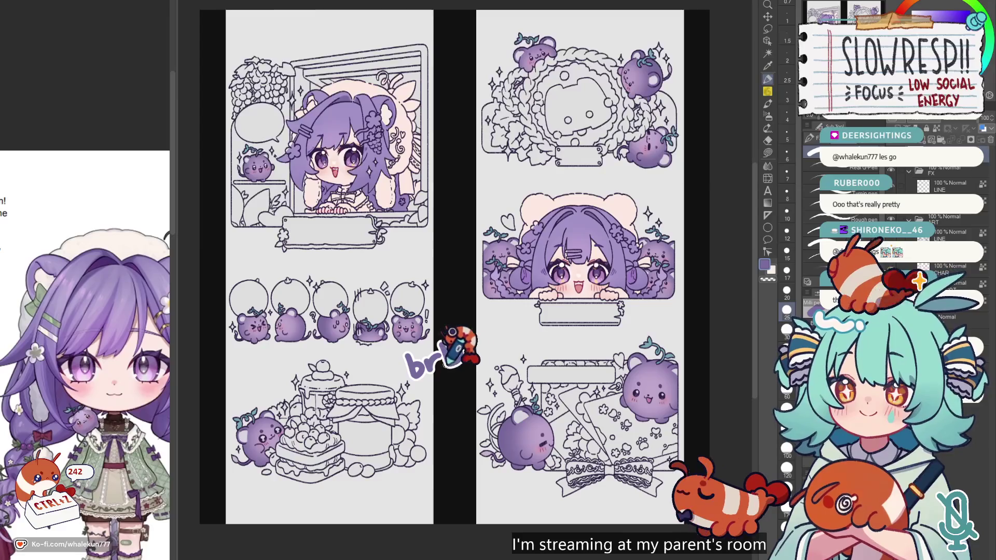
pyautogui.press('c')
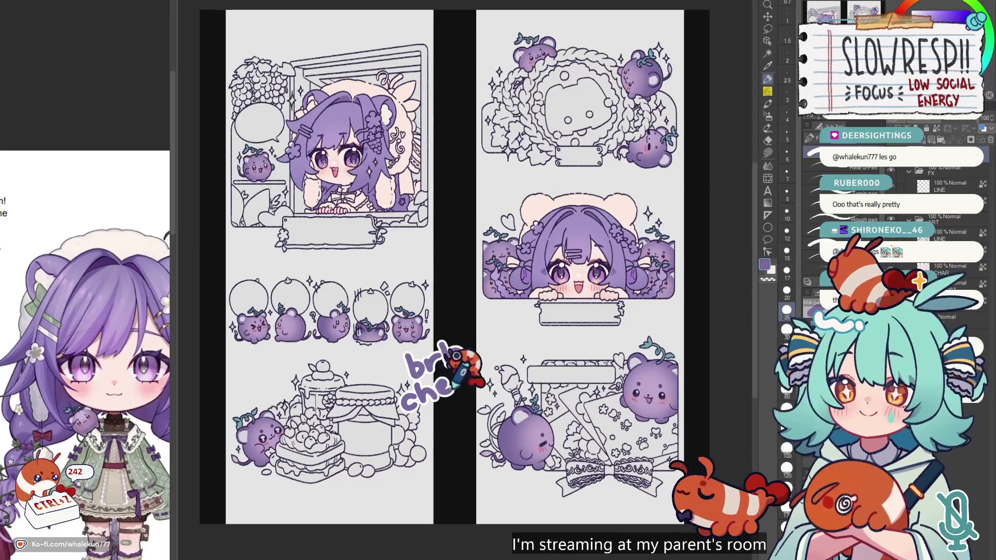
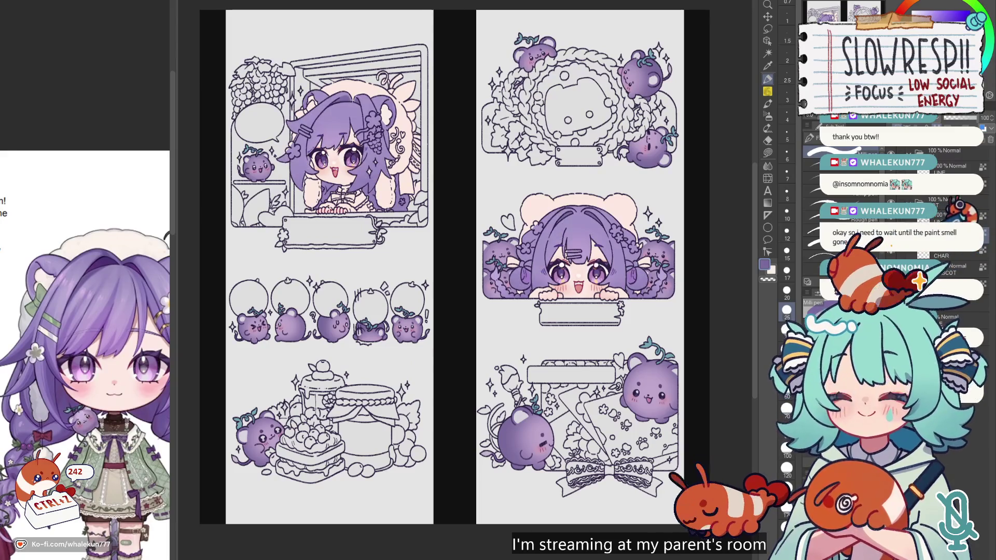
# Switch to the Lasso Fill tool to colour areas by tracing their outlines.
pyautogui.click(767, 153)
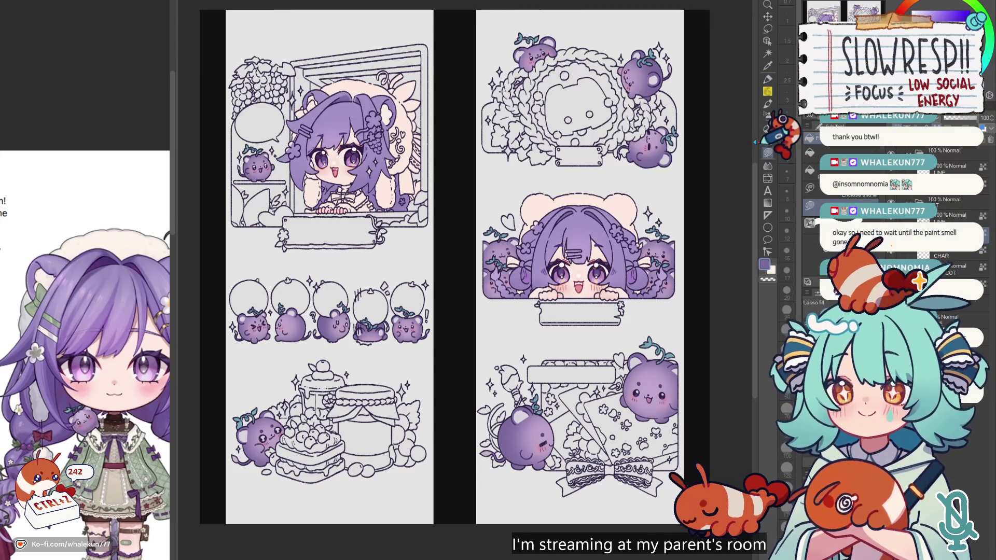
pyautogui.scroll(-2, 585, 338)
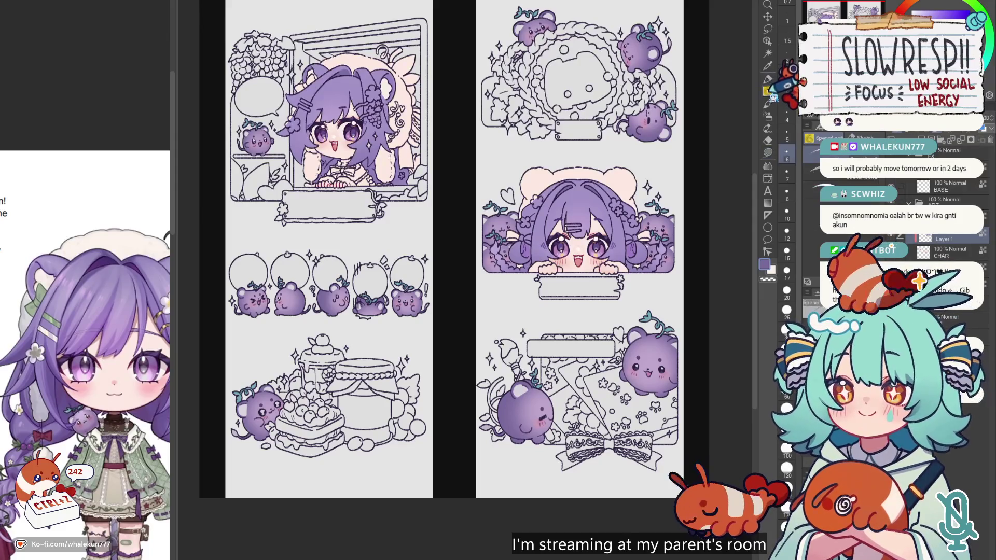
pyautogui.scroll(5, 586, 262)
# Eyedrop the pink blush colour from the character's face.
pyautogui.keyDown('alt'); pyautogui.click(575, 280); pyautogui.keyUp('alt')
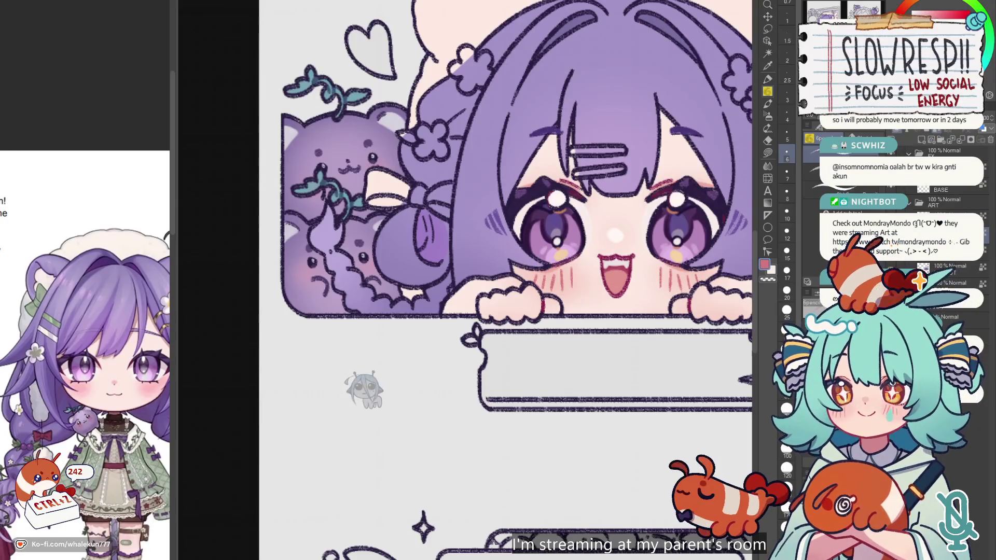
pyautogui.scroll(-3, 363, 386)
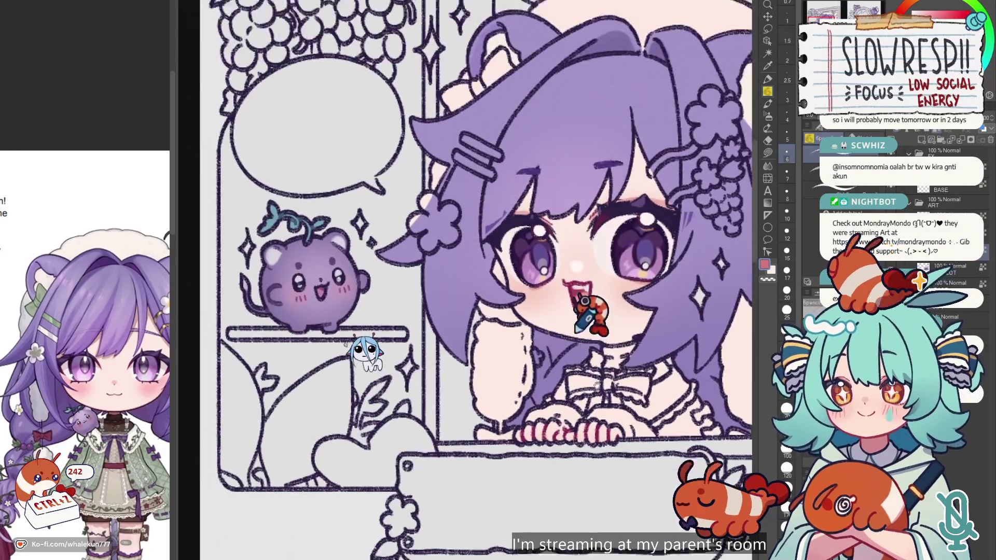
pyautogui.scroll(4, 362, 363)
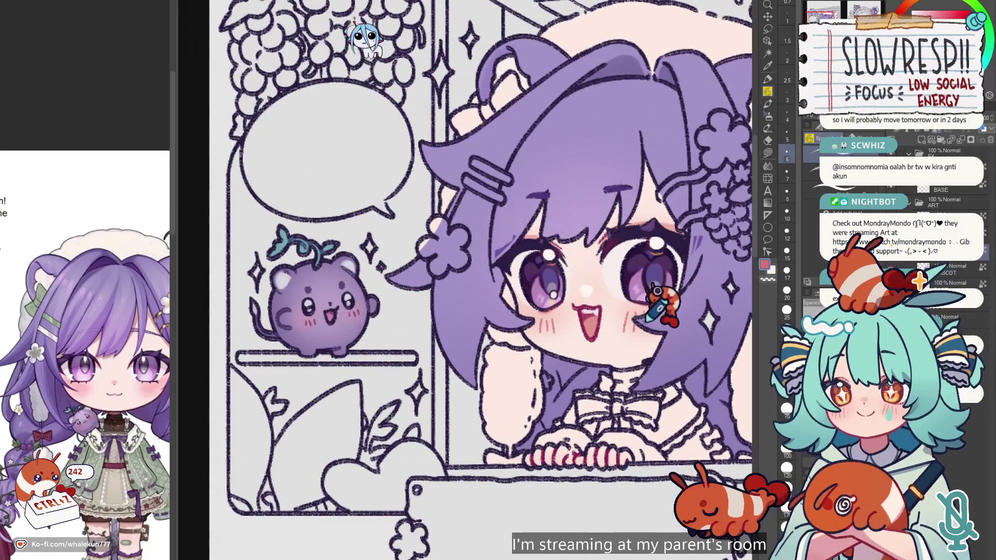
# Undo the recent strokes around the window girl's right eye, then zoom out.
pyautogui.hotkey('ctrl', 'z')
pyautogui.hotkey('ctrl', 'z')
pyautogui.hotkey('ctrl', 'z')
pyautogui.hotkey('ctrl', 'z')
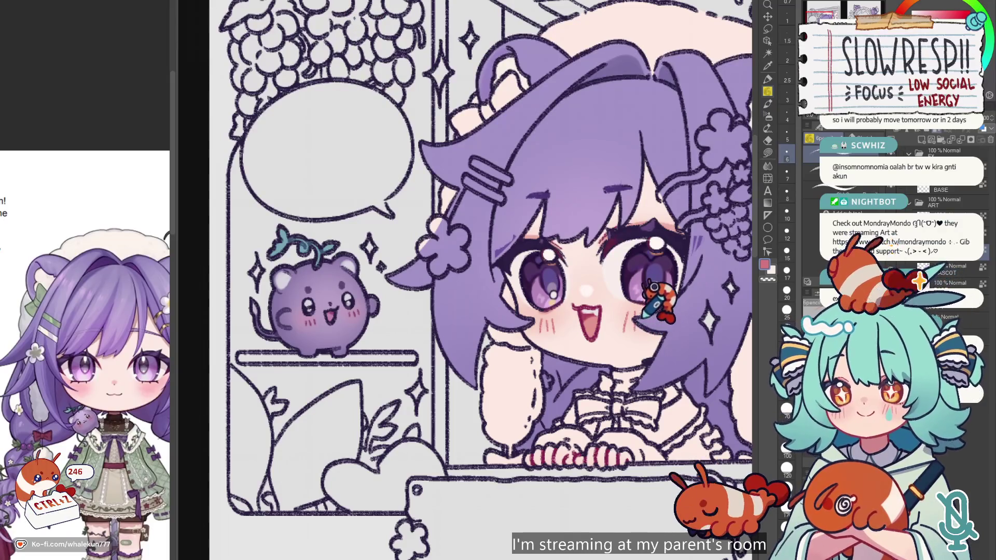
pyautogui.hotkey('ctrl', 'z')
pyautogui.hotkey('ctrl', 'z')
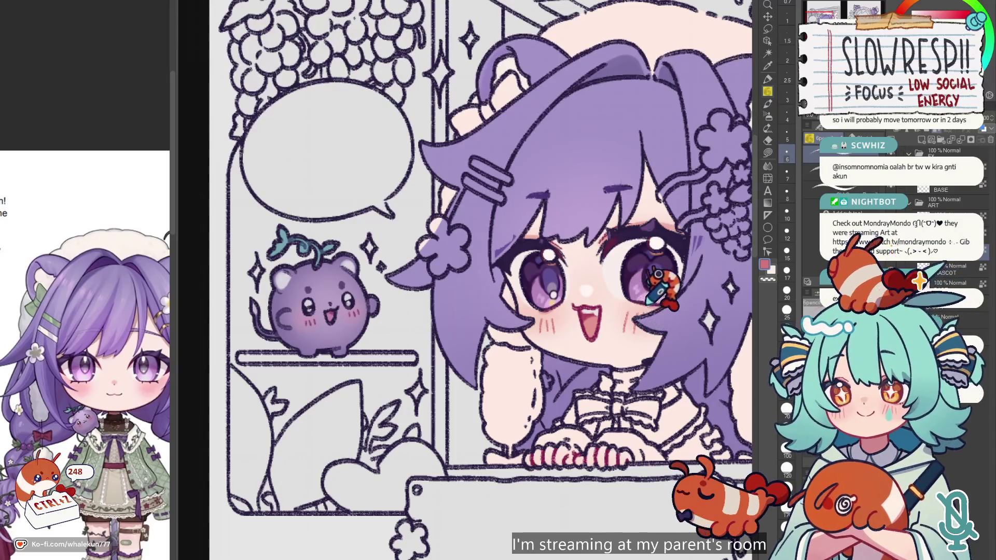
pyautogui.scroll(-5, 645, 311)
pyautogui.scroll(6, 613, 264)
pyautogui.hotkey('ctrl', 'z')
pyautogui.hotkey('ctrl', 'z')
pyautogui.hotkey('ctrl', 'z')
pyautogui.hotkey('ctrl', 'z')
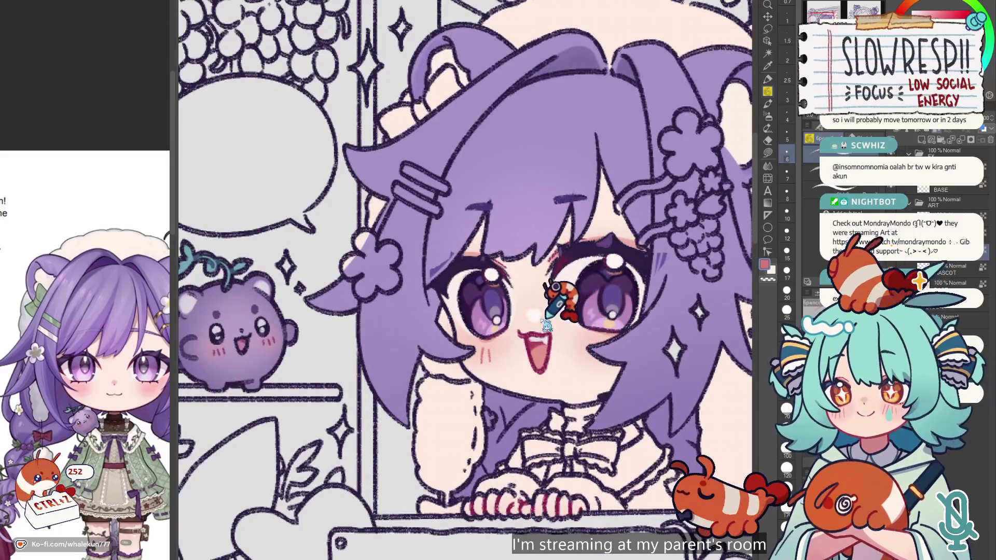
pyautogui.hotkey('ctrl', 'z')
pyautogui.hotkey('ctrl', 'z')
pyautogui.hotkey('ctrl', 'z')
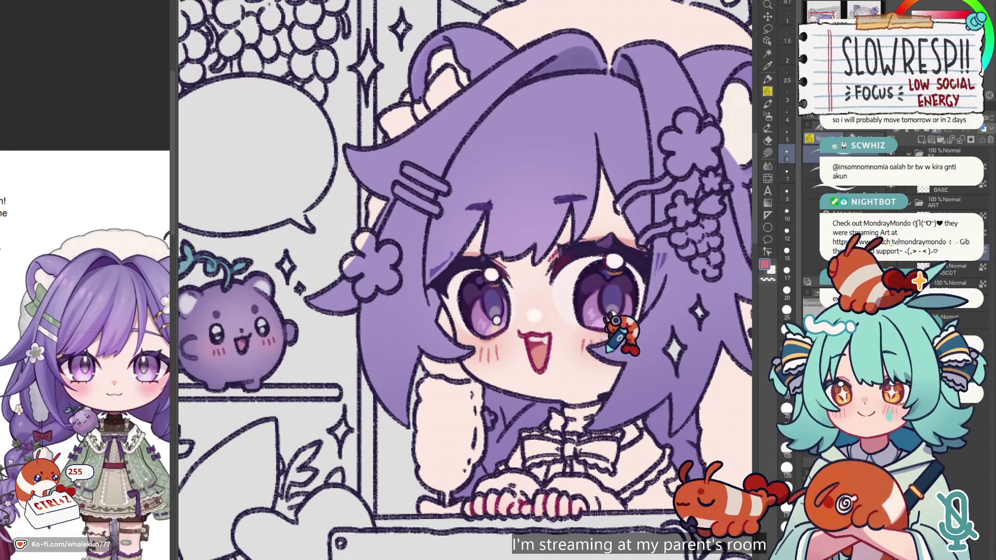
pyautogui.scroll(-5, 628, 290)
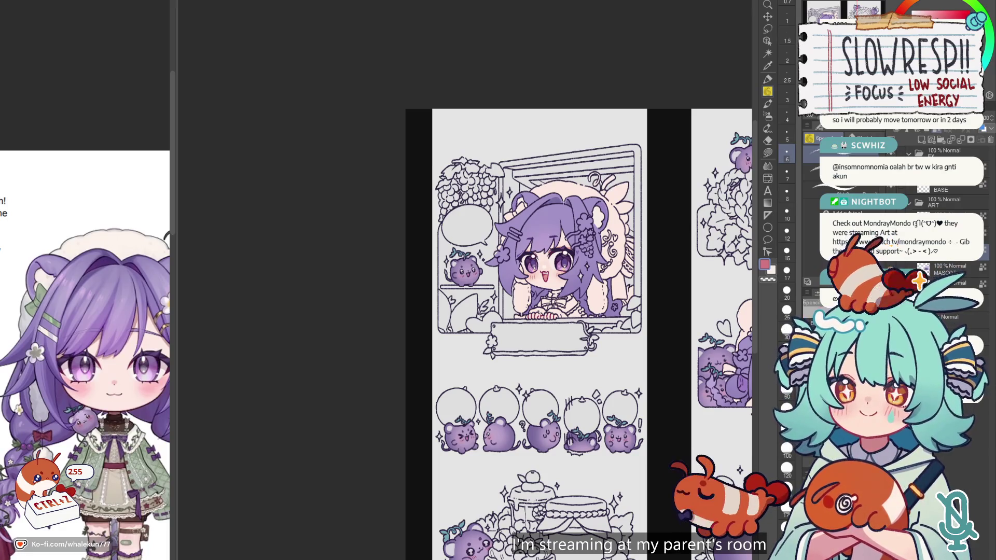
# With the pen, redo the light highlight stroke across the hair above the eye.
pyautogui.press('g')
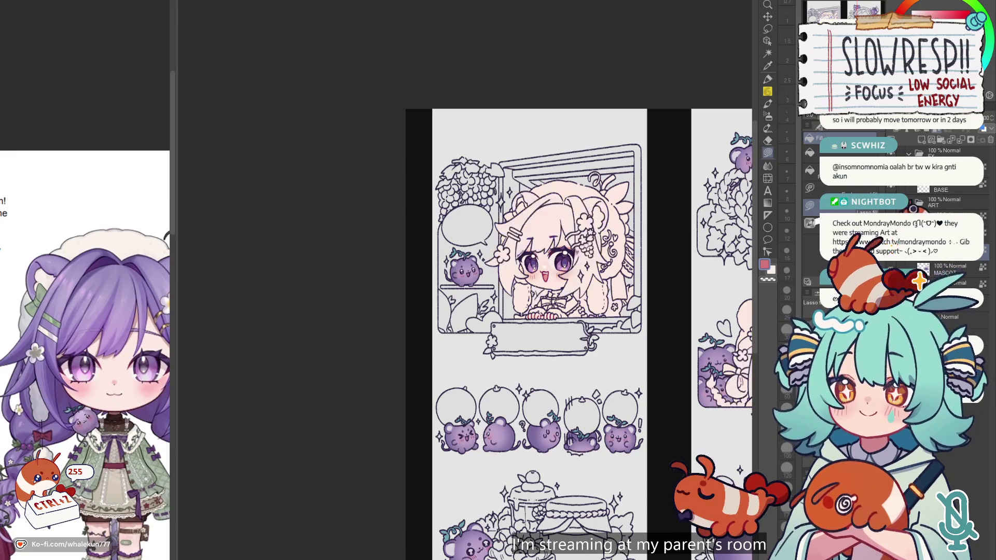
pyautogui.scroll(-5, 524, 410)
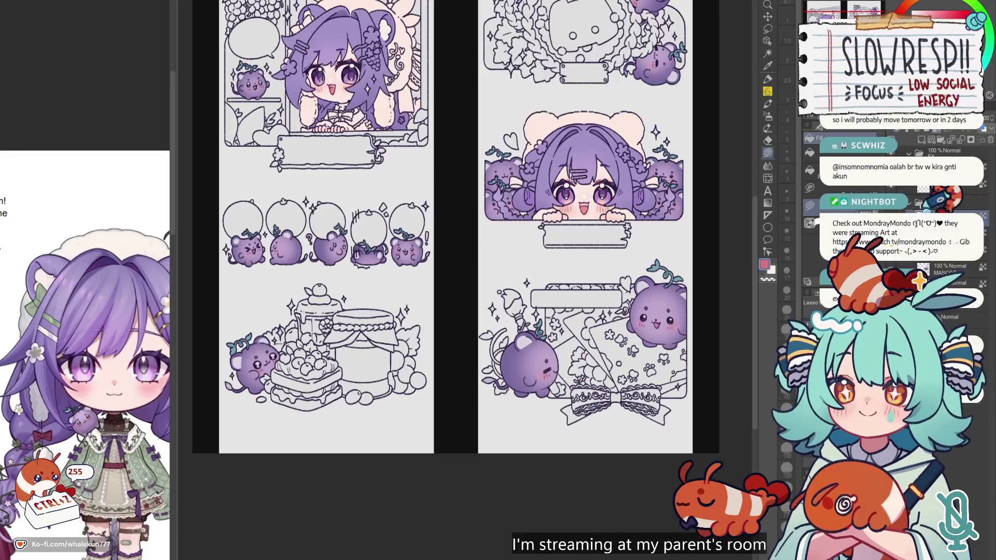
pyautogui.click(767, 79)
pyautogui.scroll(5, 585, 290)
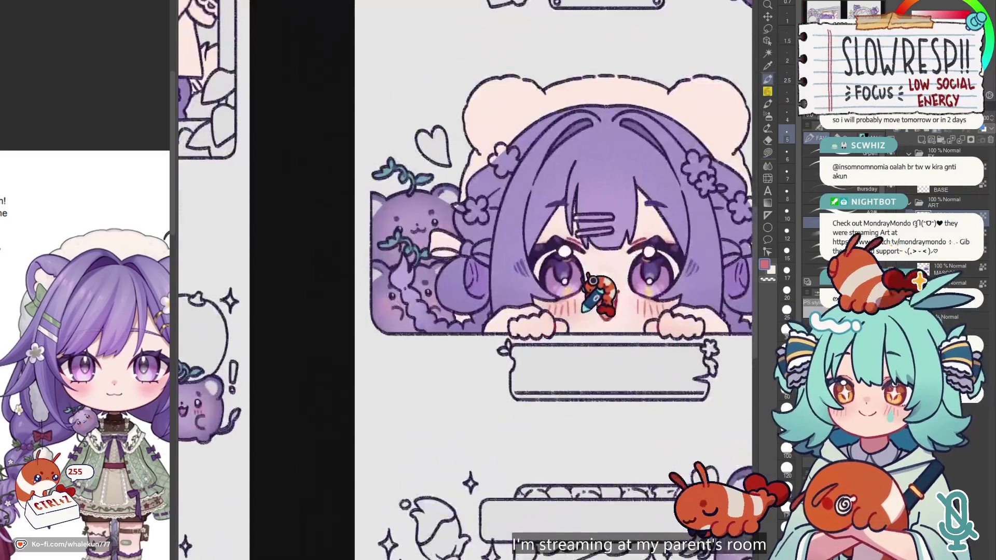
pyautogui.scroll(2, 577, 314)
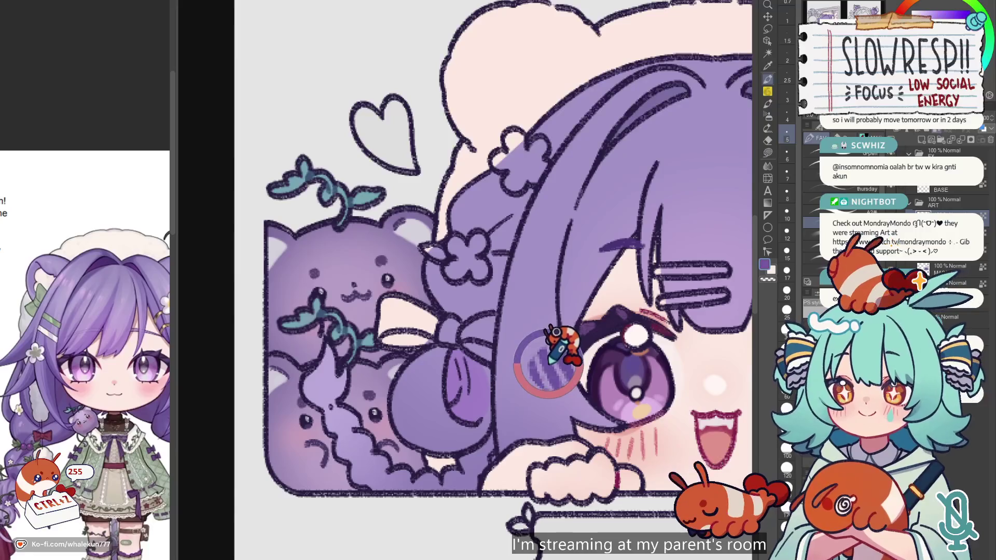
pyautogui.scroll(2, 556, 349)
pyautogui.moveTo(626, 264); pyautogui.dragTo(613, 313)
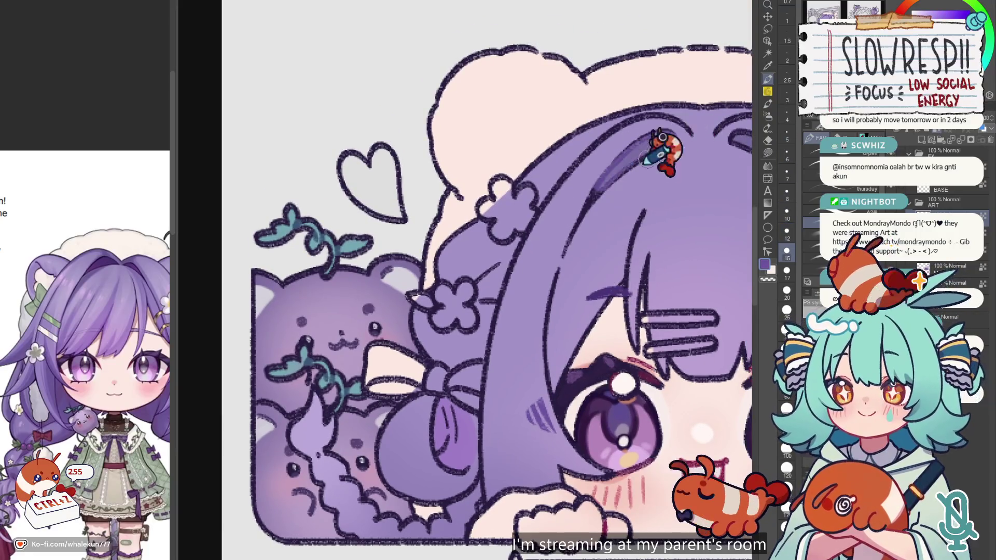
pyautogui.hotkey('ctrl', 'z')
pyautogui.hotkey('ctrl', 'z')
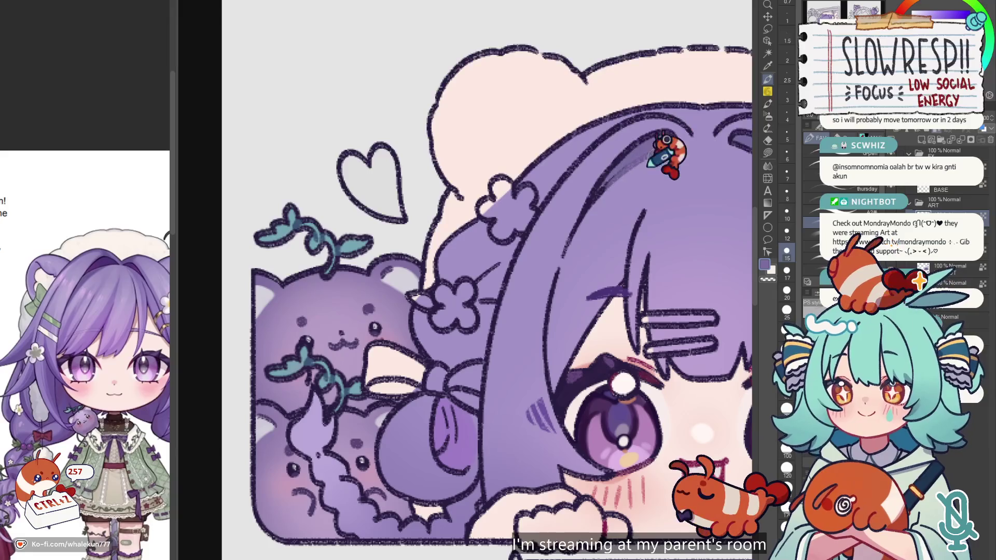
pyautogui.hotkey('ctrl', 'z')
pyautogui.hotkey('ctrl', 'z')
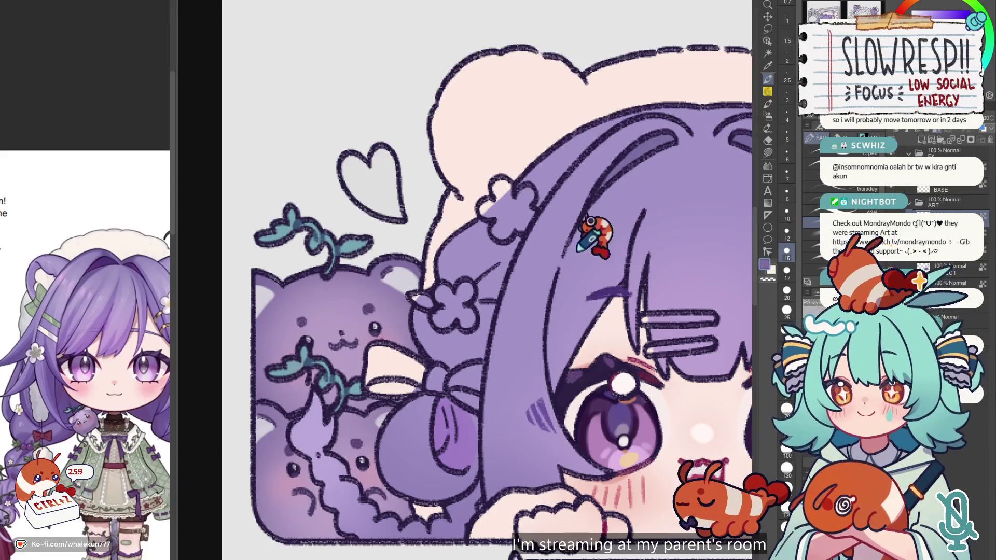
pyautogui.moveTo(618, 156); pyautogui.dragTo(677, 139)
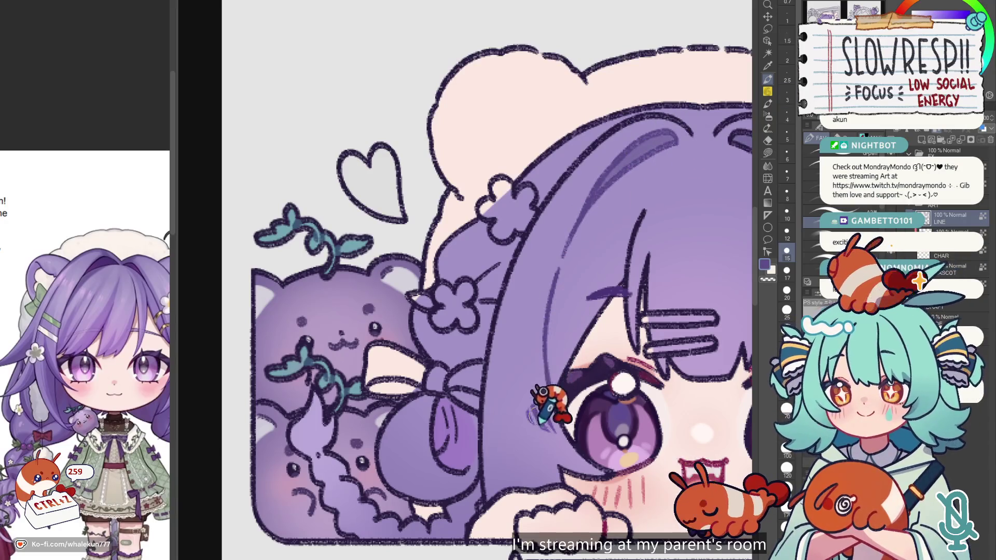
# Paint the hair bow lavender purple with the brush at size 15.
pyautogui.hscroll(3, 550, 221)
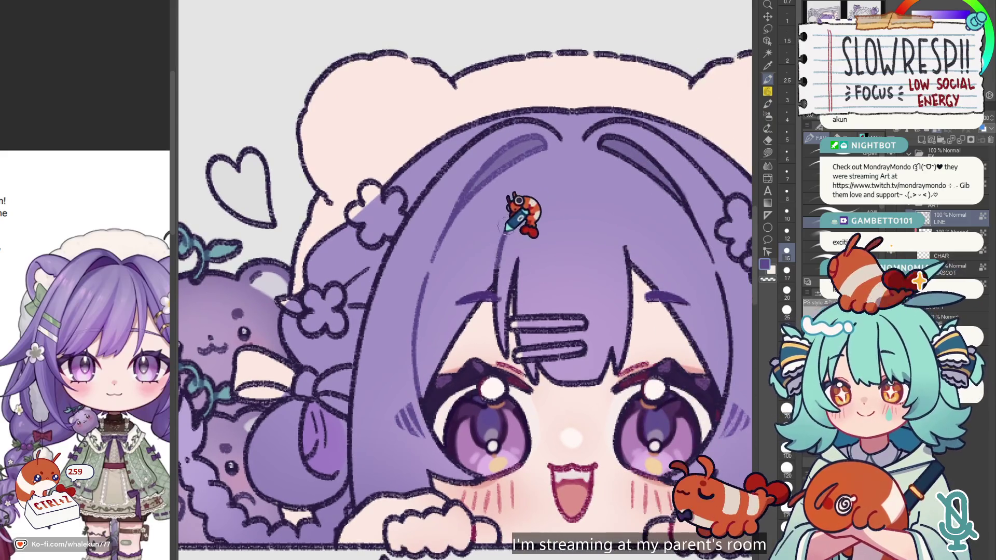
pyautogui.scroll(-3, 568, 179)
pyautogui.scroll(3, 547, 222)
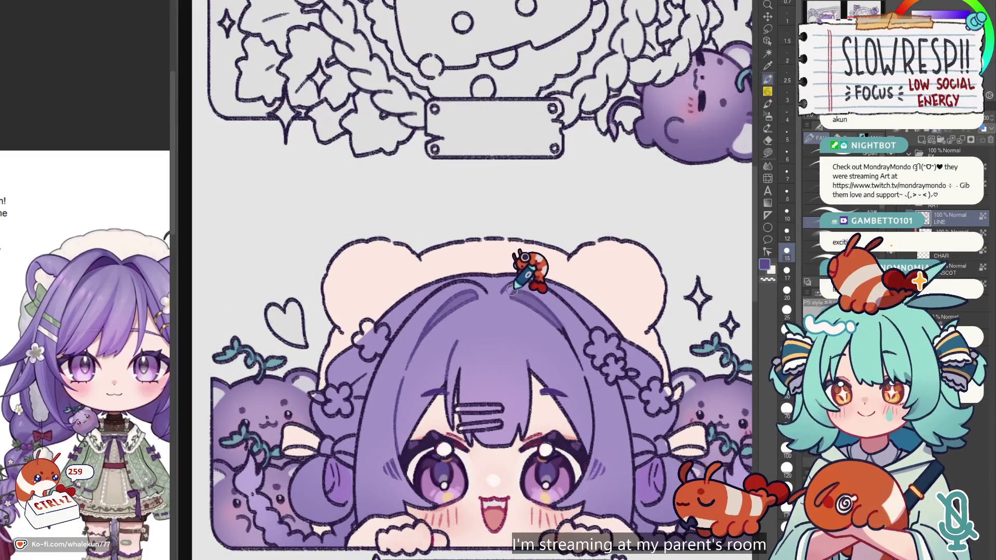
pyautogui.moveTo(586, 399); pyautogui.dragTo(560, 311)
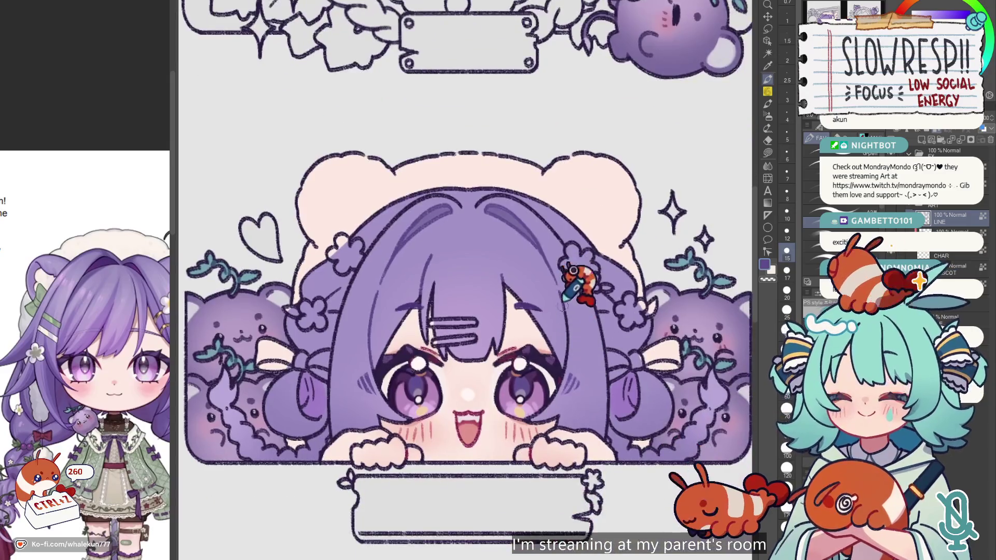
pyautogui.keyDown('alt'); pyautogui.click(562, 216); pyautogui.keyUp('alt')
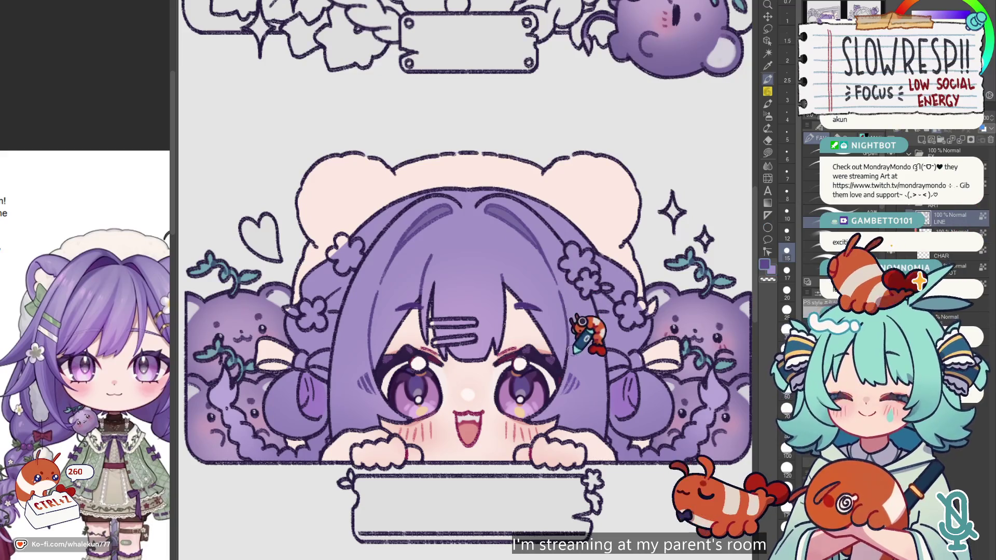
pyautogui.hotkey('ctrl', 'z')
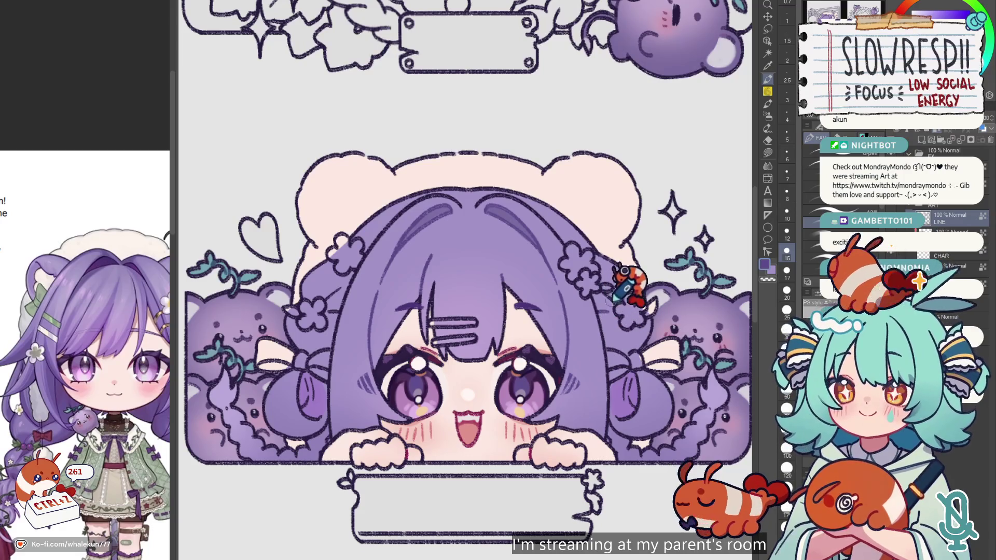
pyautogui.press('[')
pyautogui.press('[')
pyautogui.hscroll(-2, 411, 322)
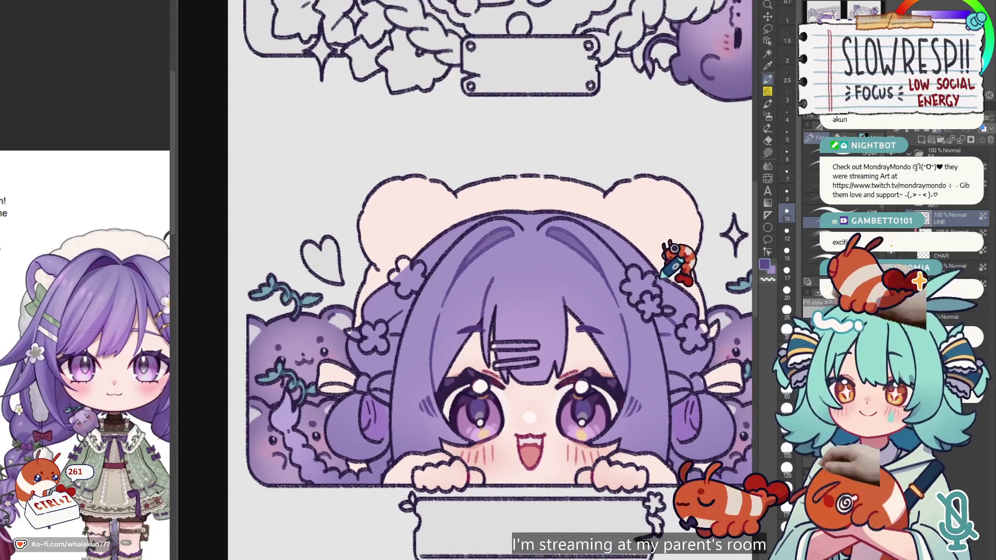
pyautogui.hscroll(-5, 652, 273)
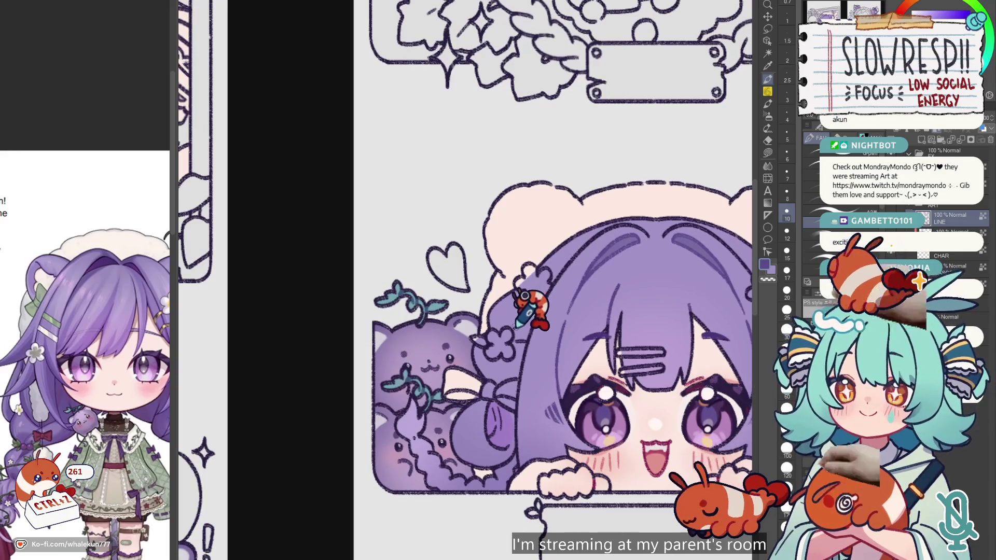
pyautogui.scroll(-2, 526, 345)
pyautogui.press(']')
pyautogui.press(']')
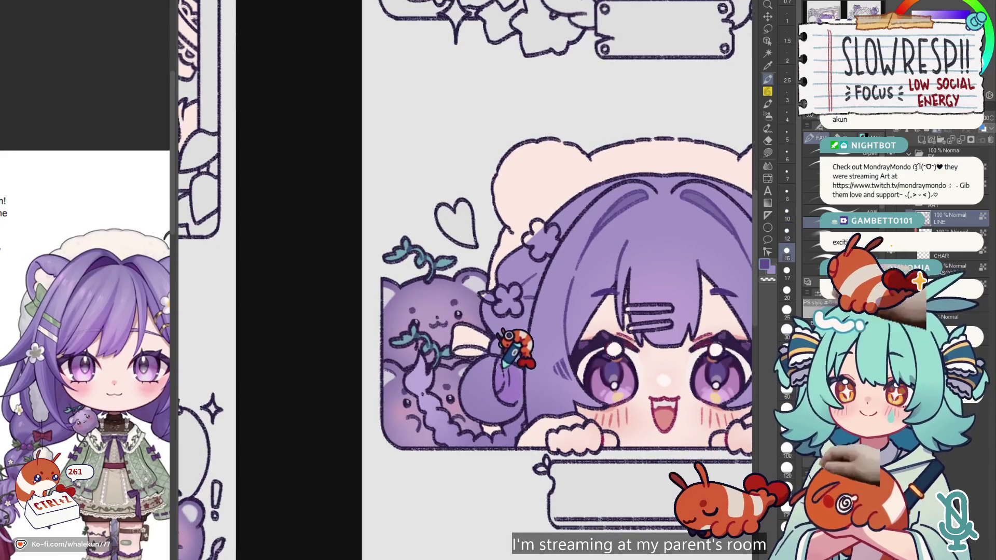
pyautogui.moveTo(509, 387); pyautogui.dragTo(501, 365)
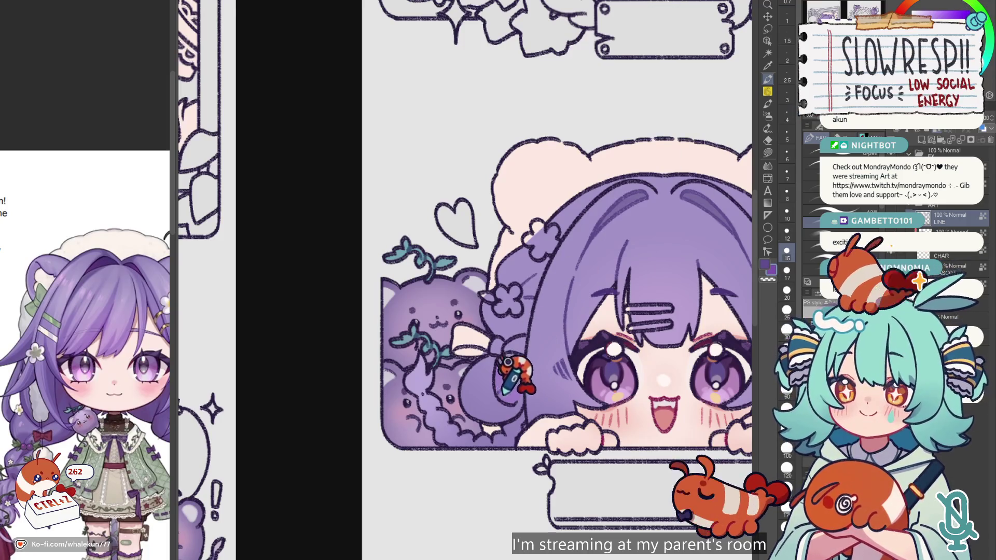
# Review the peeking girl panel, then switch to the window-panel artwork showing both full pages.
pyautogui.moveTo(521, 373); pyautogui.dragTo(552, 338)
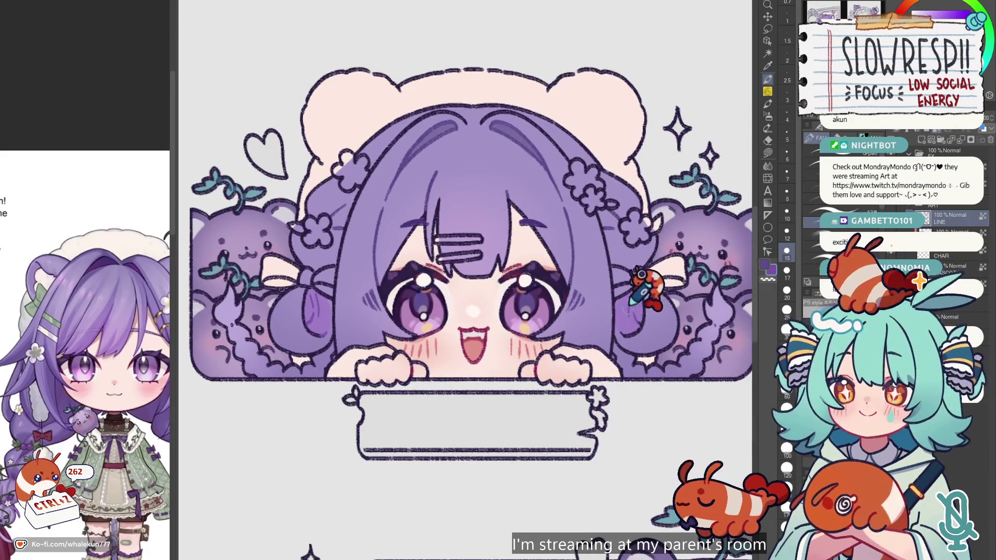
pyautogui.scroll(-2, 638, 306)
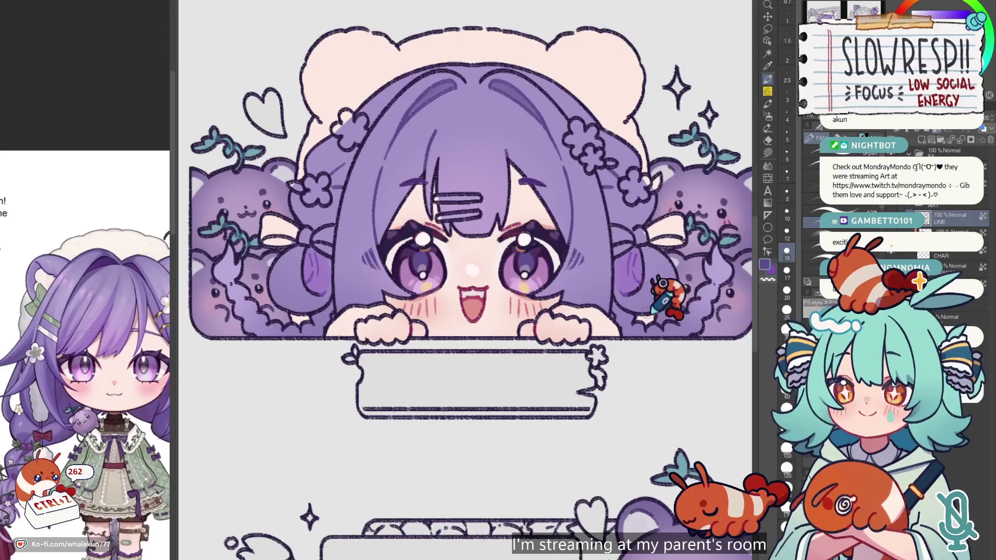
pyautogui.moveTo(387, 319); pyautogui.dragTo(517, 322)
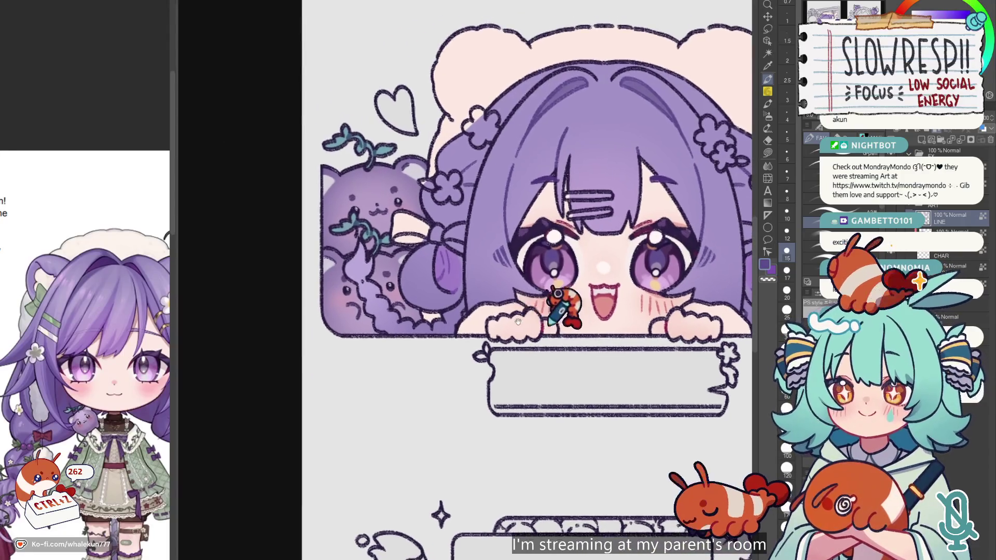
pyautogui.scroll(4, 518, 322)
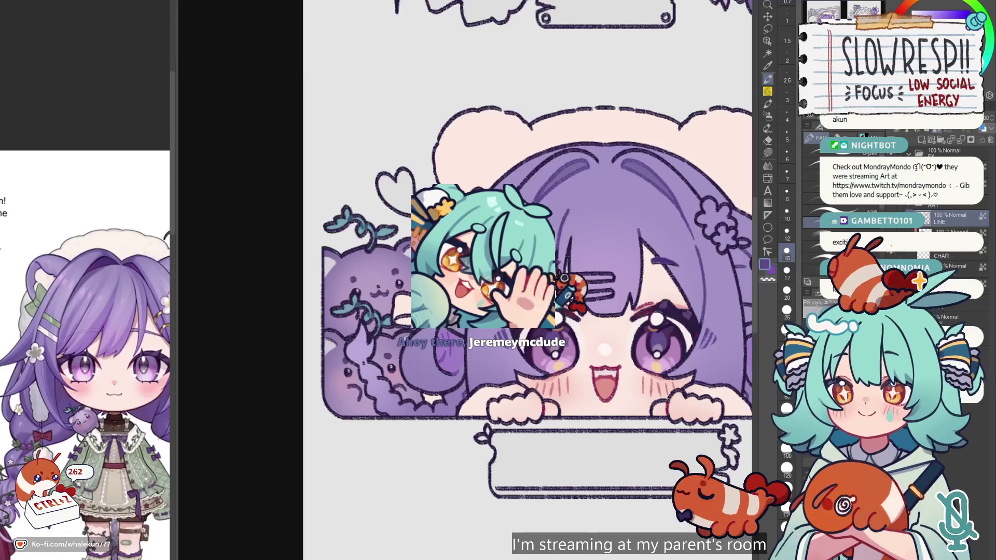
pyautogui.scroll(-2, 564, 278)
pyautogui.scroll(-2, 564, 279)
pyautogui.scroll(3, 667, 264)
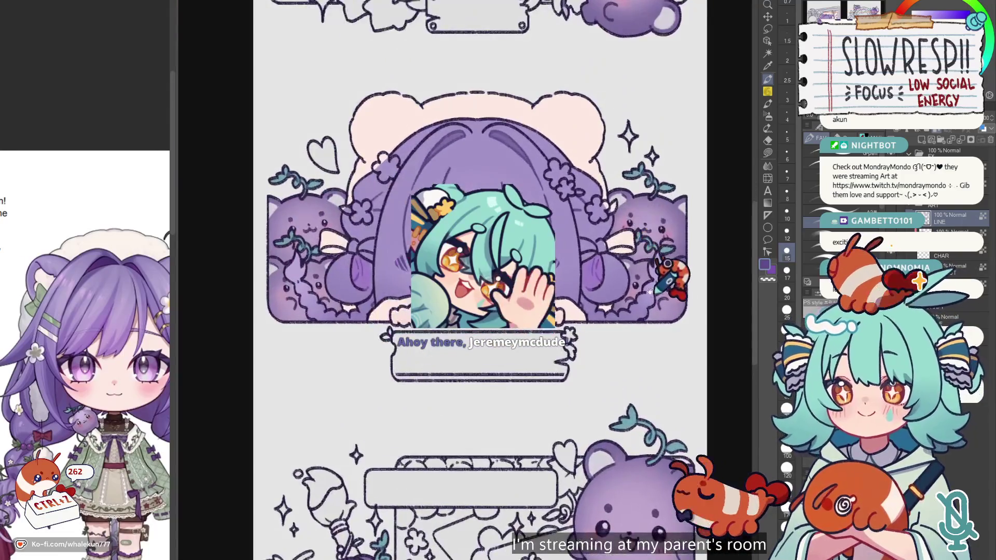
pyautogui.hotkey('ctrl', 'Tab')
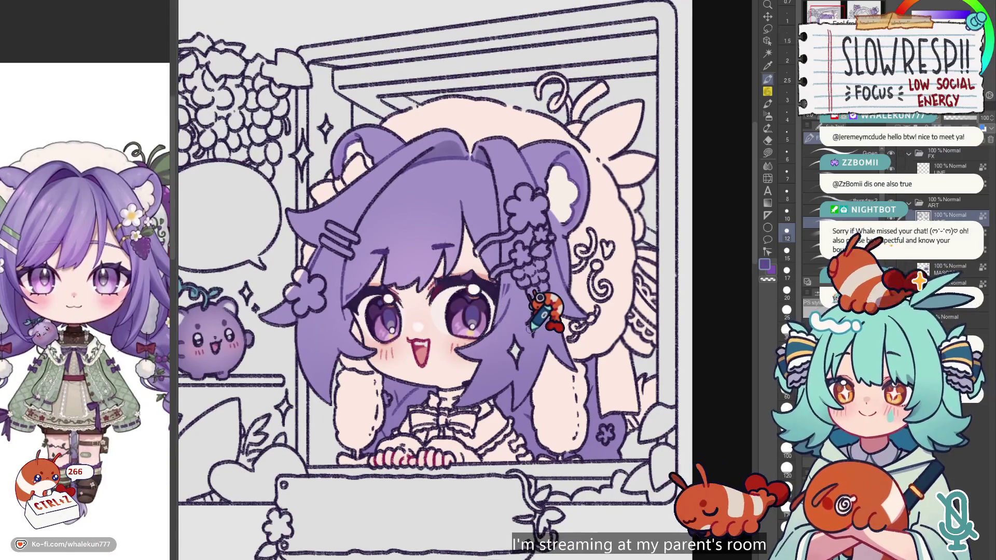
pyautogui.hotkey('ctrl', '0')
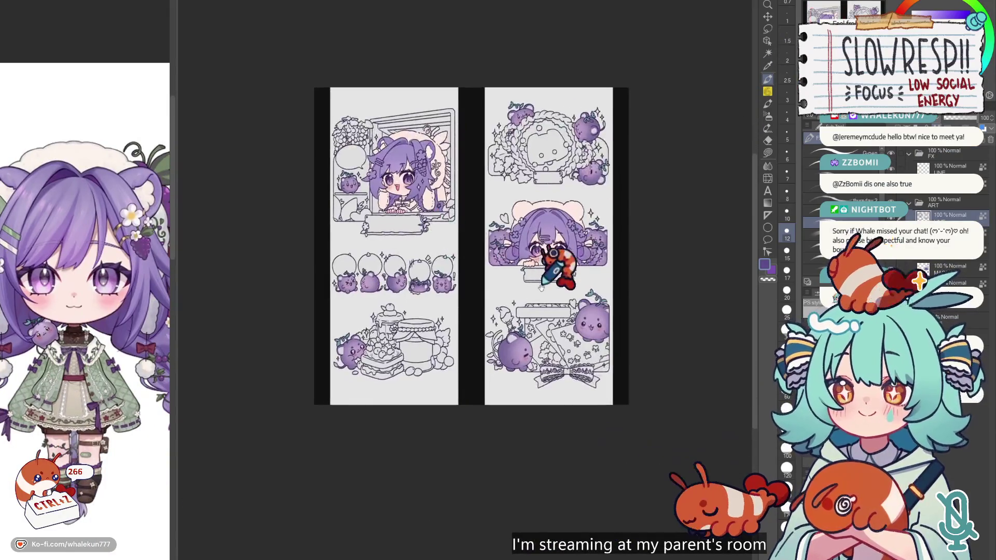
# Zoom into the pages and briefly hide then show the purple colour layer to compare.
pyautogui.scroll(2, 555, 286)
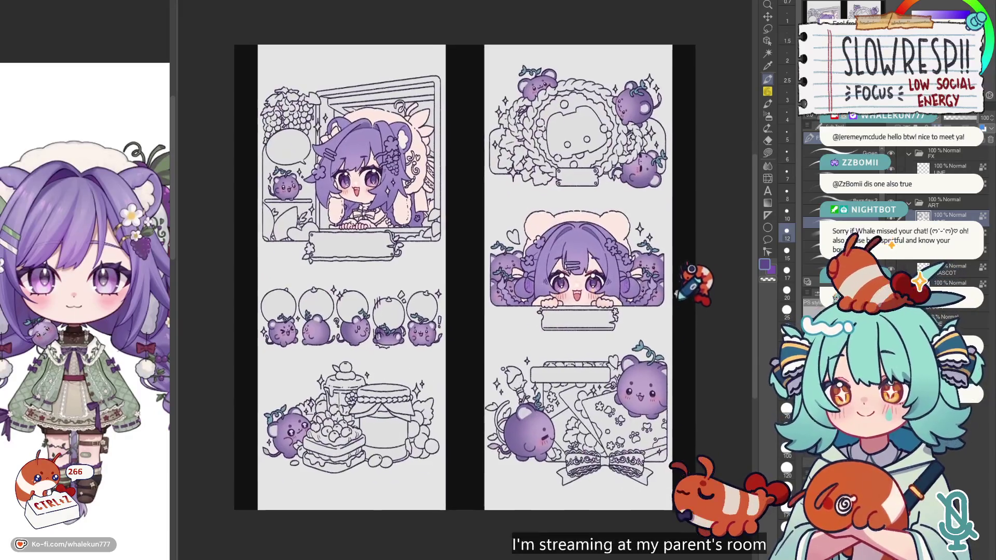
pyautogui.scroll(1, 695, 291)
pyautogui.scroll(1, 692, 298)
pyautogui.moveTo(689, 301); pyautogui.dragTo(692, 299)
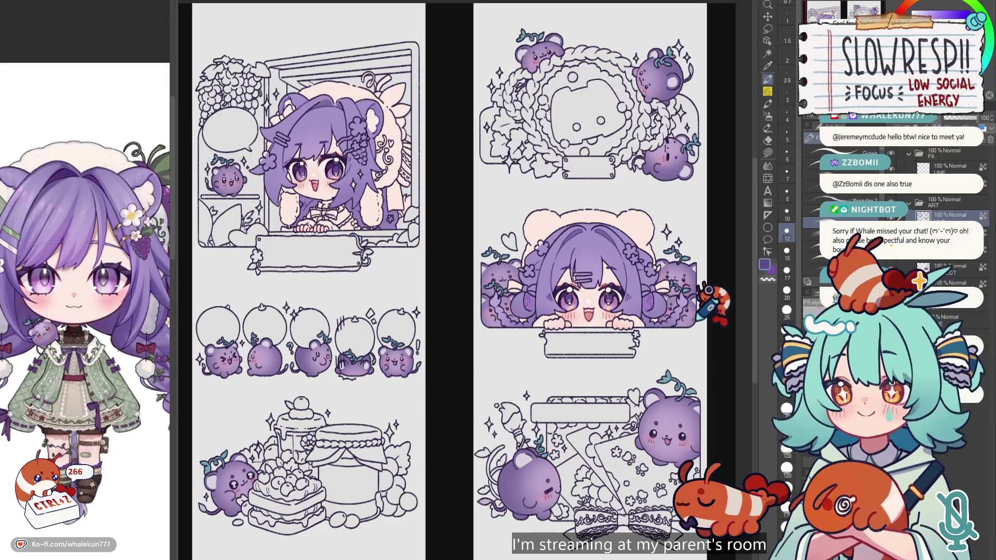
pyautogui.click(915, 209)
pyautogui.click(933, 209)
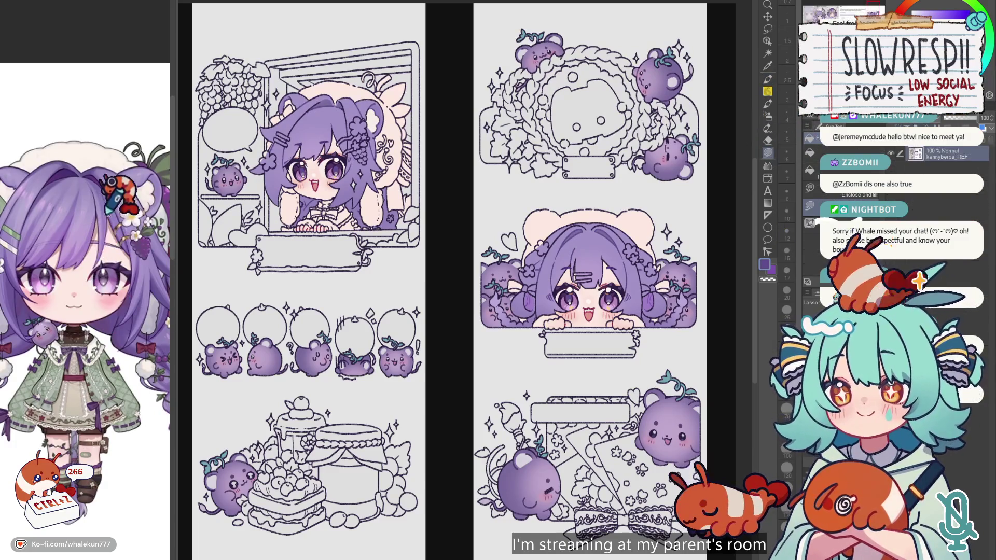
# Zoom in close on the window-panel girl's head and hair.
pyautogui.scroll(4, 150, 228)
pyautogui.scroll(-5, 140, 244)
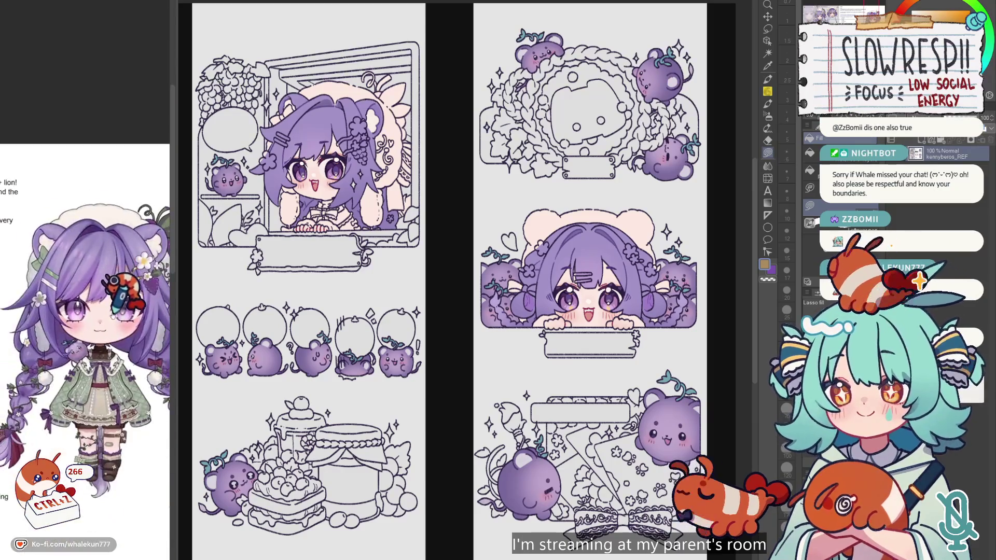
pyautogui.scroll(2, 102, 285)
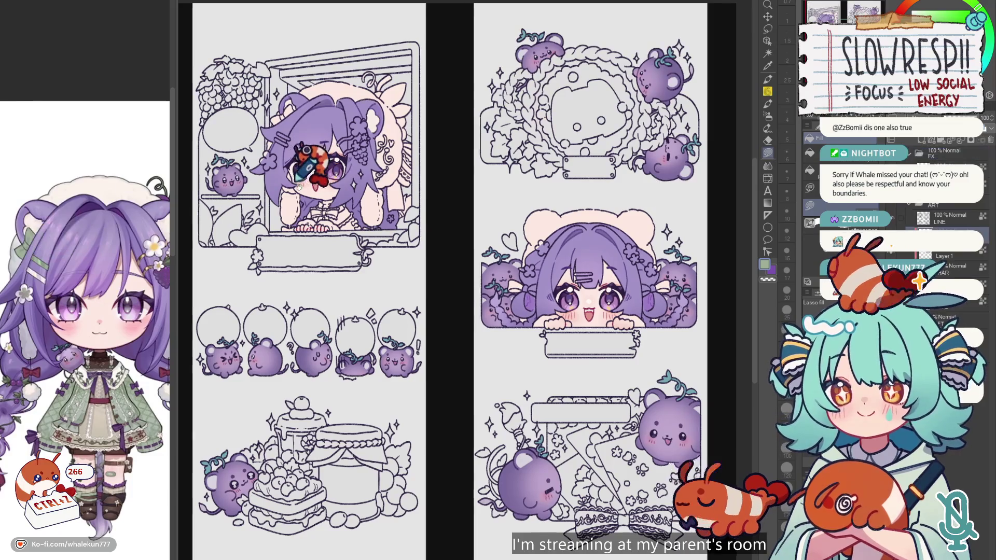
pyautogui.click(381, 208)
pyautogui.scroll(5, 369, 218)
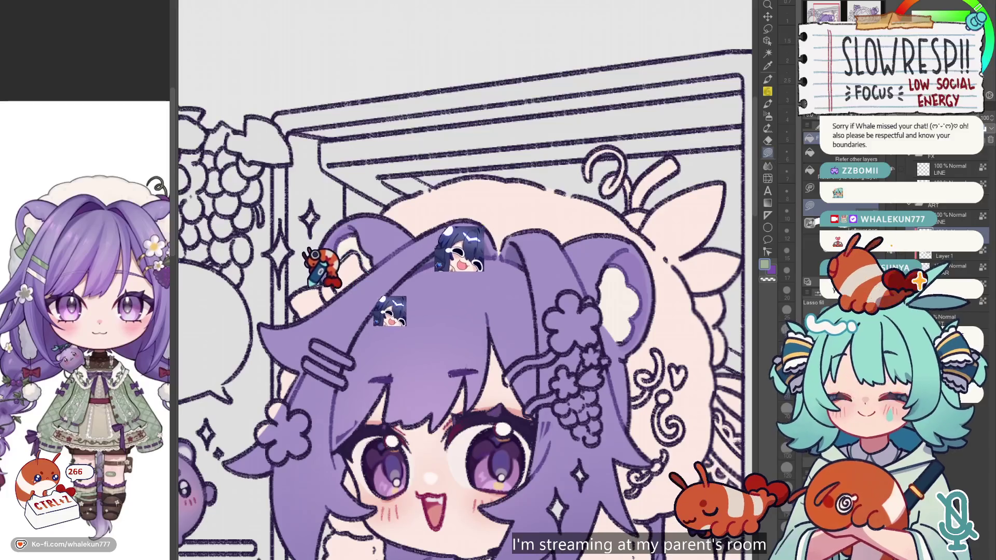
# Lasso-fill the bow by the girl's ear green, undo it, and pan across her face.
pyautogui.moveTo(292, 271); pyautogui.dragTo(349, 238)
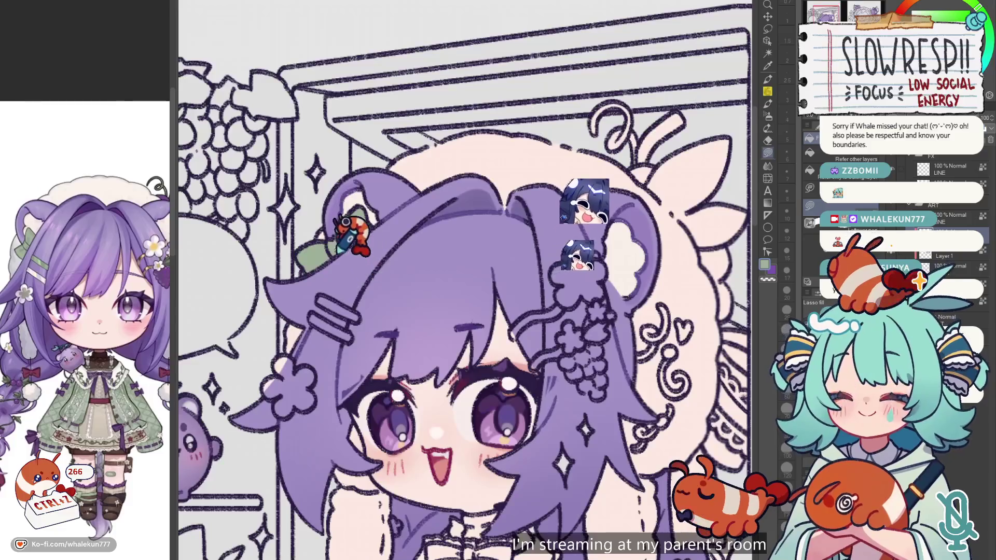
pyautogui.hotkey('ctrl', 'z')
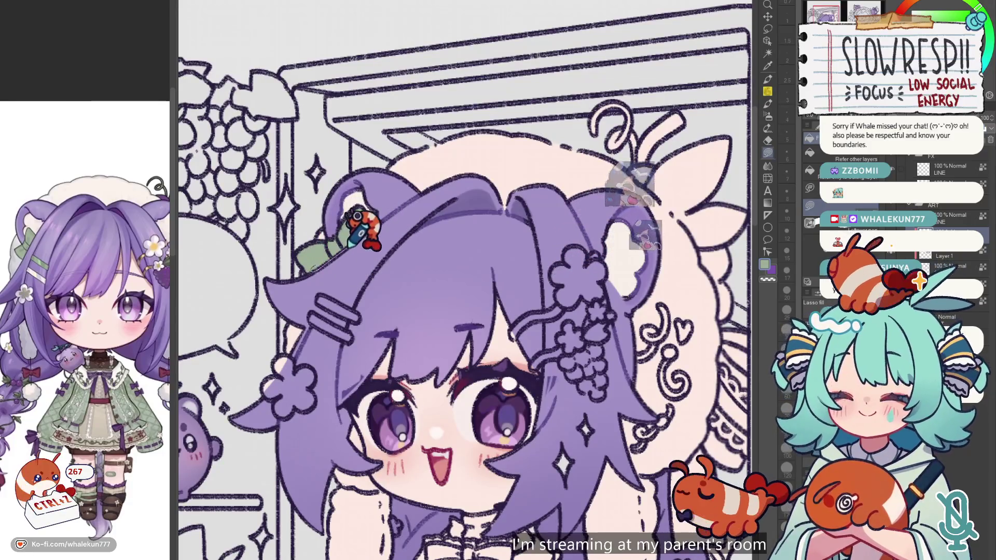
pyautogui.scroll(-1, 332, 266)
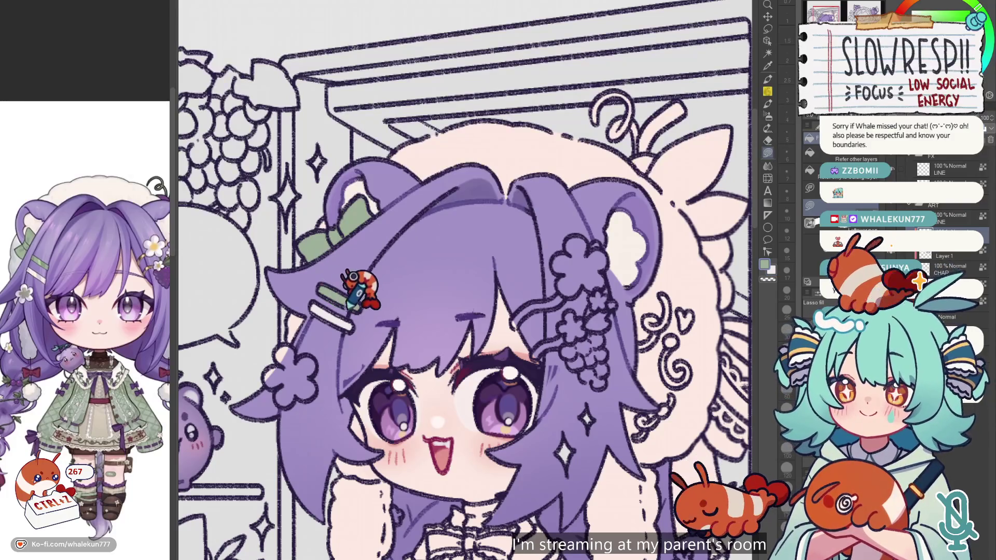
pyautogui.moveTo(366, 287); pyautogui.dragTo(395, 249)
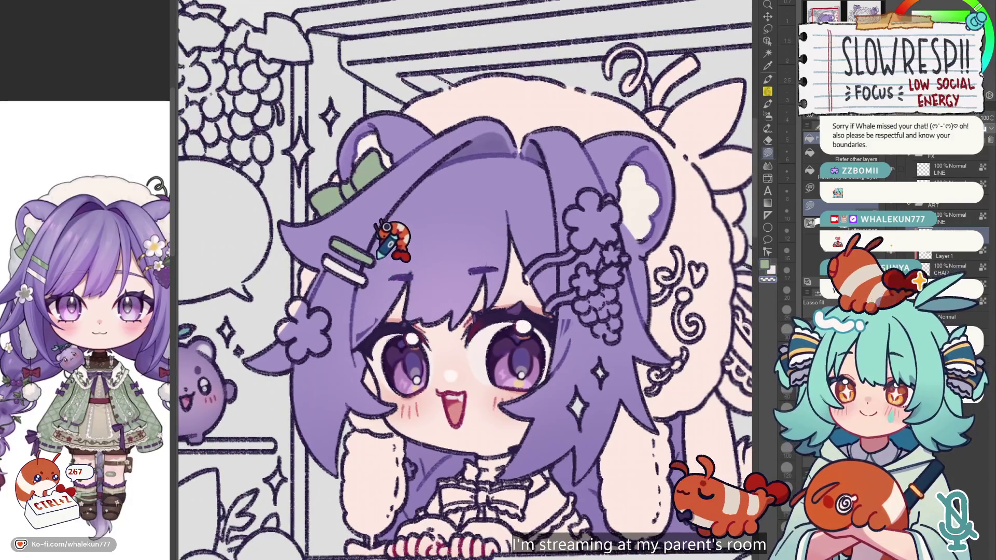
pyautogui.scroll(-1, 374, 311)
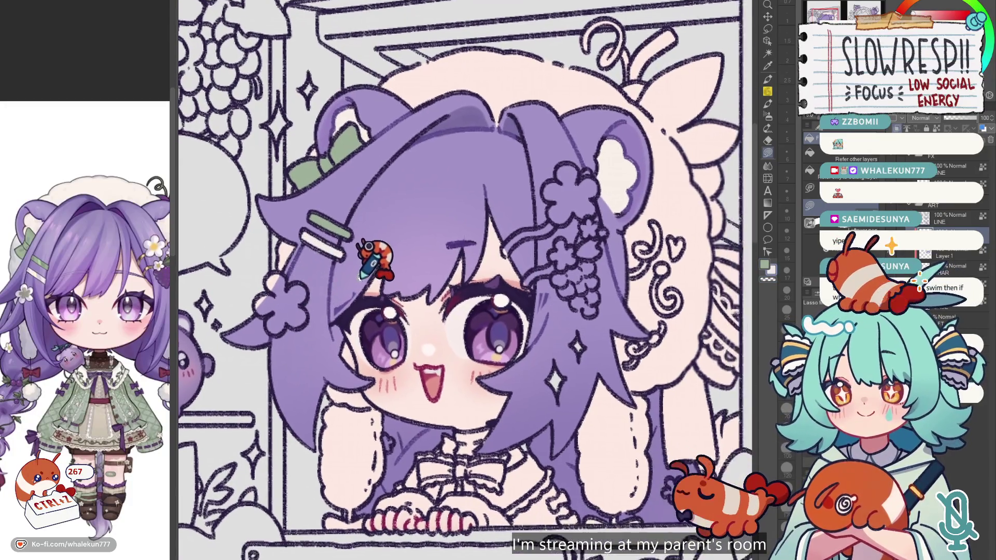
pyautogui.moveTo(505, 244); pyautogui.dragTo(482, 236)
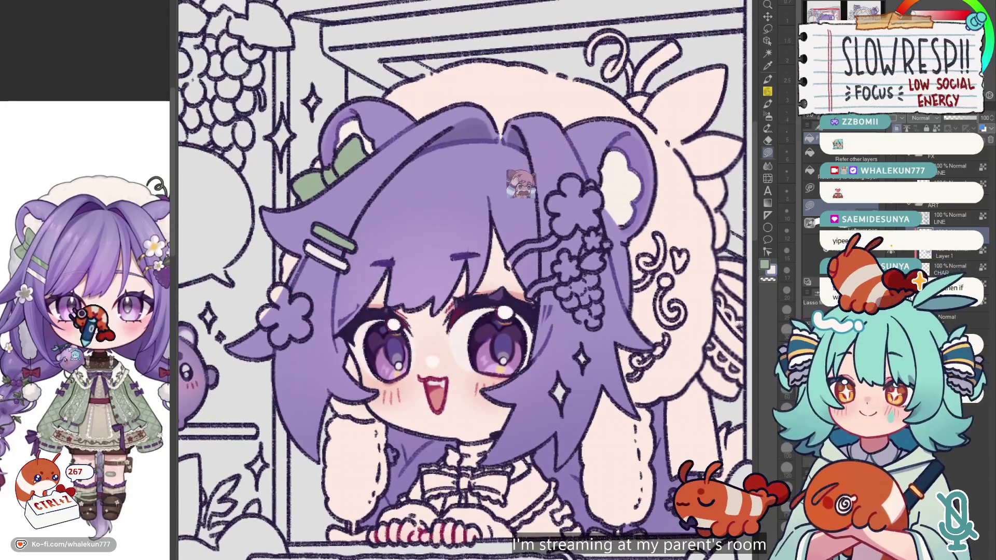
pyautogui.moveTo(389, 403); pyautogui.dragTo(392, 408)
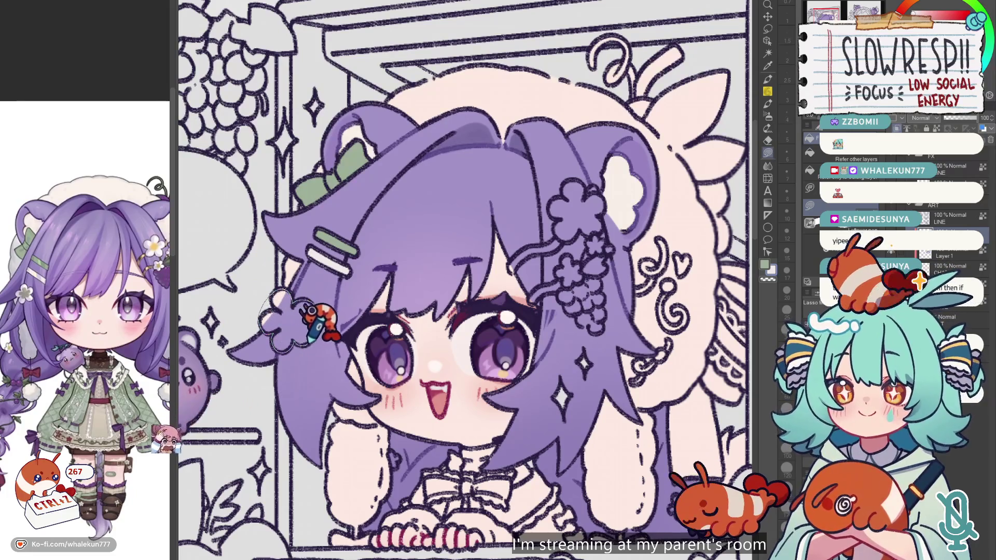
# Pan along the window panel and zoom out to bring the peeking girl panel into view.
pyautogui.moveTo(317, 295); pyautogui.dragTo(263, 186)
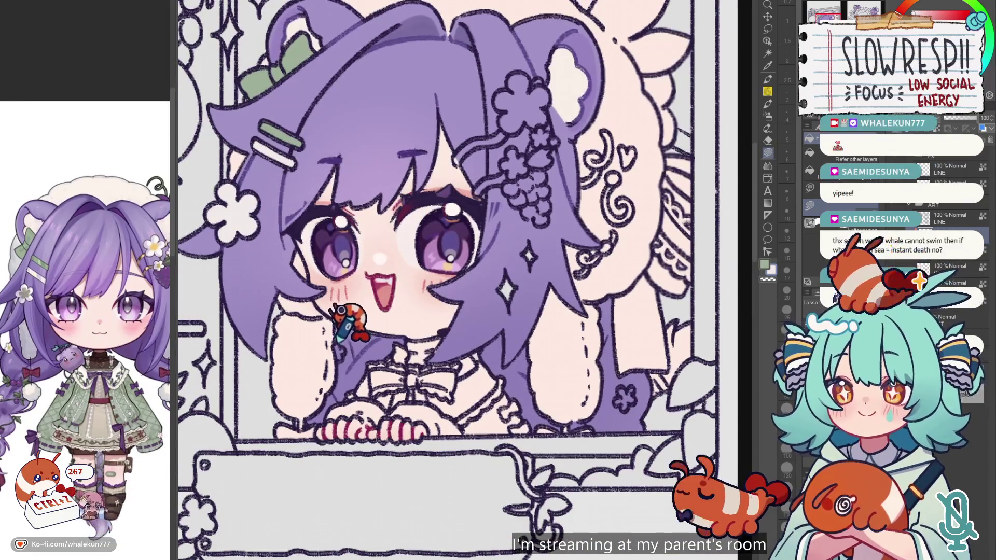
pyautogui.moveTo(495, 337)
pyautogui.mouseDown()
pyautogui.moveTo(387, 340)
pyautogui.moveTo(485, 319)
pyautogui.mouseUp()
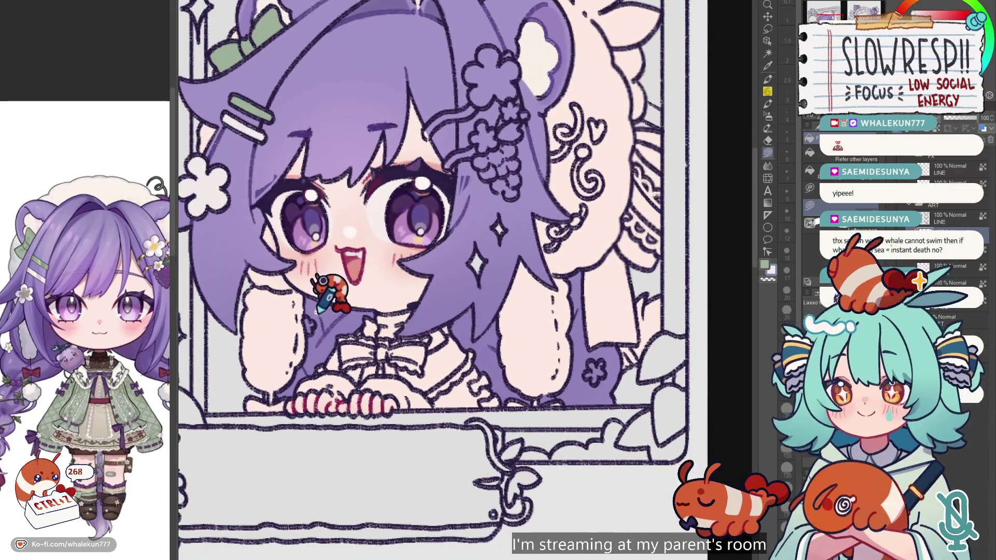
pyautogui.scroll(2, 323, 280)
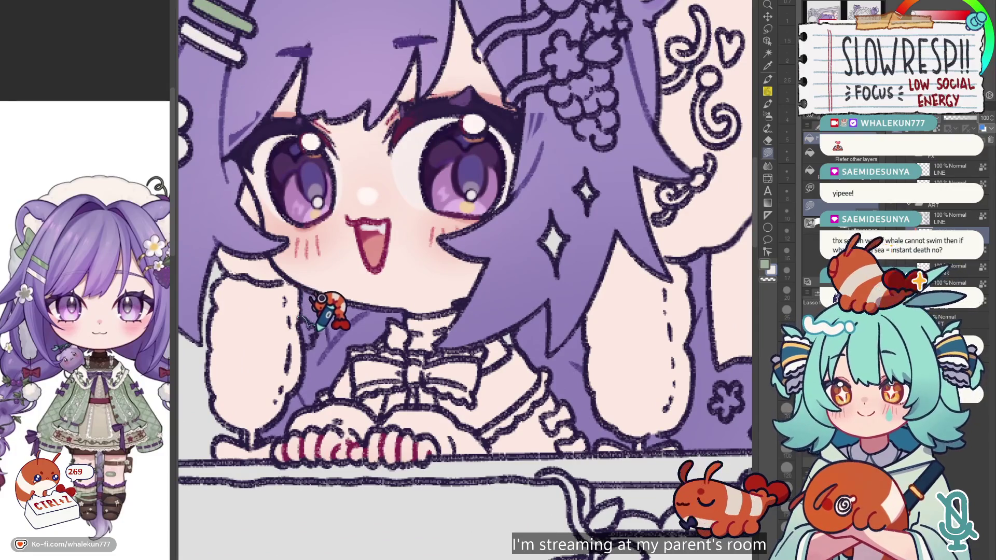
pyautogui.scroll(-3, 399, 280)
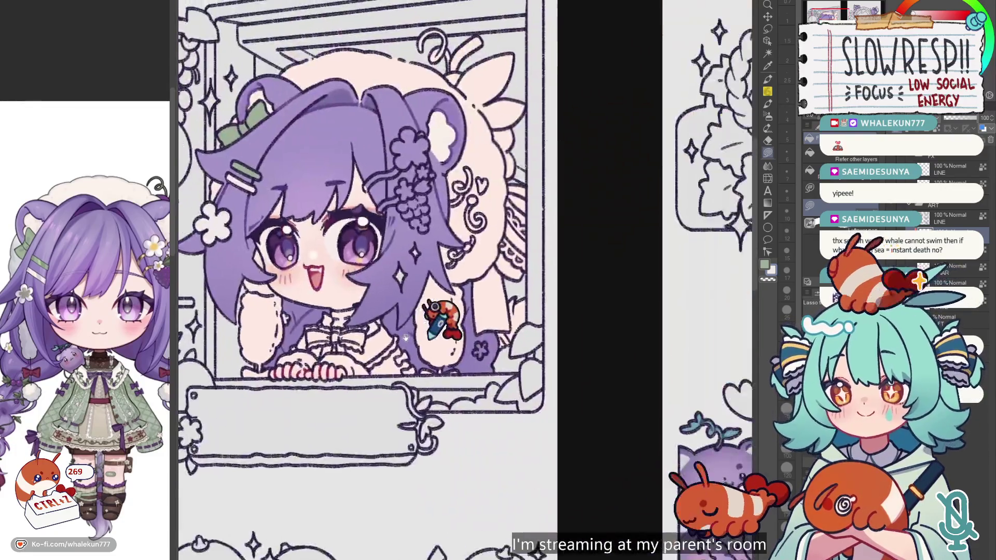
pyautogui.scroll(2, 446, 337)
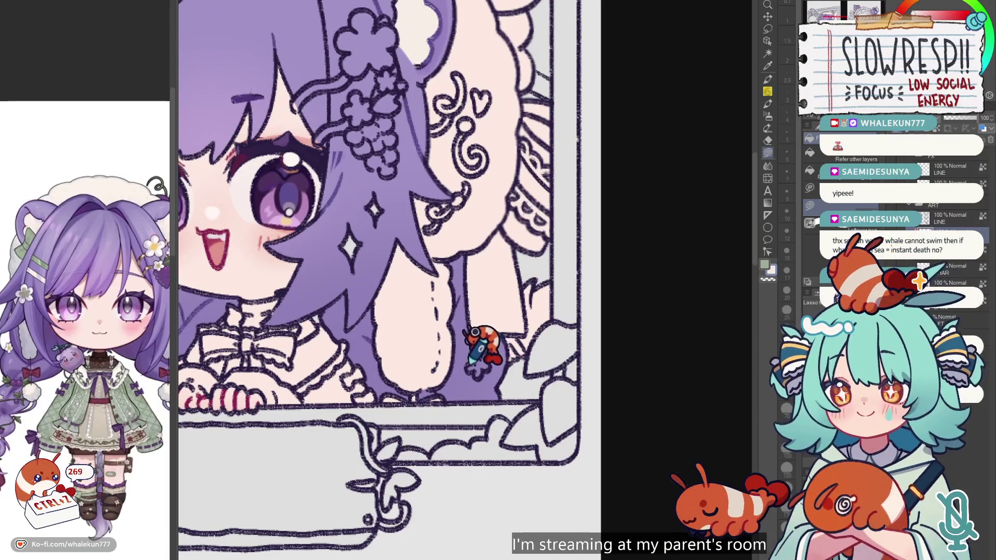
pyautogui.scroll(-2, 492, 319)
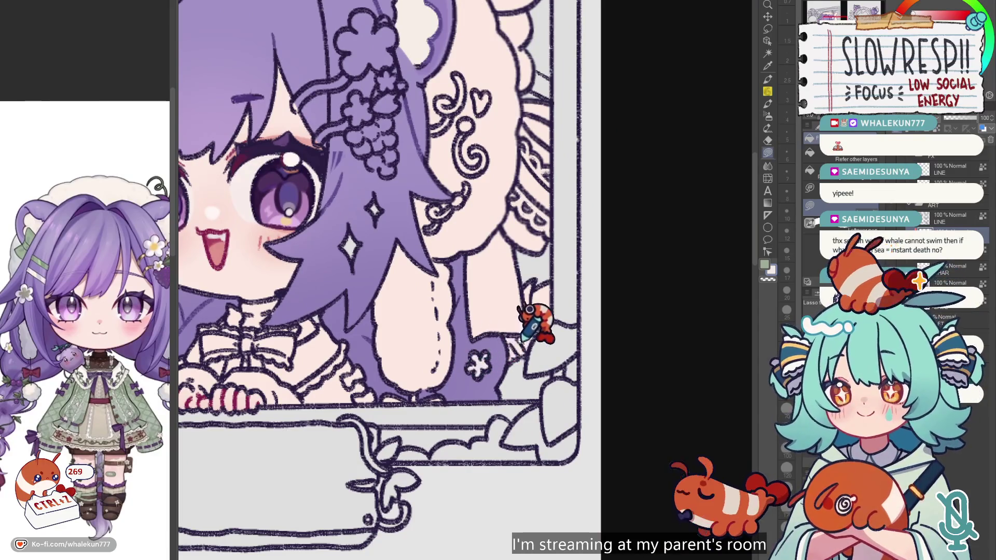
pyautogui.scroll(-1, 527, 399)
pyautogui.scroll(1, 446, 358)
pyautogui.scroll(1, 451, 273)
pyautogui.scroll(-3, 451, 273)
pyautogui.moveTo(526, 344)
pyautogui.mouseDown()
pyautogui.moveTo(289, 356)
pyautogui.moveTo(211, 404)
pyautogui.mouseUp()
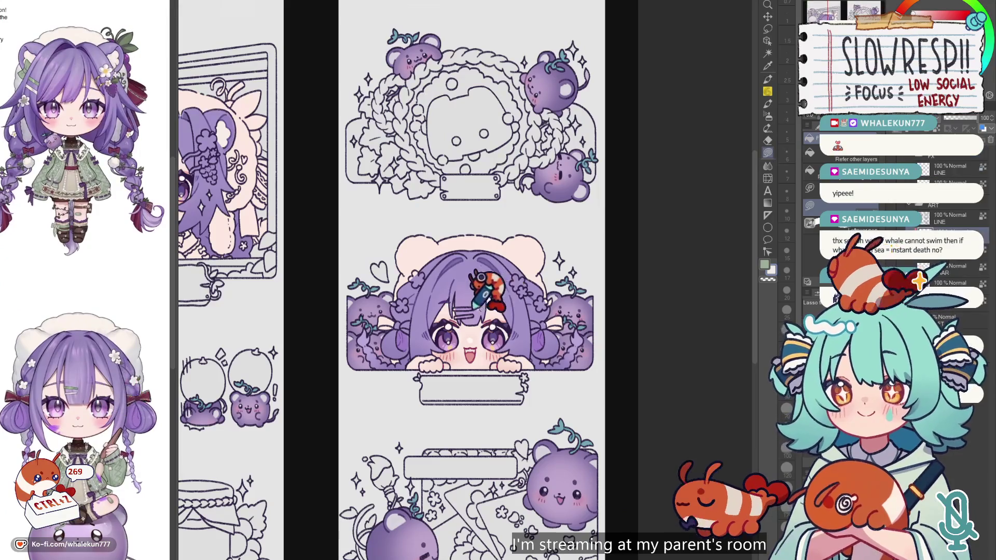
pyautogui.scroll(3, 472, 307)
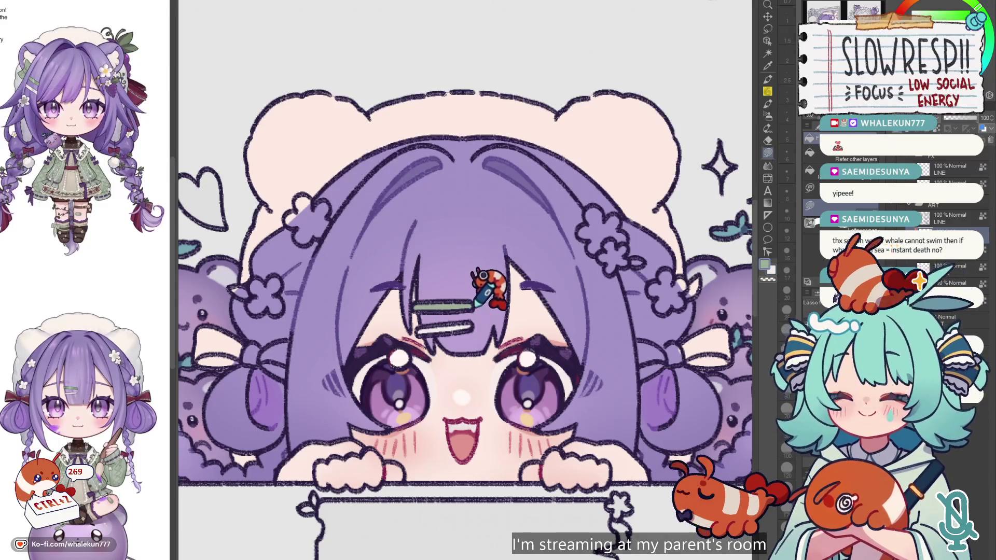
pyautogui.scroll(1, 436, 284)
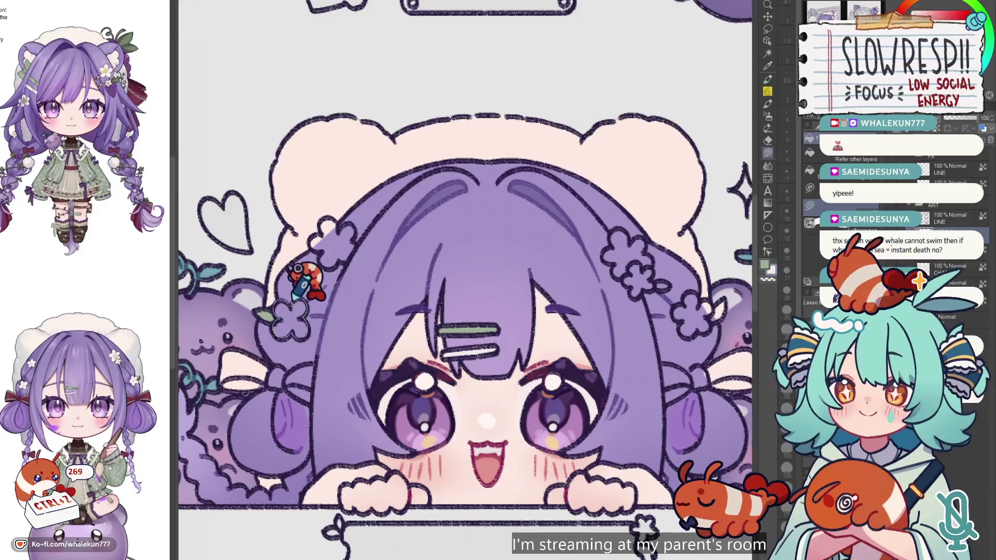
pyautogui.scroll(3, 298, 272)
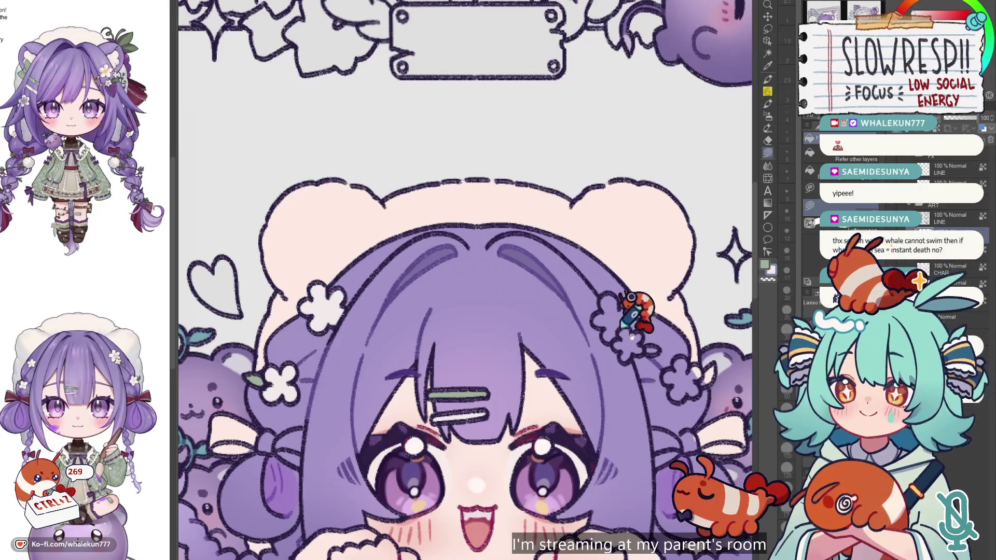
pyautogui.hscroll(10, 438, 279)
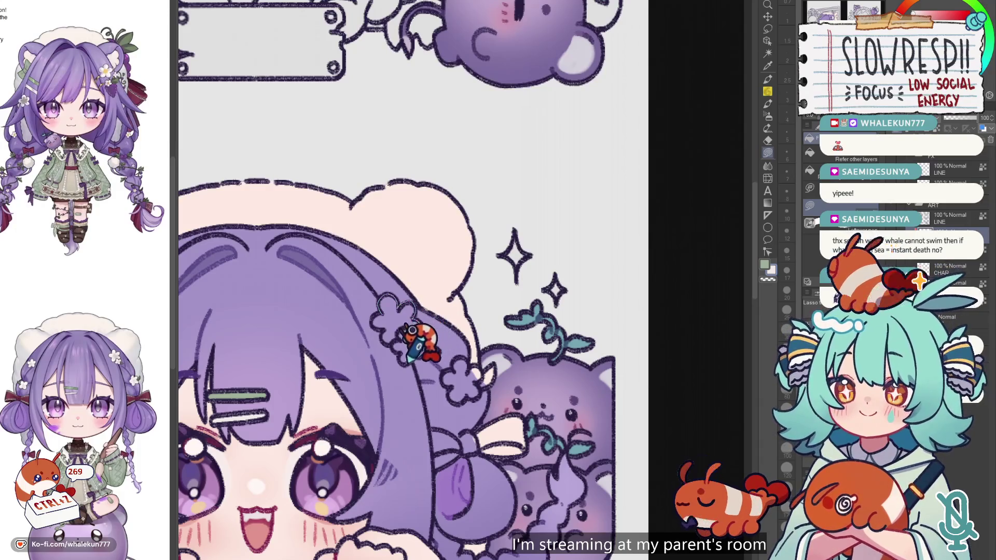
pyautogui.click(394, 331)
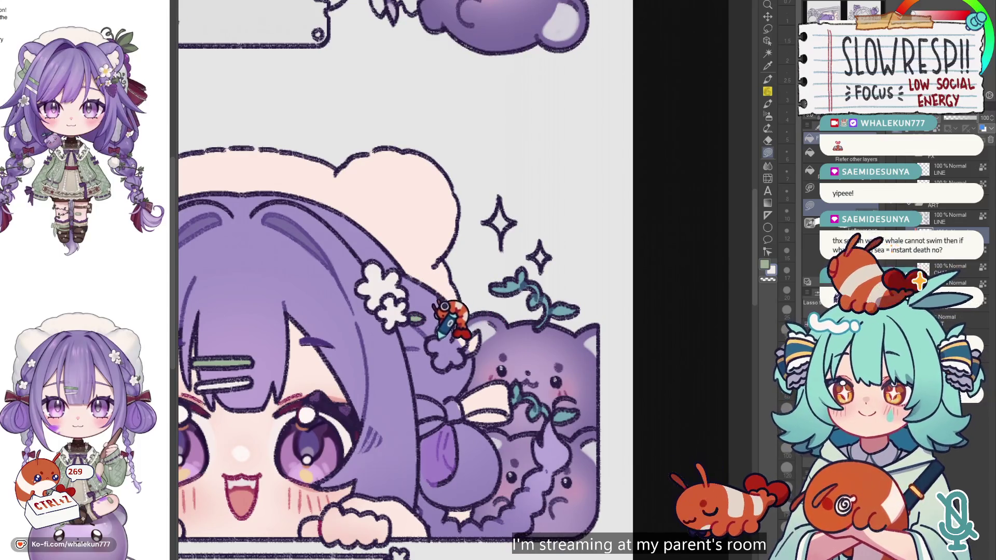
pyautogui.click(458, 335)
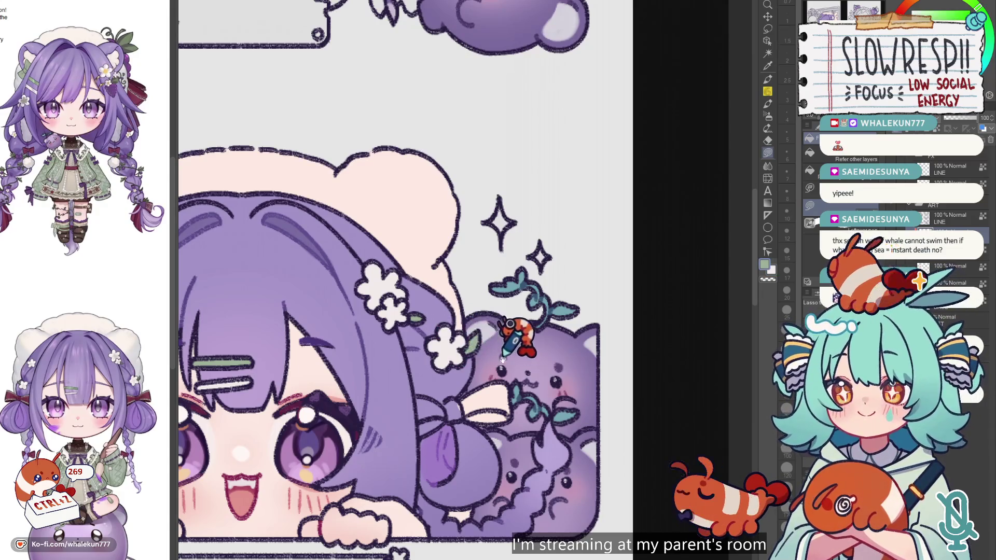
pyautogui.scroll(-2, 469, 324)
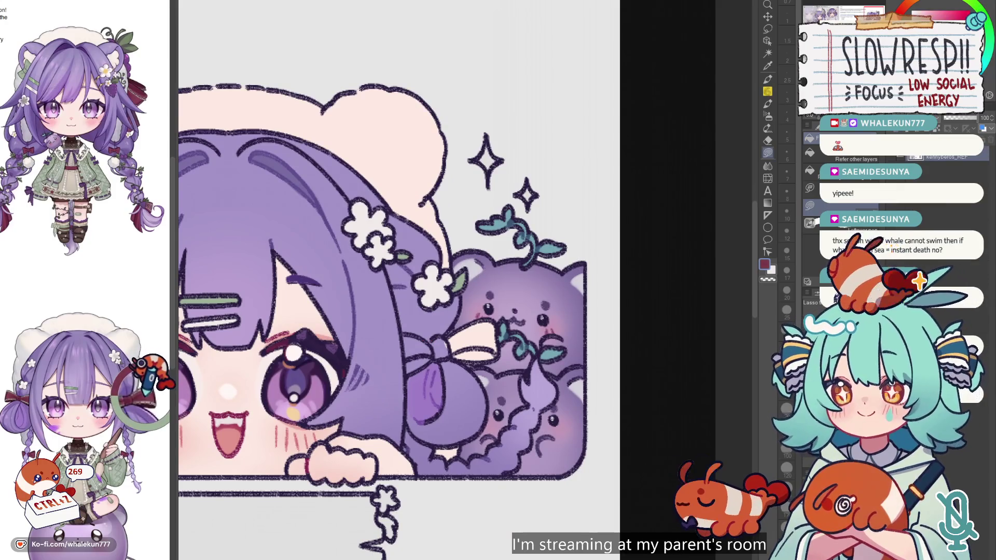
pyautogui.scroll(-2, 469, 280)
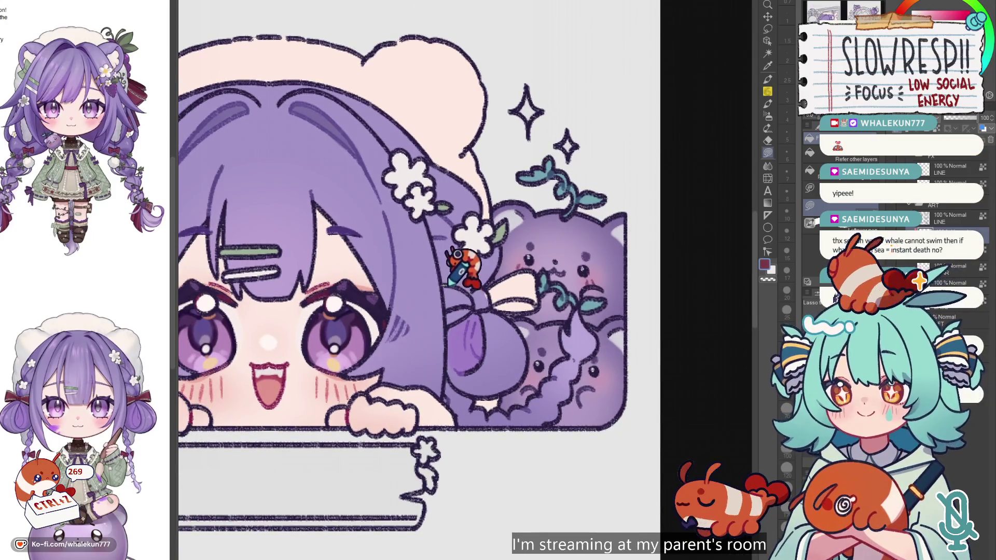
pyautogui.moveTo(552, 282); pyautogui.dragTo(453, 278)
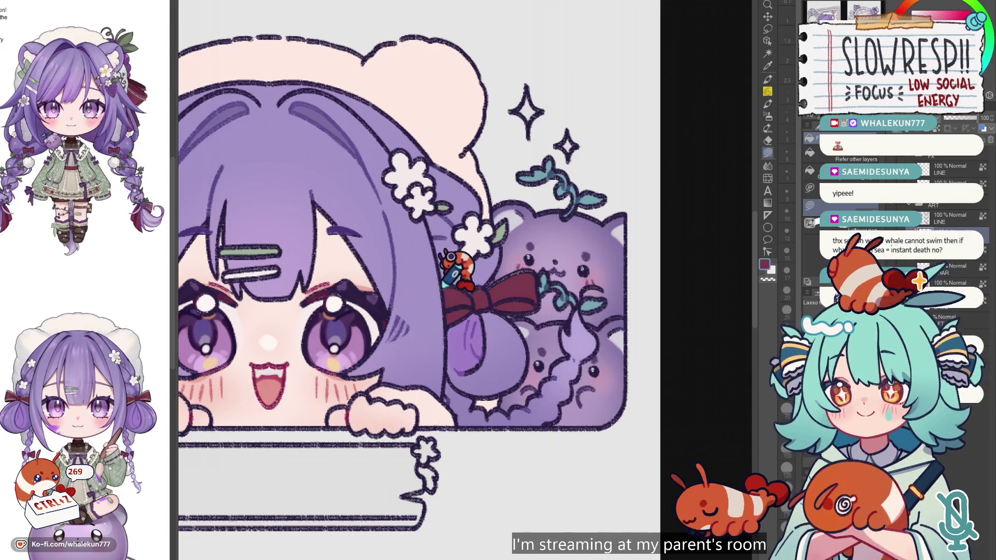
pyautogui.hotkey('ctrl', 'z')
pyautogui.press('h')
pyautogui.moveTo(369, 277); pyautogui.dragTo(366, 304)
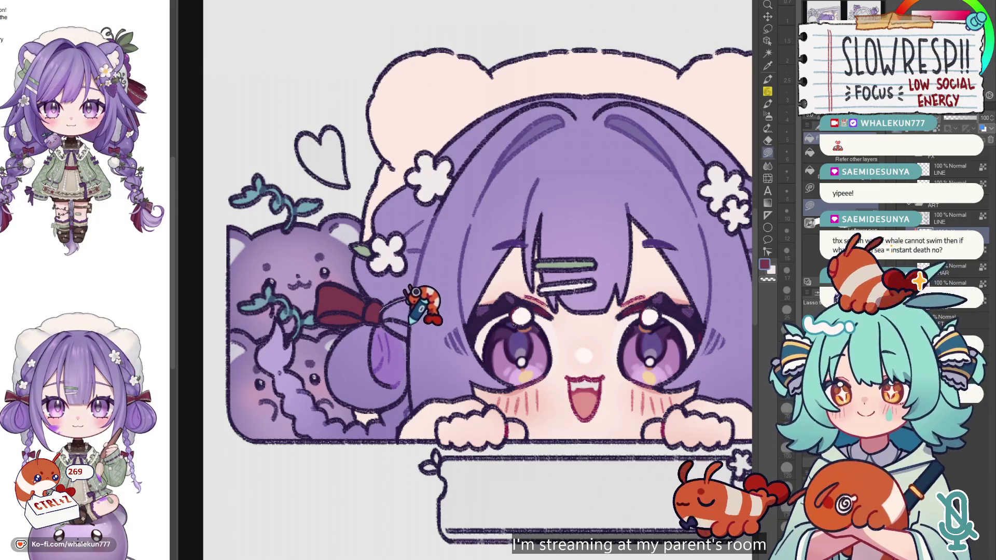
pyautogui.scroll(-1, 416, 320)
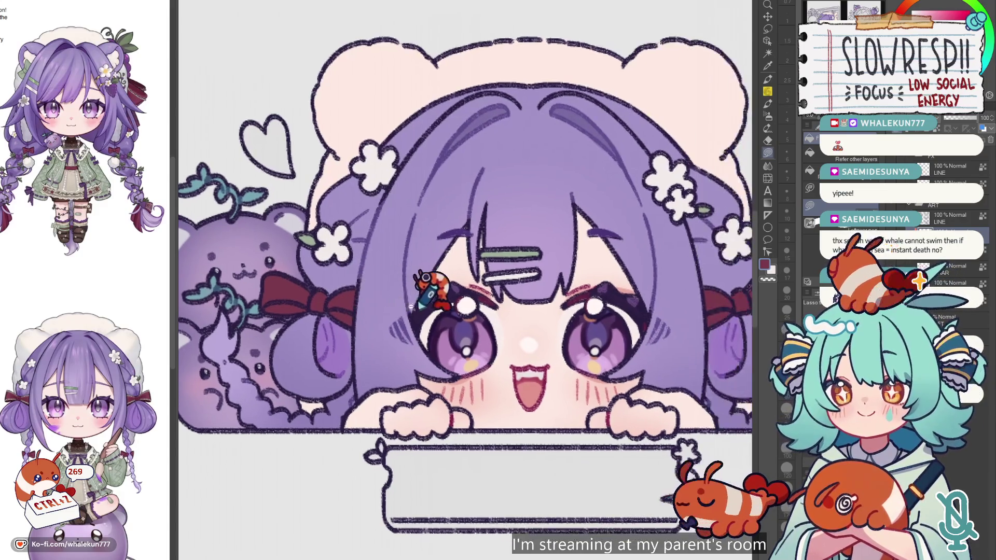
pyautogui.scroll(-1, 418, 311)
pyautogui.scroll(-1, 422, 410)
pyautogui.scroll(-1, 534, 404)
pyautogui.scroll(1, 534, 397)
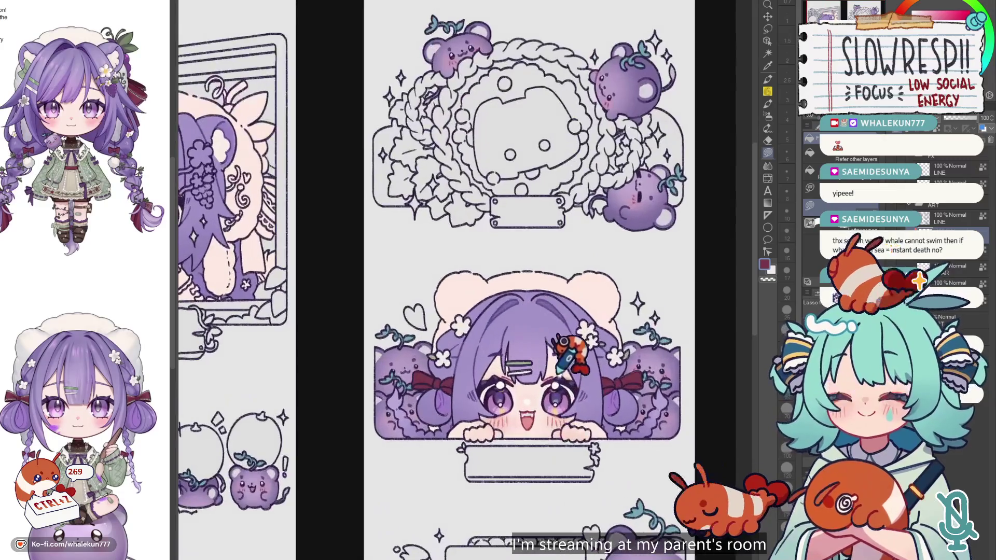
pyautogui.scroll(1, 565, 343)
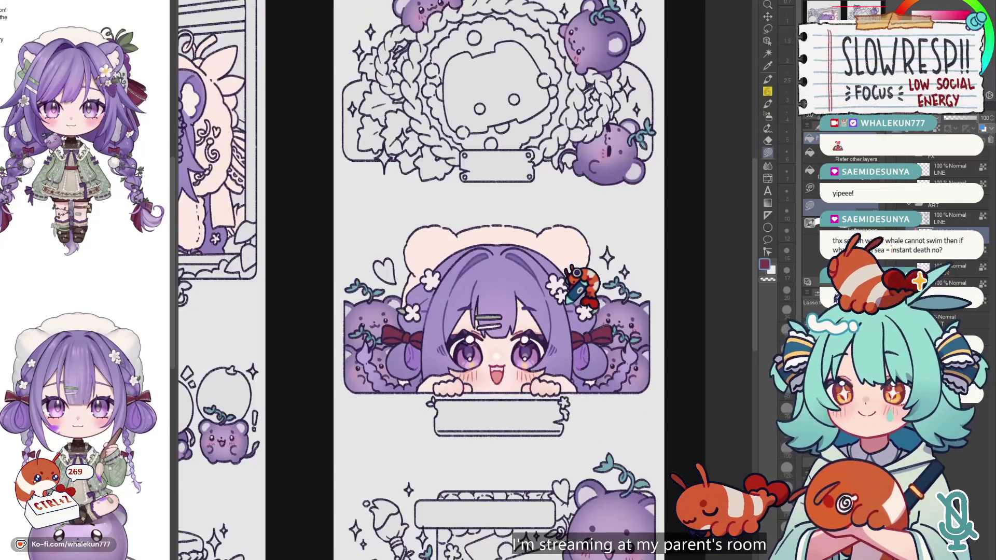
pyautogui.press('h')
pyautogui.press('h')
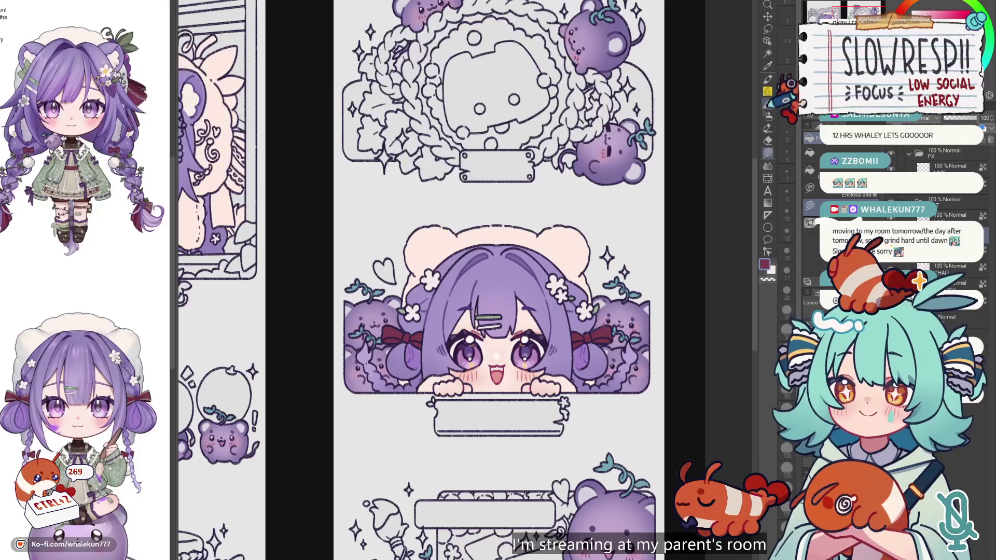
# With the pen selected, fit both pages in the window and zoom toward the window-panel girl.
pyautogui.press('p')
pyautogui.scroll(-3, 689, 223)
pyautogui.hscroll(-3, 690, 223)
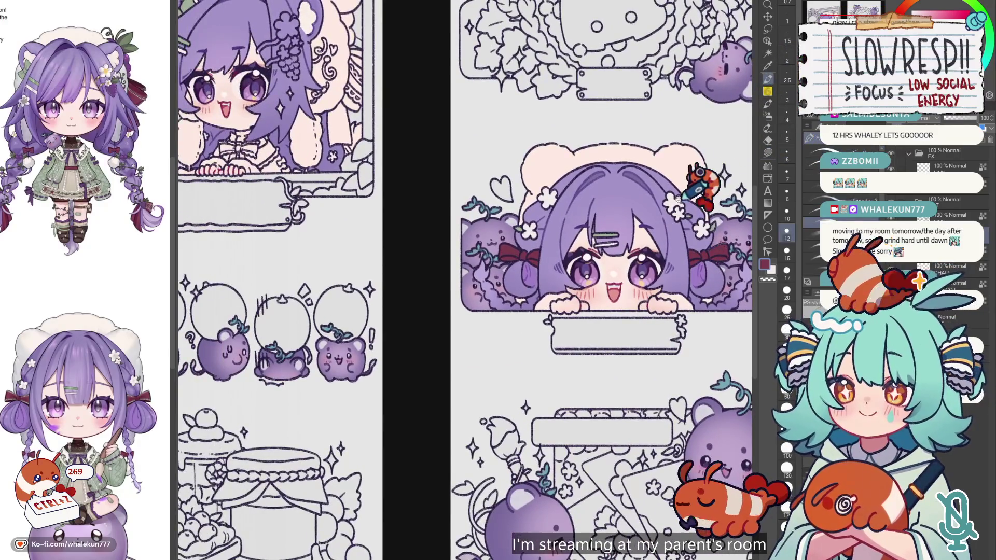
pyautogui.hotkey('ctrl', '0')
pyautogui.press('h')
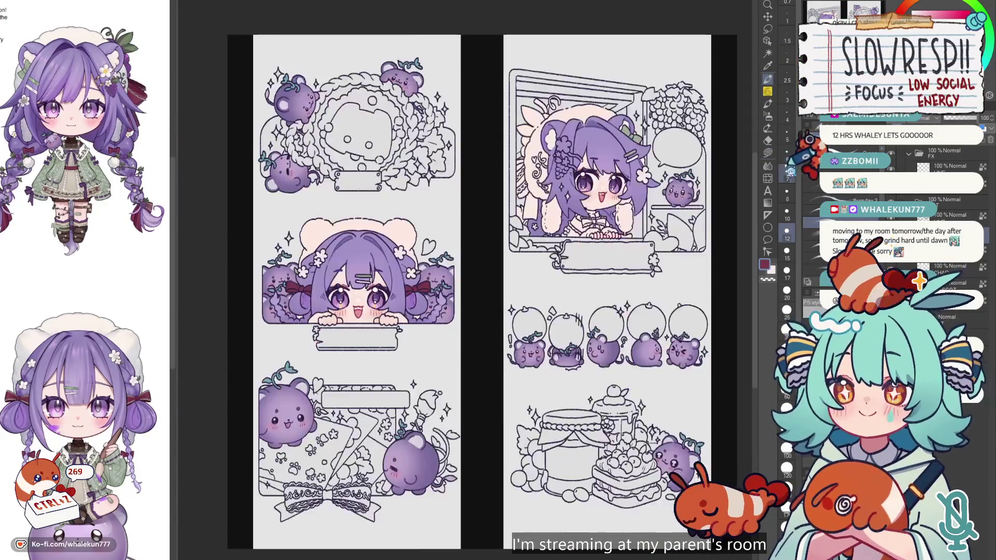
pyautogui.press('h')
pyautogui.moveTo(556, 277)
pyautogui.mouseDown()
pyautogui.moveTo(609, 290)
pyautogui.moveTo(603, 279)
pyautogui.mouseUp()
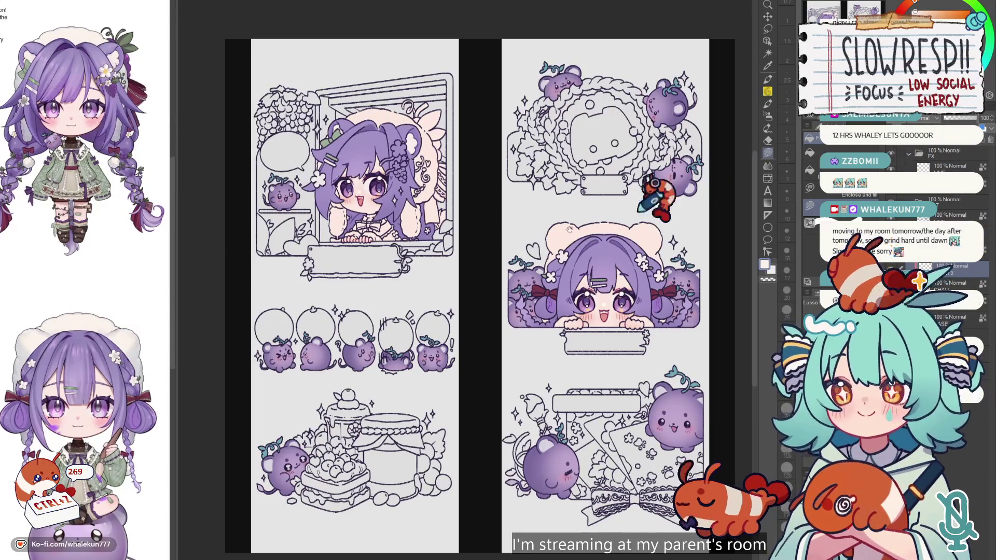
pyautogui.scroll(5, 569, 228)
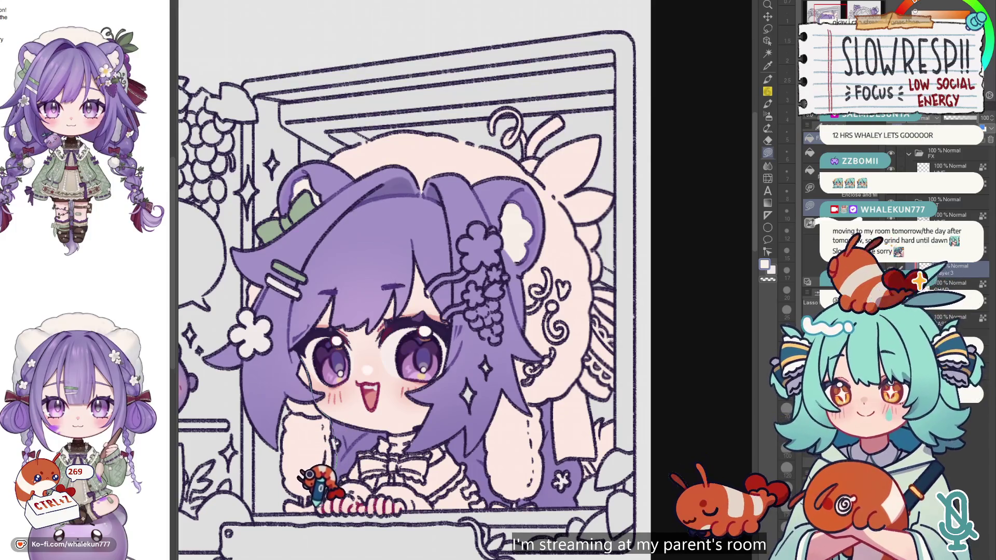
# Lasso-fill the window girl's bonnet with cream.
pyautogui.scroll(2, 315, 338)
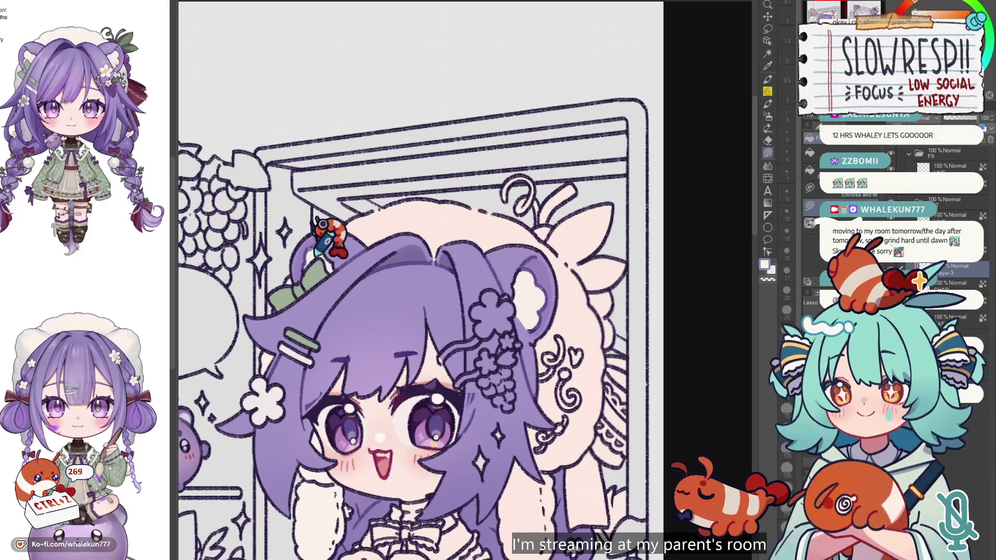
pyautogui.moveTo(343, 269)
pyautogui.mouseDown()
pyautogui.moveTo(436, 169)
pyautogui.moveTo(654, 229)
pyautogui.moveTo(650, 366)
pyautogui.moveTo(625, 459)
pyautogui.moveTo(478, 356)
pyautogui.mouseUp()
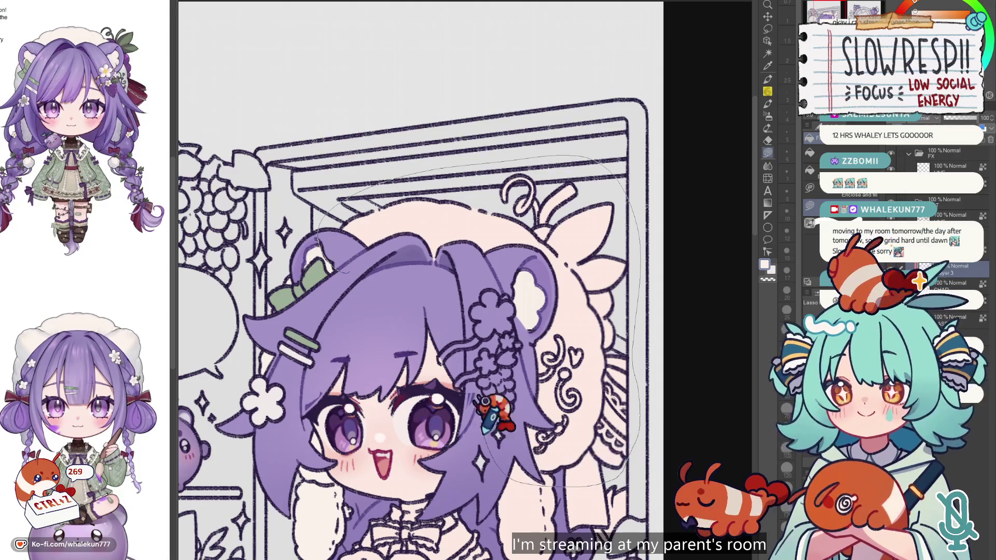
pyautogui.scroll(-2, 539, 368)
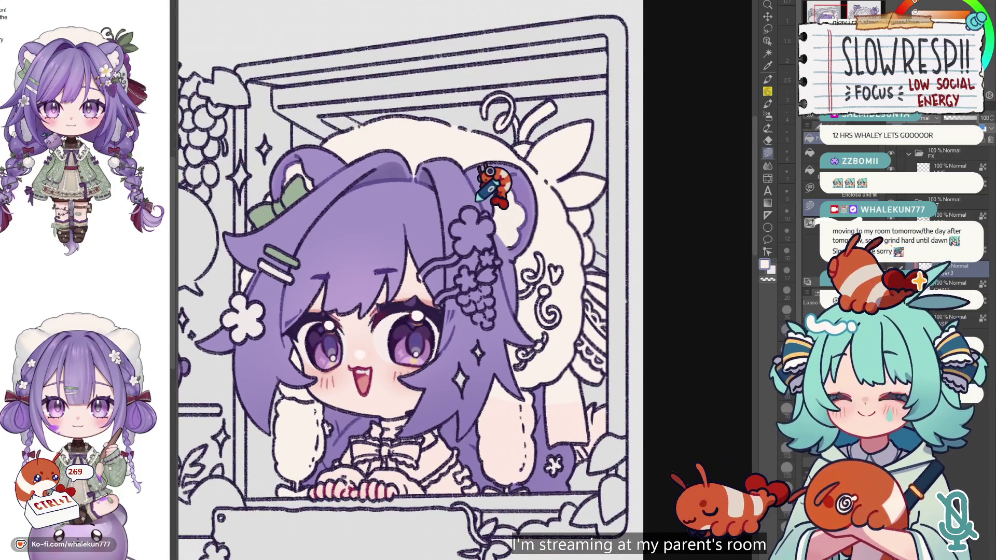
pyautogui.moveTo(242, 240)
pyautogui.mouseDown()
pyautogui.moveTo(607, 70)
pyautogui.moveTo(637, 288)
pyautogui.moveTo(608, 366)
pyautogui.moveTo(515, 395)
pyautogui.moveTo(493, 271)
pyautogui.moveTo(418, 167)
pyautogui.mouseUp()
pyautogui.moveTo(520, 356)
pyautogui.mouseDown()
pyautogui.moveTo(428, 265)
pyautogui.moveTo(399, 331)
pyautogui.moveTo(409, 386)
pyautogui.moveTo(456, 386)
pyautogui.moveTo(461, 240)
pyautogui.moveTo(466, 248)
pyautogui.mouseUp()
# Pan in close on the side and lower edge of the bonnet.
pyautogui.scroll(2, 521, 275)
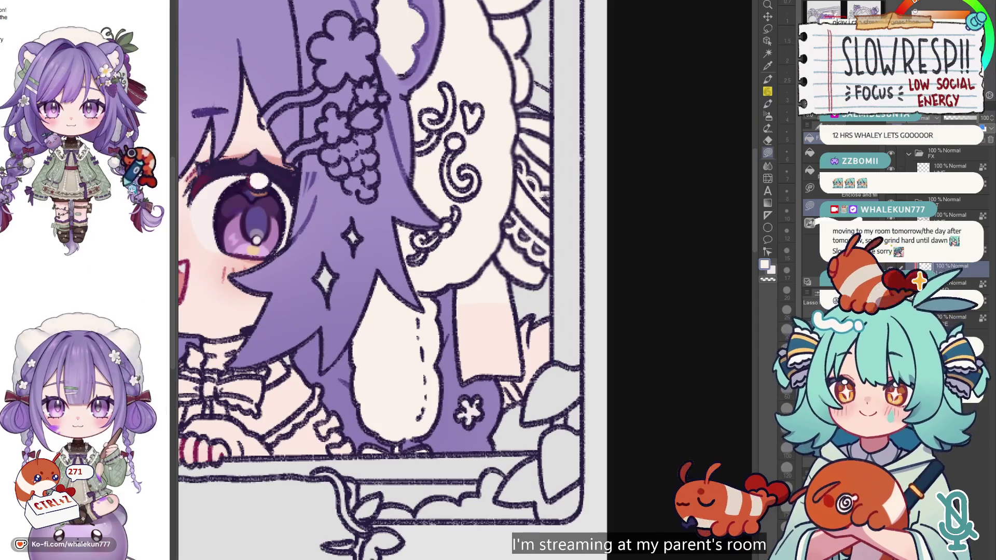
pyautogui.scroll(-1, 86, 280)
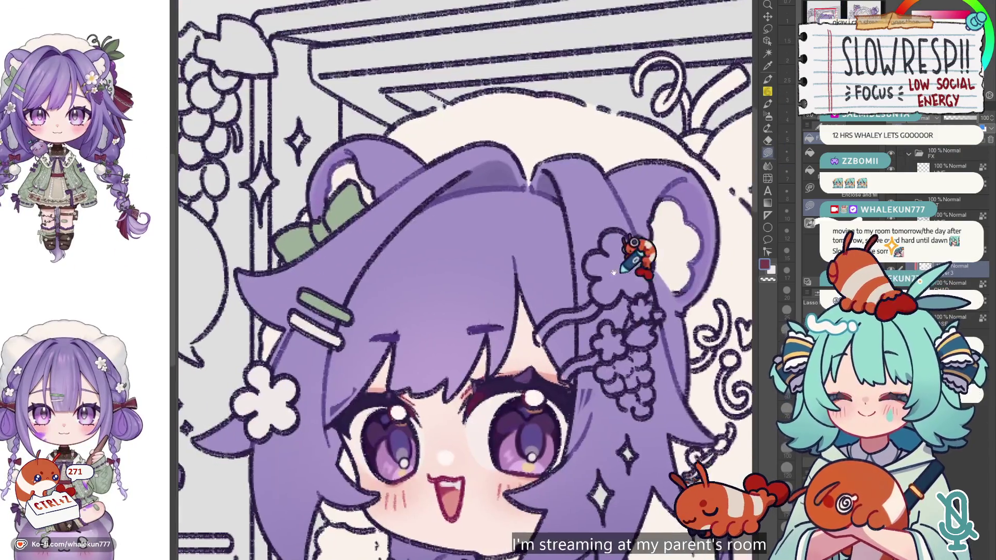
pyautogui.moveTo(663, 280)
pyautogui.mouseDown()
pyautogui.moveTo(608, 255)
pyautogui.moveTo(534, 190)
pyautogui.mouseUp()
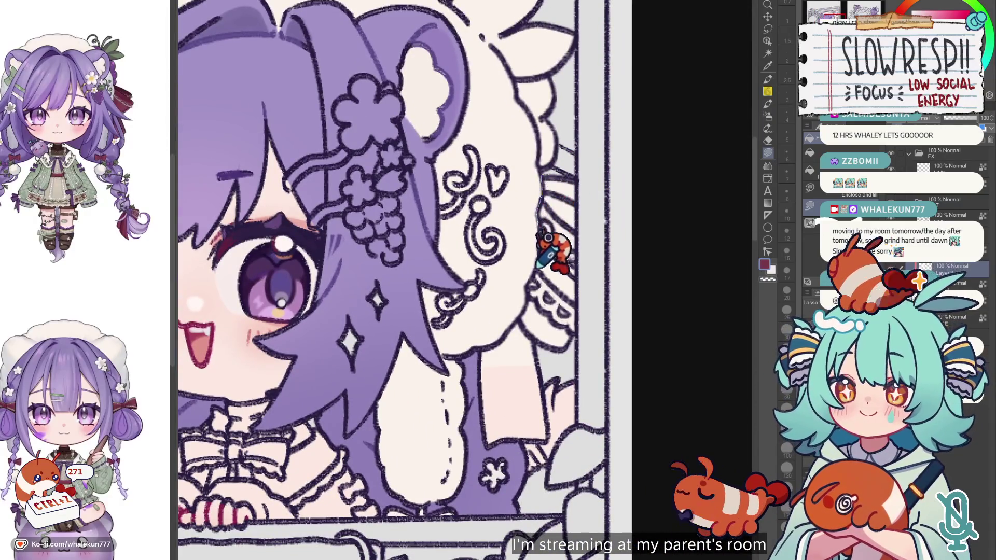
pyautogui.moveTo(518, 327)
pyautogui.mouseDown()
pyautogui.moveTo(538, 270)
pyautogui.moveTo(505, 312)
pyautogui.moveTo(518, 371)
pyautogui.moveTo(570, 366)
pyautogui.moveTo(568, 249)
pyautogui.mouseUp()
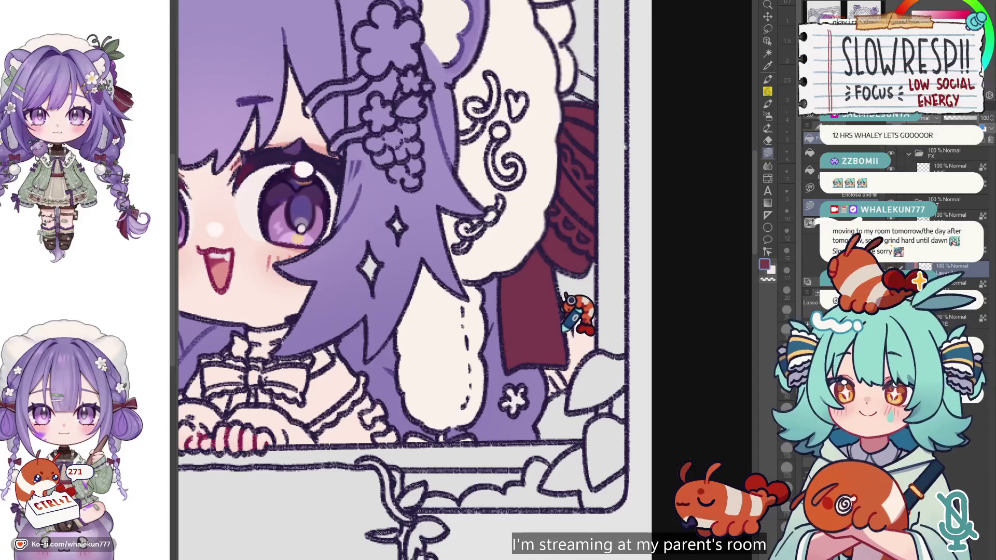
pyautogui.scroll(-3, 540, 352)
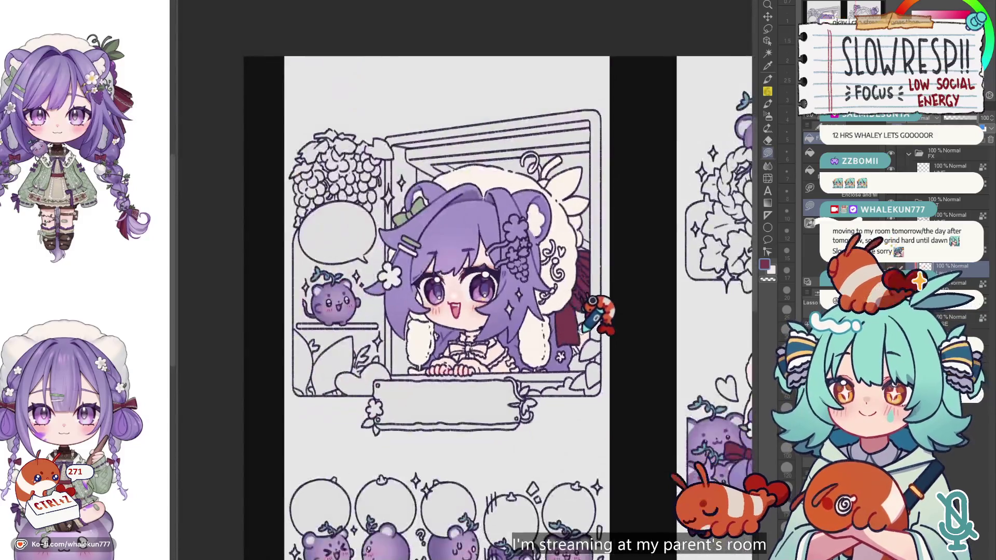
# Cover the ribbon's lower end with lavender hair using a lasso fill.
pyautogui.scroll(1, 415, 322)
pyautogui.scroll(5, 111, 415)
pyautogui.scroll(2, 111, 436)
pyautogui.scroll(1, 112, 438)
pyautogui.hscroll(2, 620, 309)
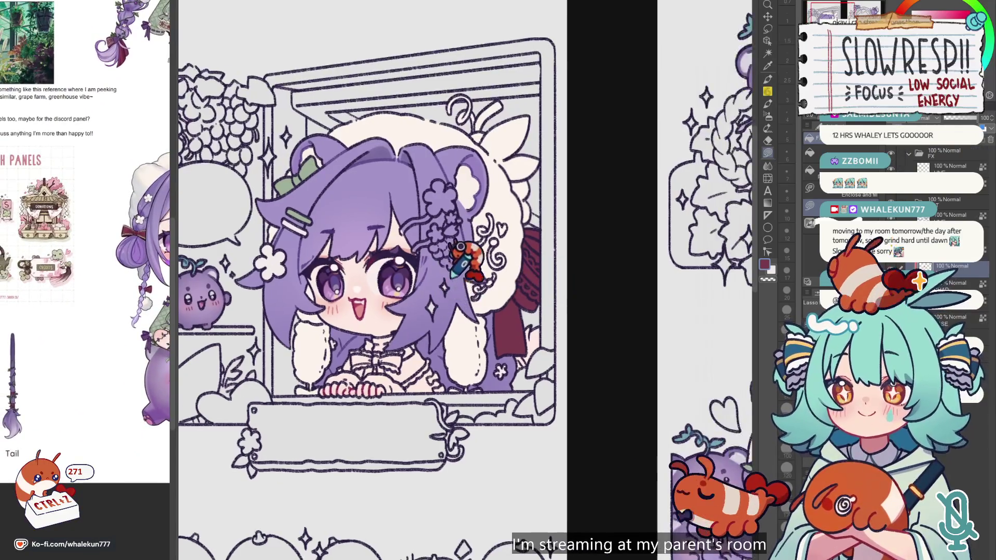
pyautogui.hscroll(1, 620, 309)
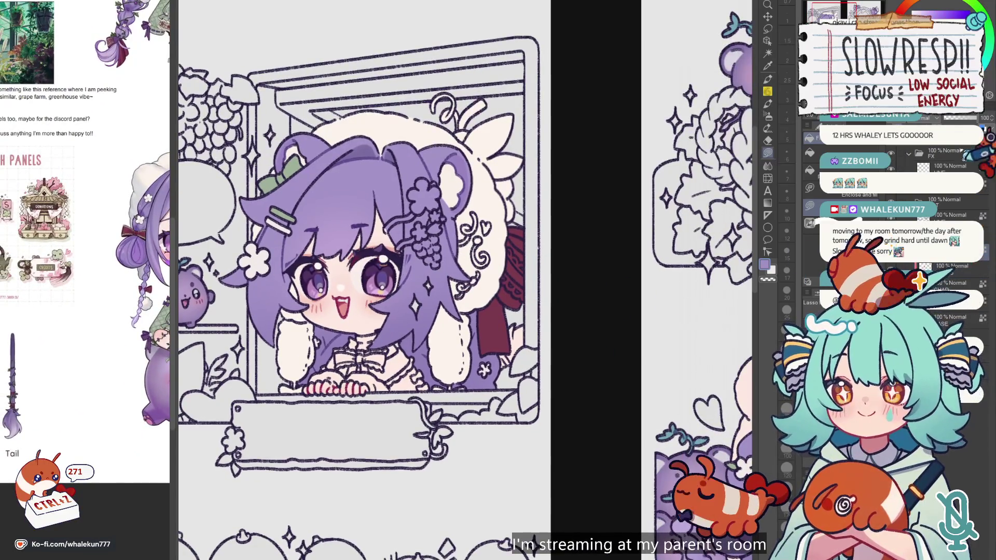
pyautogui.scroll(3, 499, 354)
pyautogui.moveTo(499, 322)
pyautogui.mouseDown()
pyautogui.moveTo(512, 367)
pyautogui.moveTo(544, 271)
pyautogui.mouseUp()
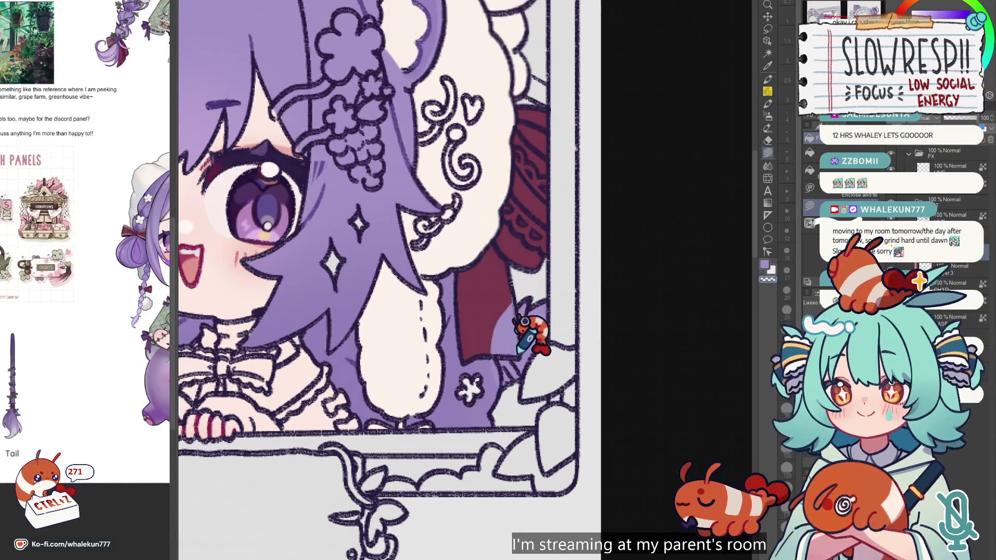
pyautogui.hotkey('ctrl', 'z')
pyautogui.hotkey('ctrl', 'z')
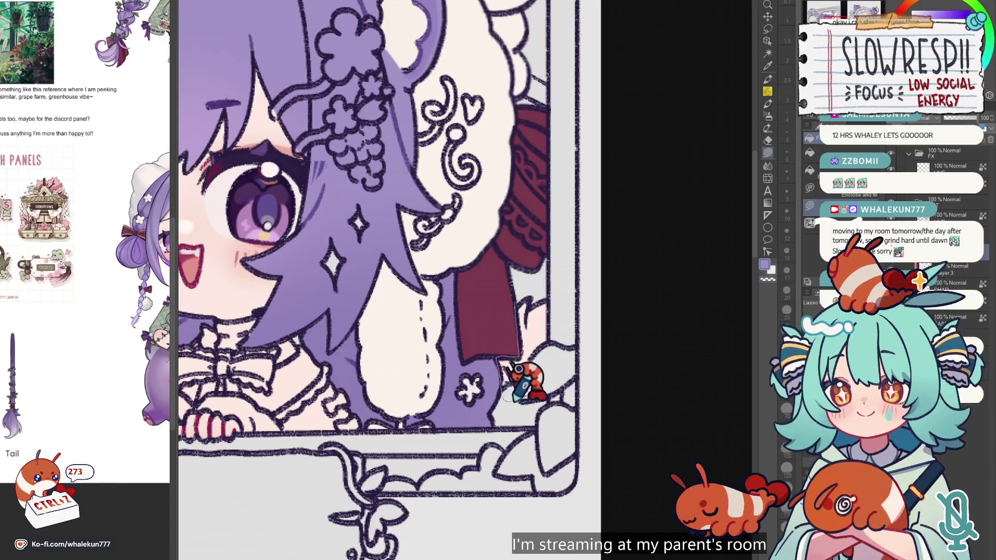
pyautogui.hotkey('ctrl', 'z')
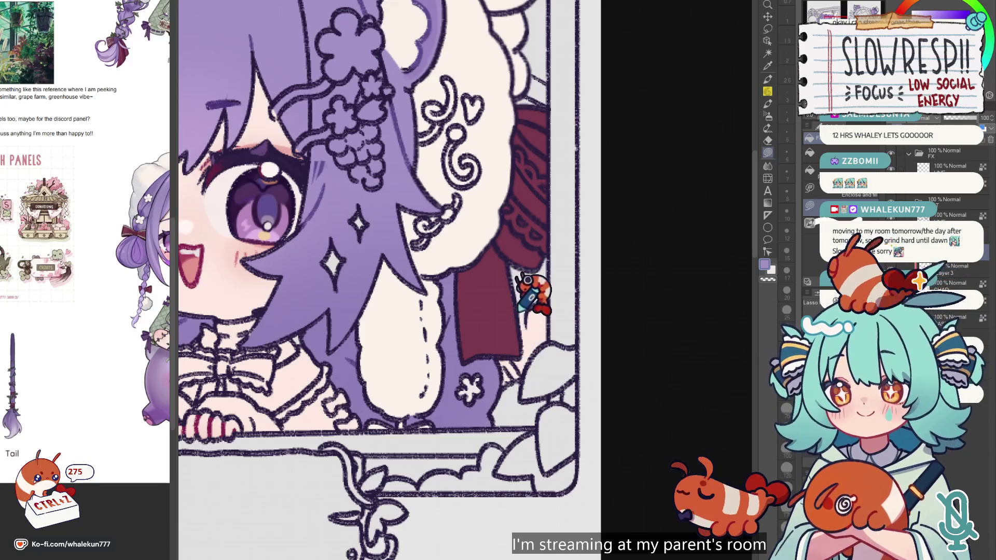
pyautogui.moveTo(559, 351); pyautogui.dragTo(520, 310)
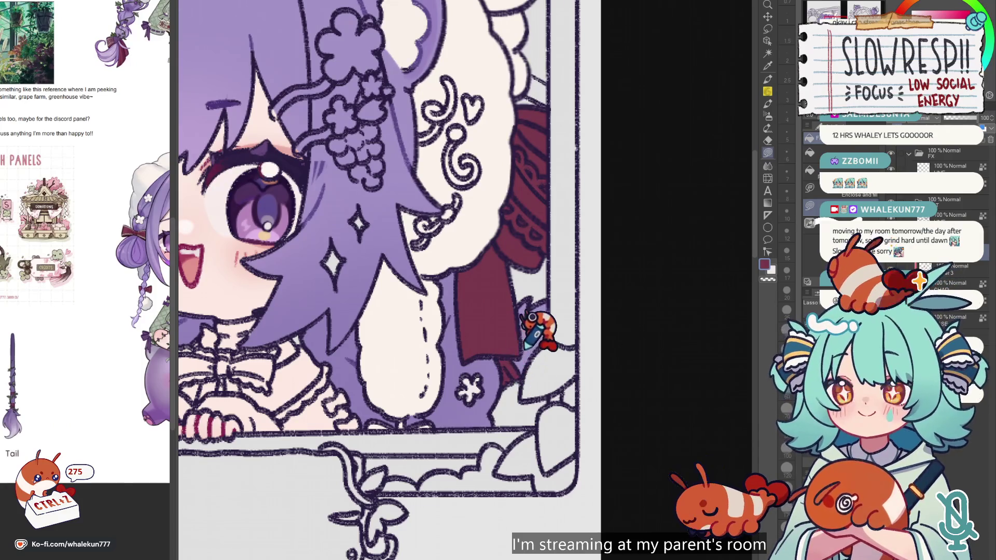
# Hide the red ribbon to compare, sample lavender from the reference, then restore the ribbon and cream bonnet.
pyautogui.press('Delete')
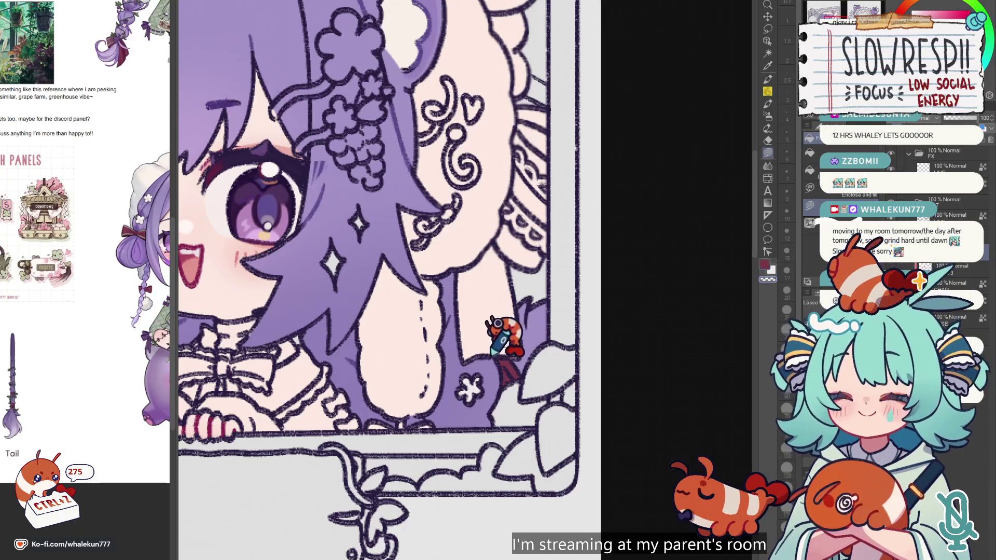
pyautogui.keyDown('alt'); pyautogui.click(13, 409); pyautogui.keyUp('alt')
pyautogui.click(612, 259)
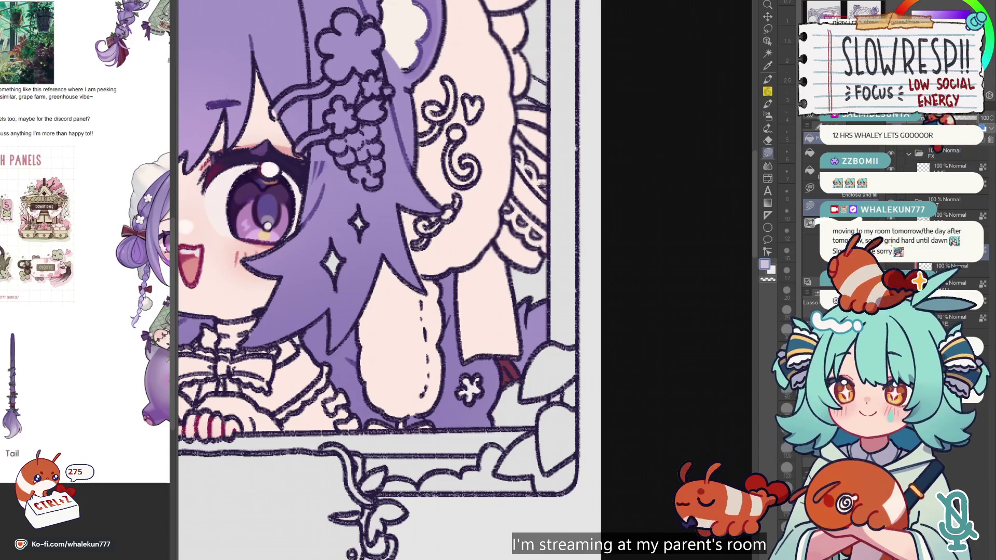
pyautogui.click(768, 116)
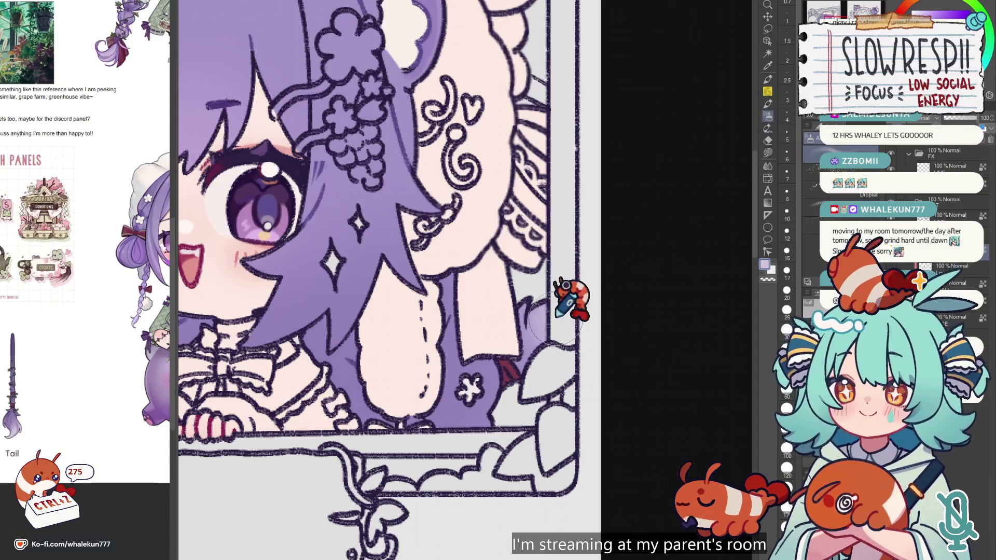
pyautogui.scroll(-5, 591, 309)
pyautogui.scroll(1, 545, 329)
pyautogui.scroll(1, 547, 361)
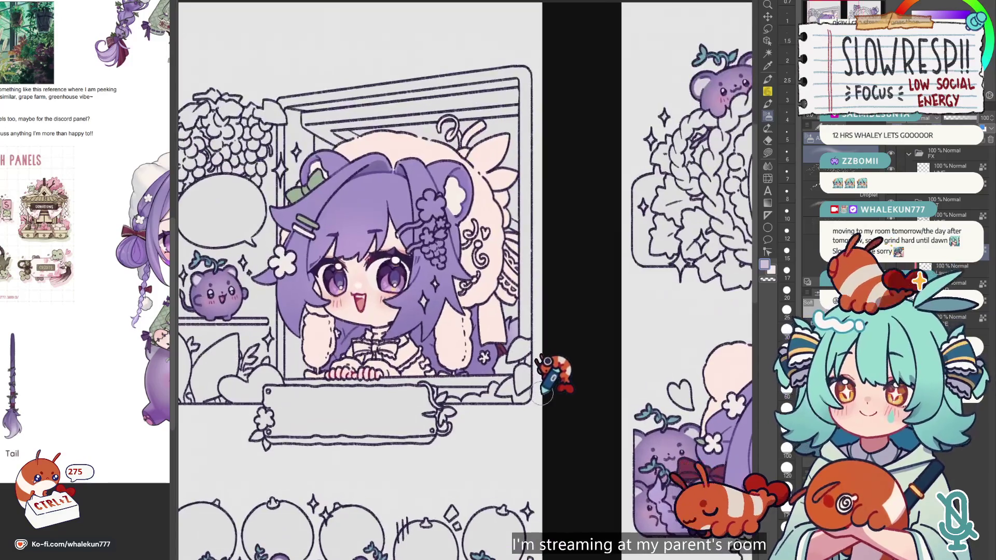
pyautogui.hotkey('ctrl', 'z')
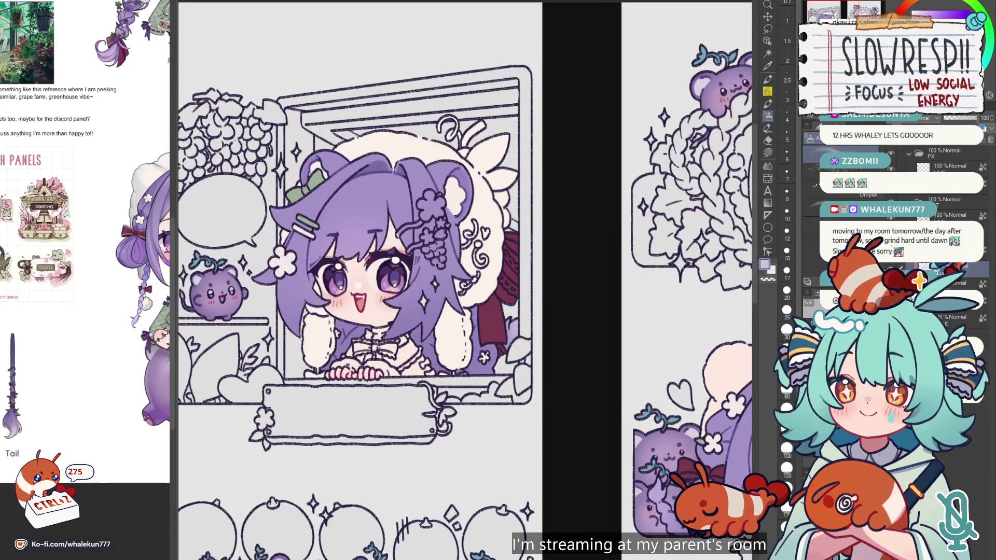
# Return to the Lasso Fill tool and pick the ribbon's dark red colour.
pyautogui.click(768, 152)
pyautogui.scroll(2, 600, 311)
pyautogui.scroll(2, 460, 311)
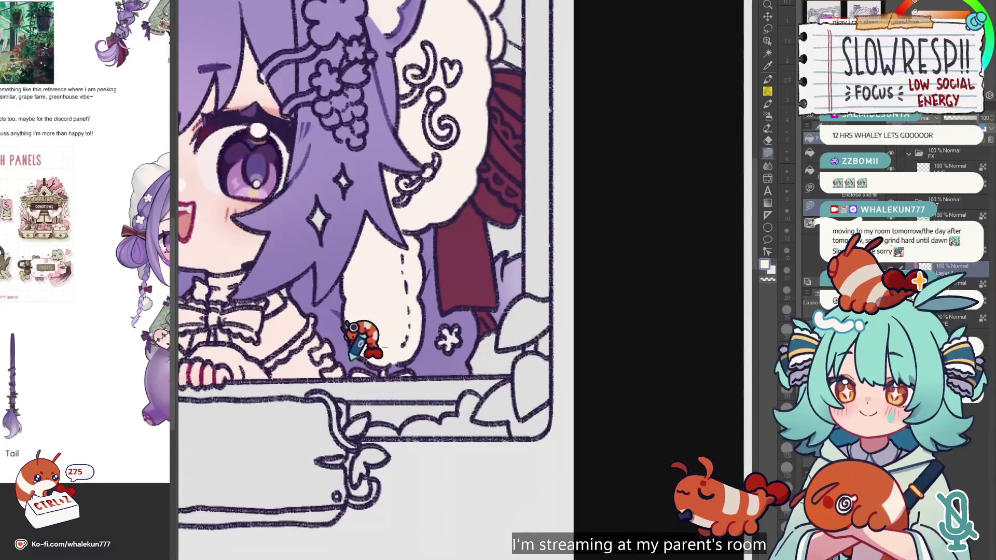
pyautogui.keyDown('alt'); pyautogui.click(461, 280); pyautogui.keyUp('alt')
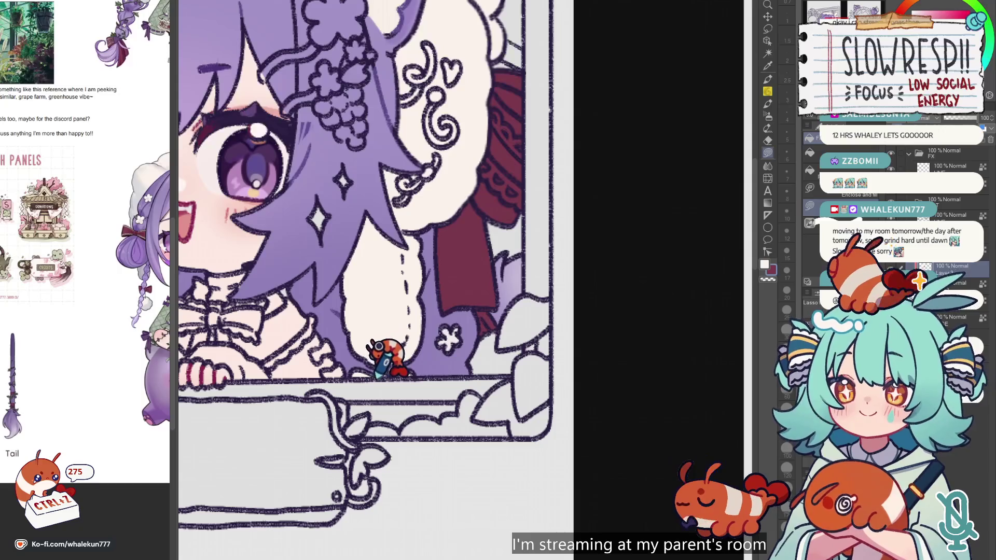